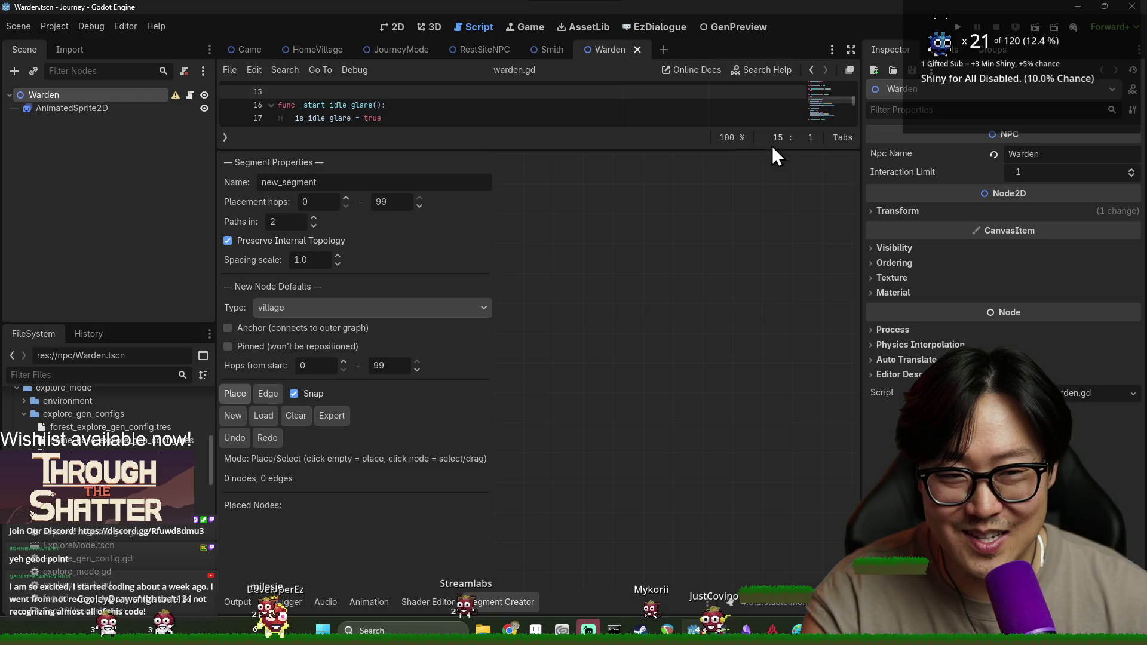
Load Tutorial_Movement_Segment from the constructed segments folder into the segment creator.
{"action": "left_click_drag", "start_coordinate": [716, 149], "coordinate": [716, 345]}
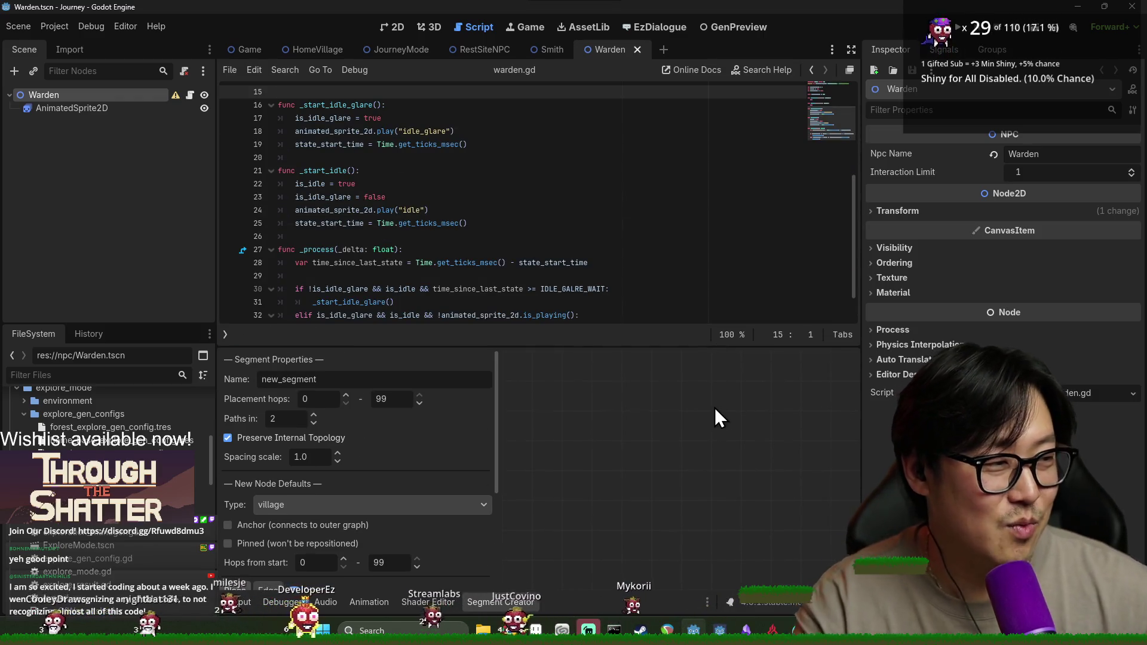
{"action": "scroll", "coordinate": [307, 507], "scroll_direction": "down", "scroll_amount": 3}
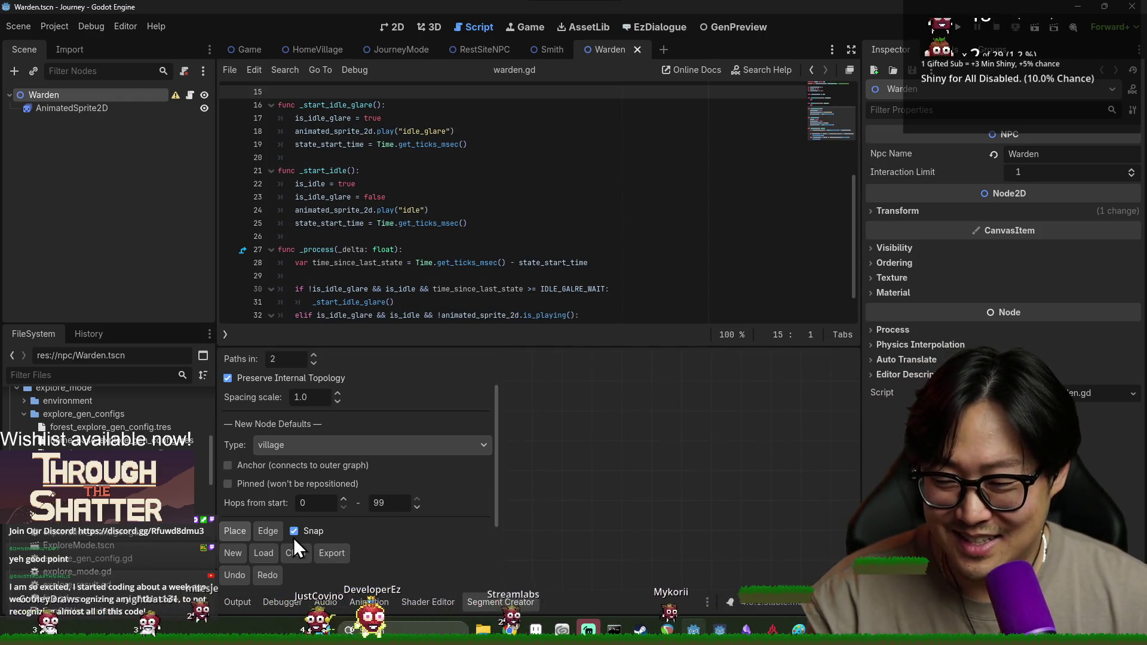
{"action": "left_click", "coordinate": [262, 549]}
{"action": "double_click", "coordinate": [512, 307]}
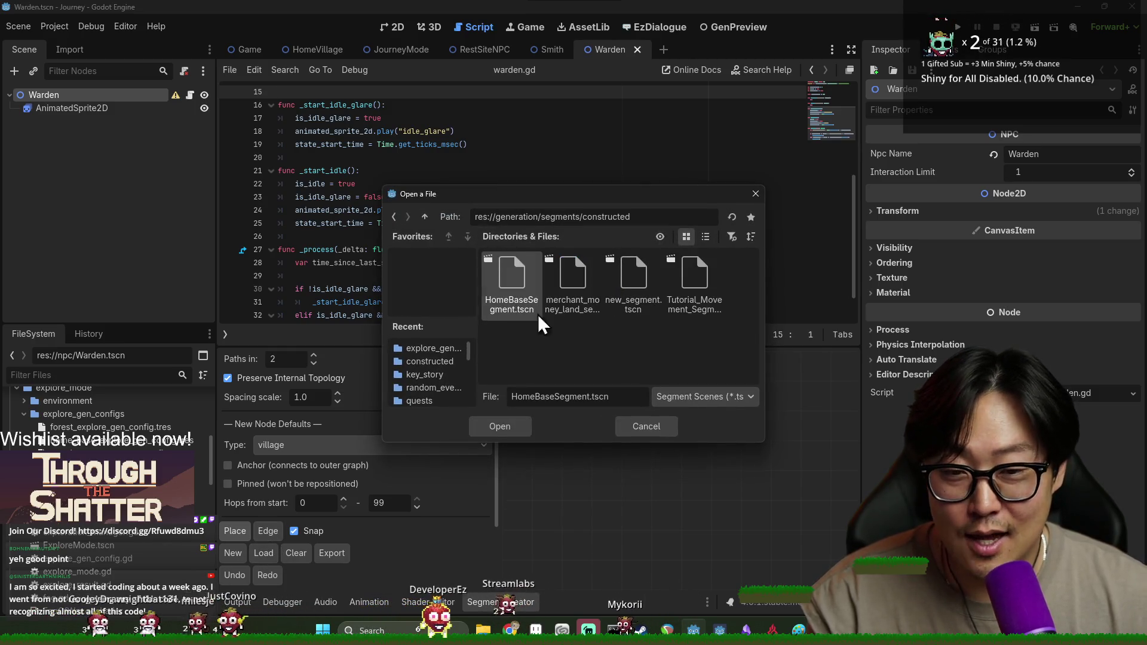
{"action": "double_click", "coordinate": [718, 292]}
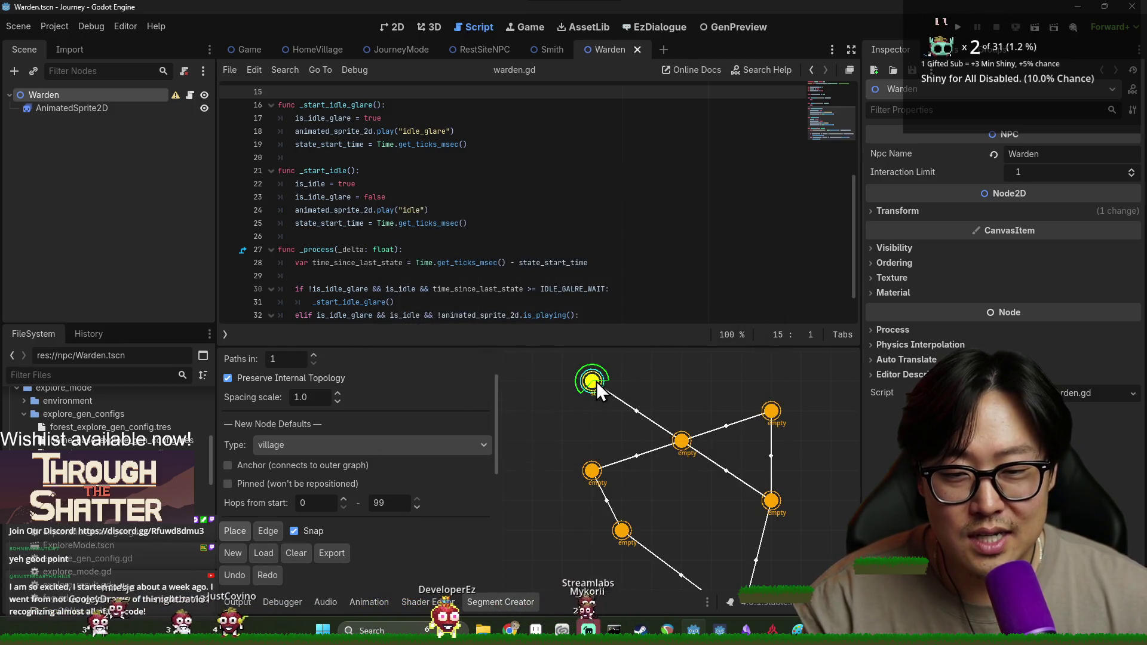
Set the start node's NPC to warden and export Tutorial_Movement_Segment.
{"action": "scroll", "coordinate": [440, 433], "scroll_direction": "down", "scroll_amount": 5}
{"action": "scroll", "coordinate": [425, 559], "scroll_direction": "down", "scroll_amount": 5}
{"action": "left_click", "coordinate": [322, 601]}
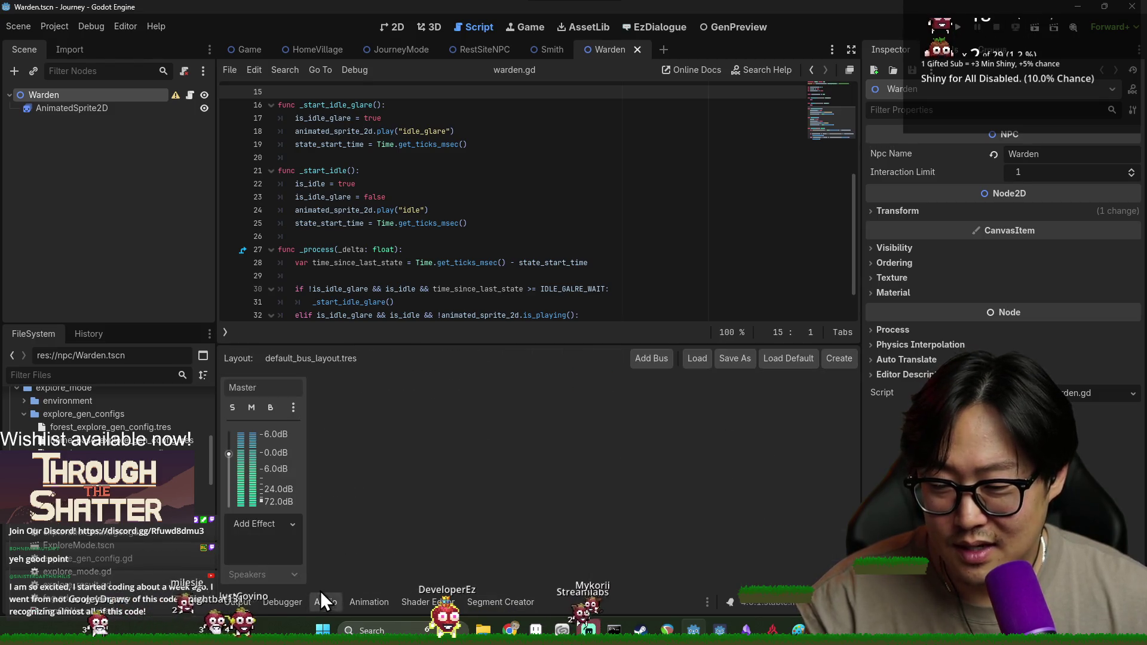
{"action": "left_click", "coordinate": [508, 602]}
{"action": "left_click", "coordinate": [307, 577]}
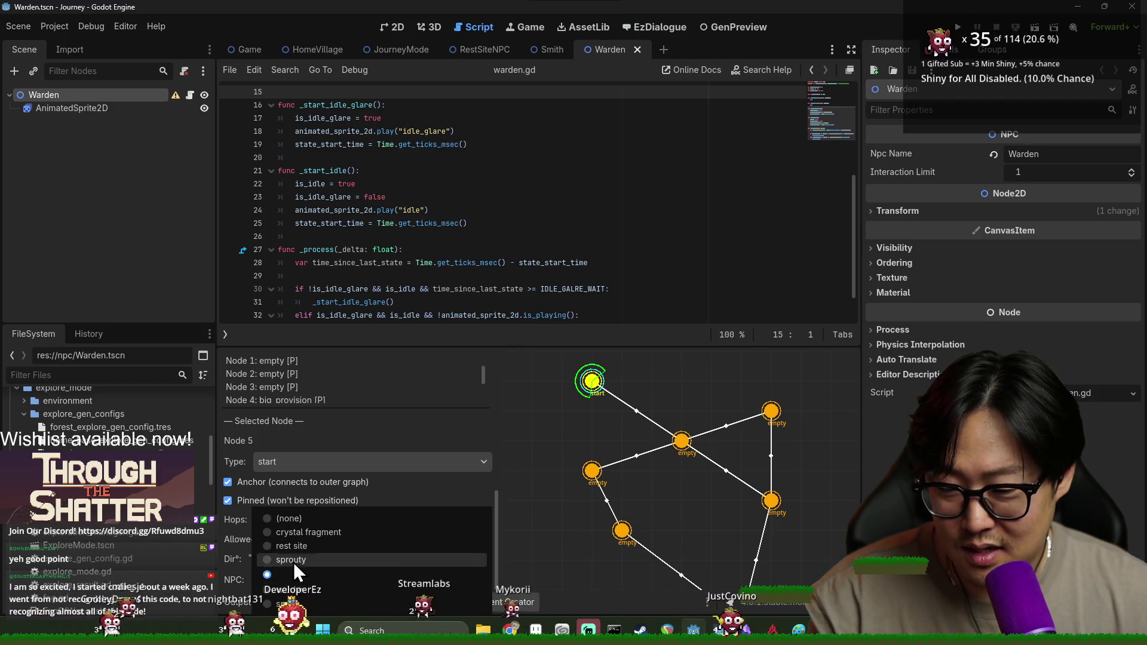
{"action": "left_click", "coordinate": [295, 589]}
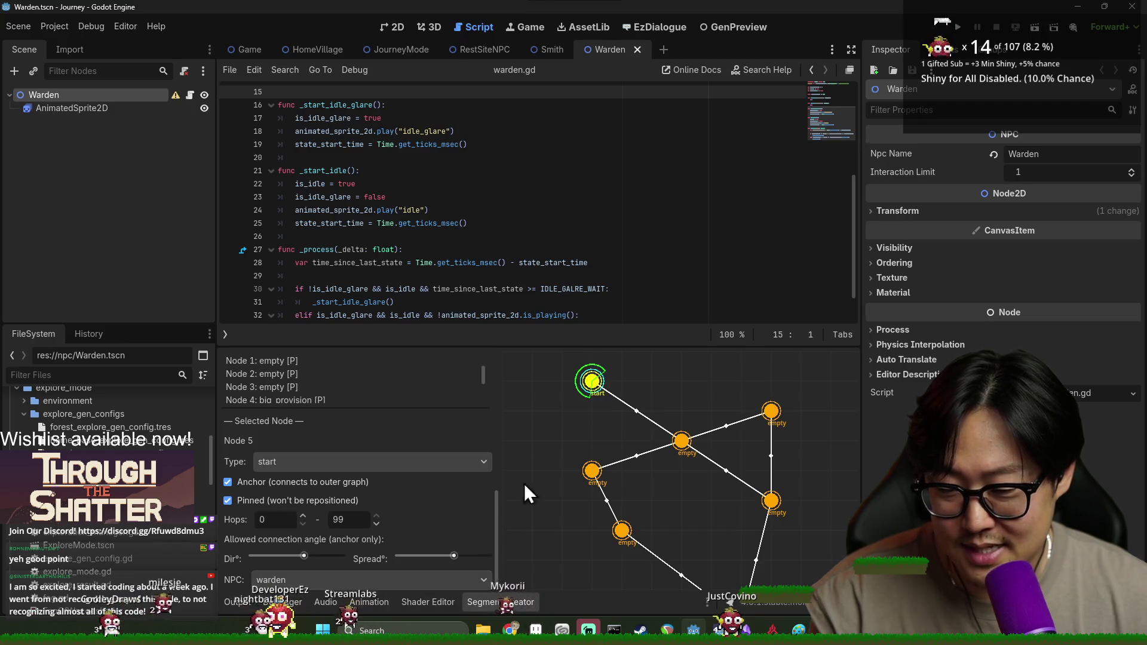
{"action": "scroll", "coordinate": [327, 504], "scroll_direction": "up", "scroll_amount": 5}
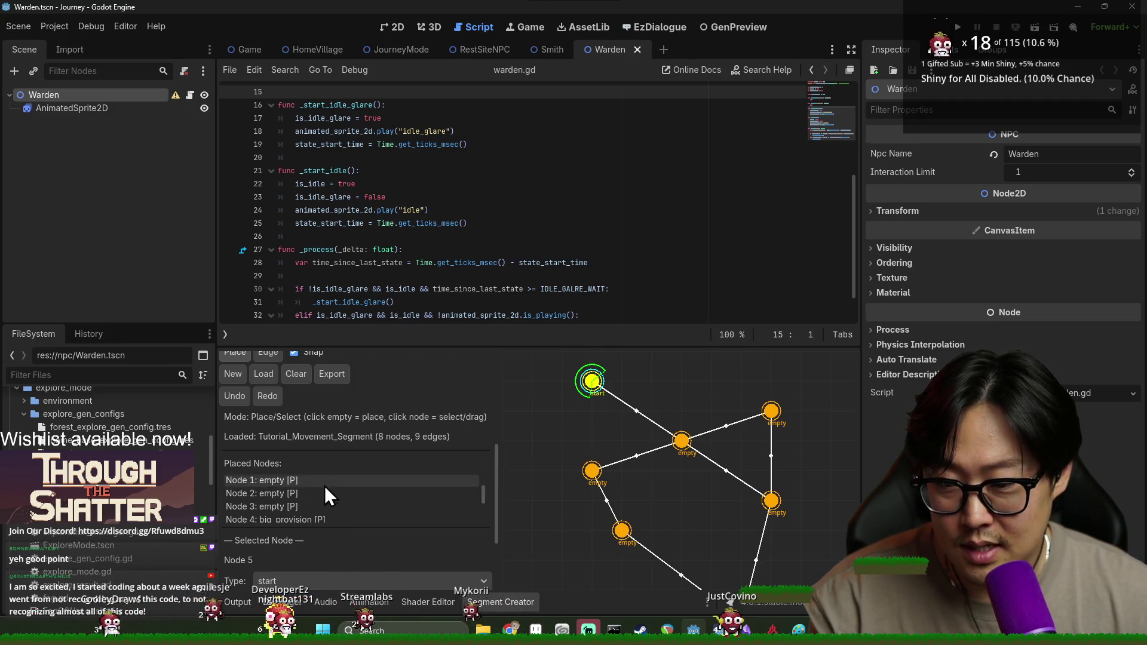
{"action": "left_click", "coordinate": [328, 379]}
Load merchant_money_land_segment from the constructed folder.
{"action": "left_click", "coordinate": [263, 374]}
{"action": "left_click", "coordinate": [523, 289]}
{"action": "double_click", "coordinate": [572, 284]}
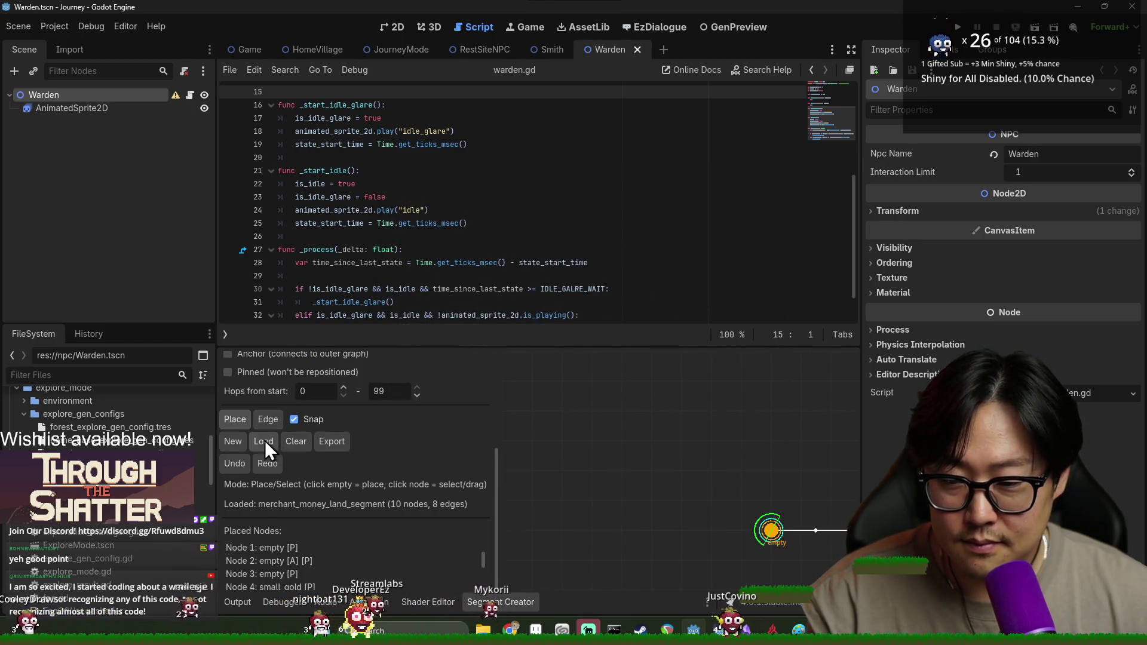
{"action": "left_click", "coordinate": [264, 441]}
Reopen constructed/Tutorial_Movement_Segment and enlarge the segment creator panel.
{"action": "double_click", "coordinate": [510, 289]}
{"action": "left_click", "coordinate": [689, 303]}
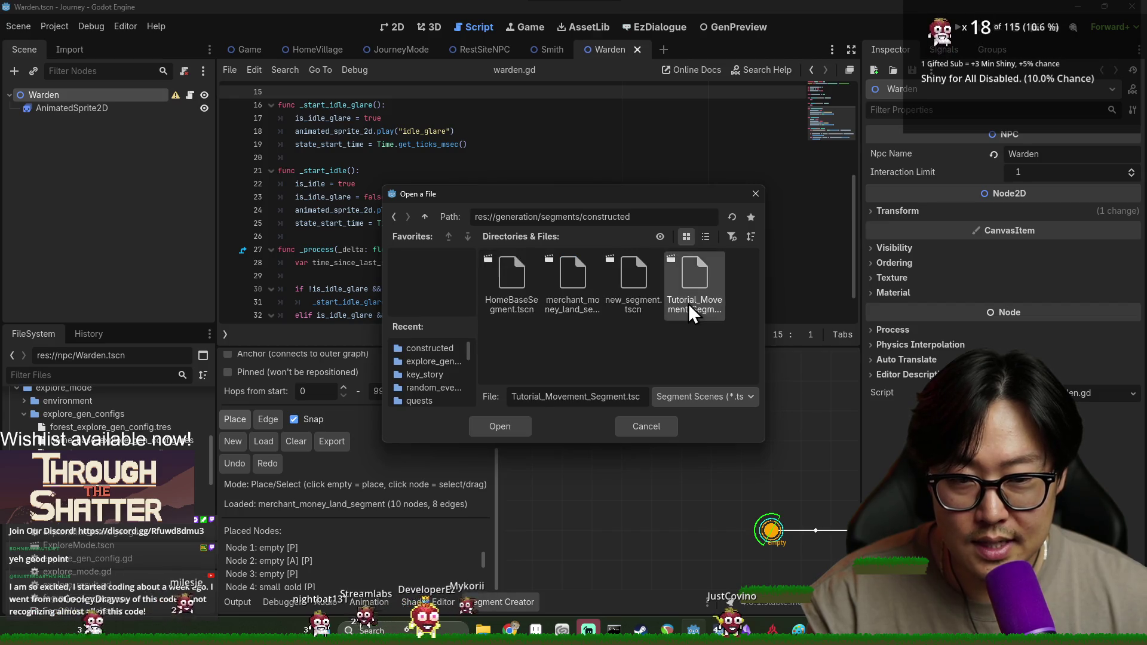
{"action": "double_click", "coordinate": [688, 304]}
{"action": "left_click_drag", "start_coordinate": [489, 344], "coordinate": [481, 143]}
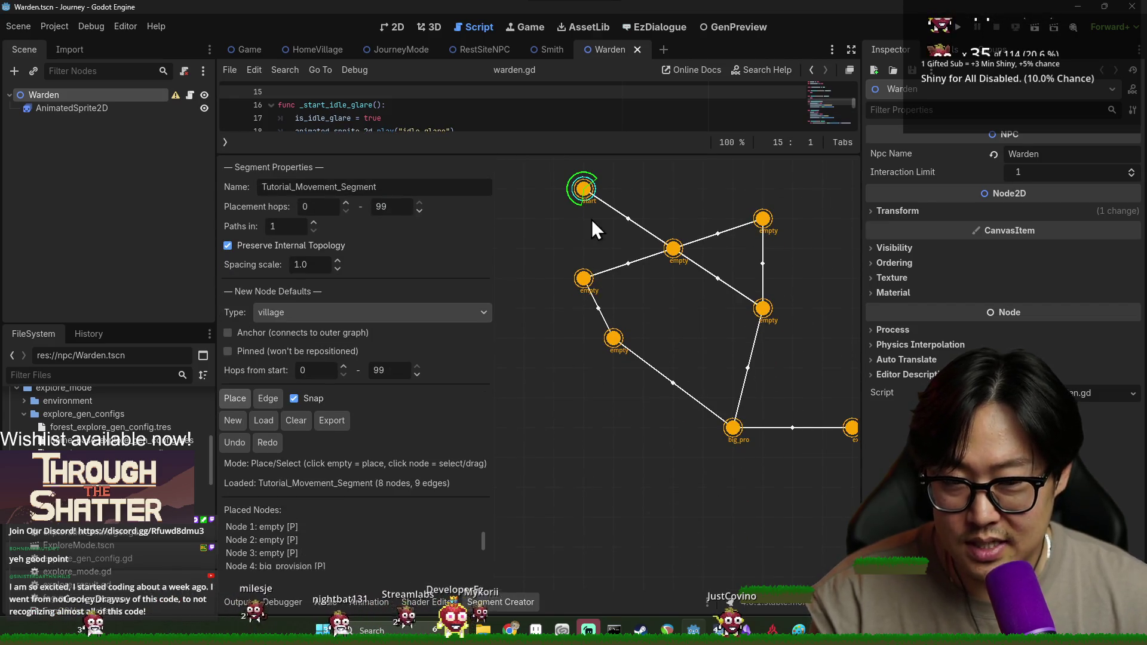
{"action": "scroll", "coordinate": [300, 481], "scroll_direction": "down", "scroll_amount": 5}
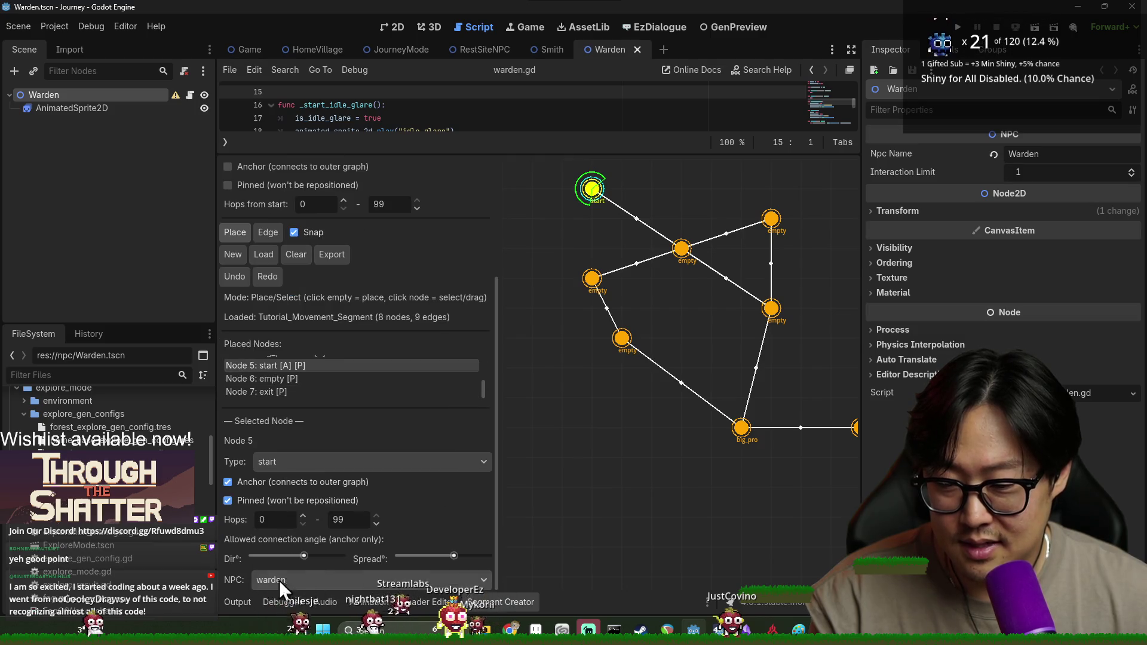
Check the NPC dropdown options for the left empty node and Node 1, leaving them unchanged.
{"action": "left_click", "coordinate": [585, 286]}
{"action": "left_click", "coordinate": [368, 580]}
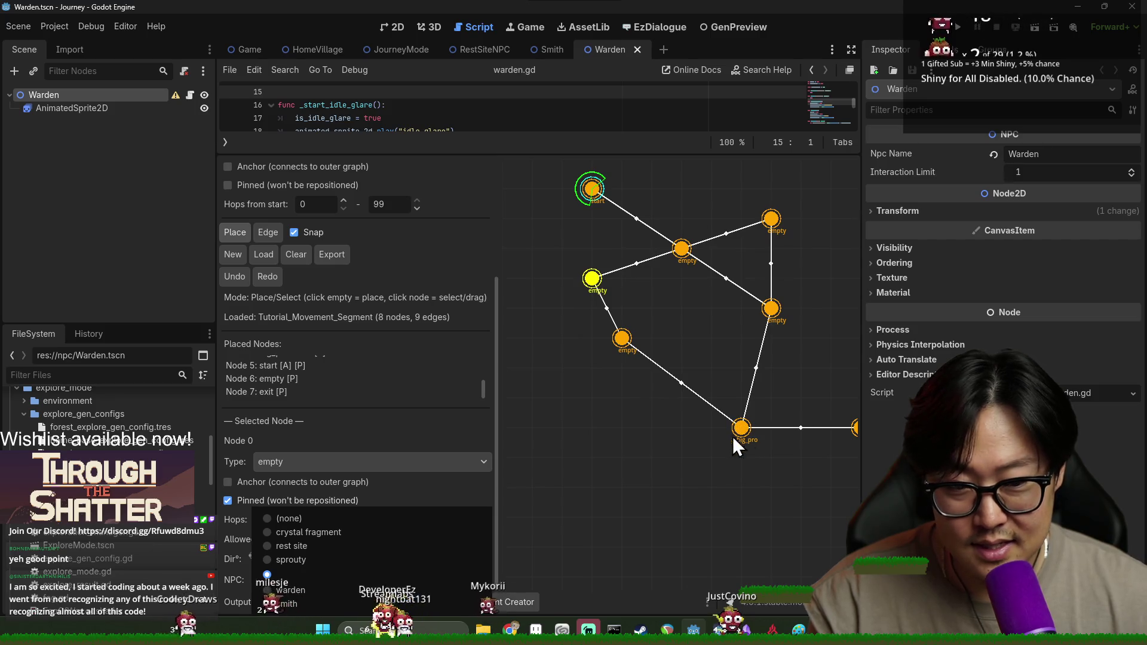
{"action": "left_click", "coordinate": [684, 250]}
{"action": "left_click", "coordinate": [684, 250]}
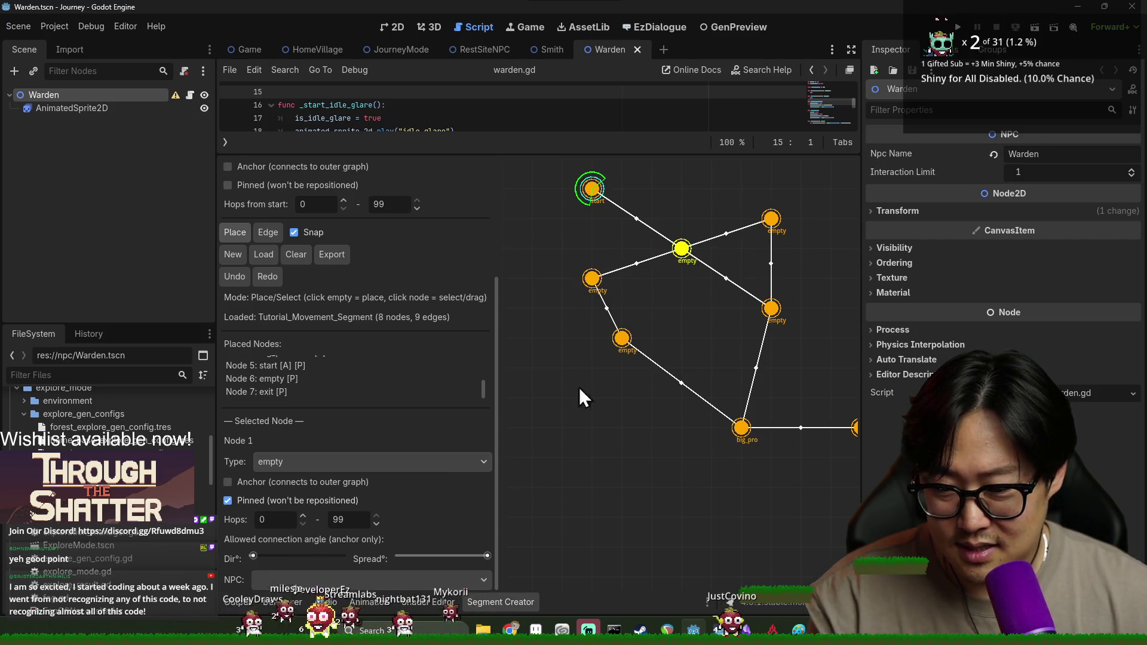
{"action": "left_click", "coordinate": [391, 580]}
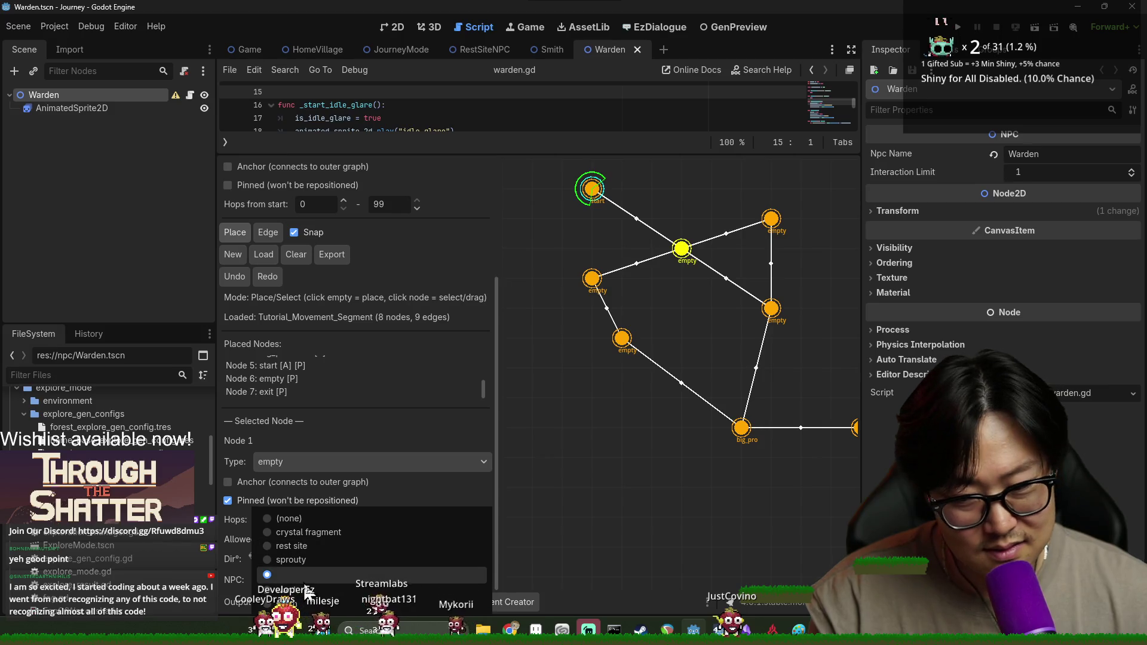
{"action": "left_click", "coordinate": [357, 552]}
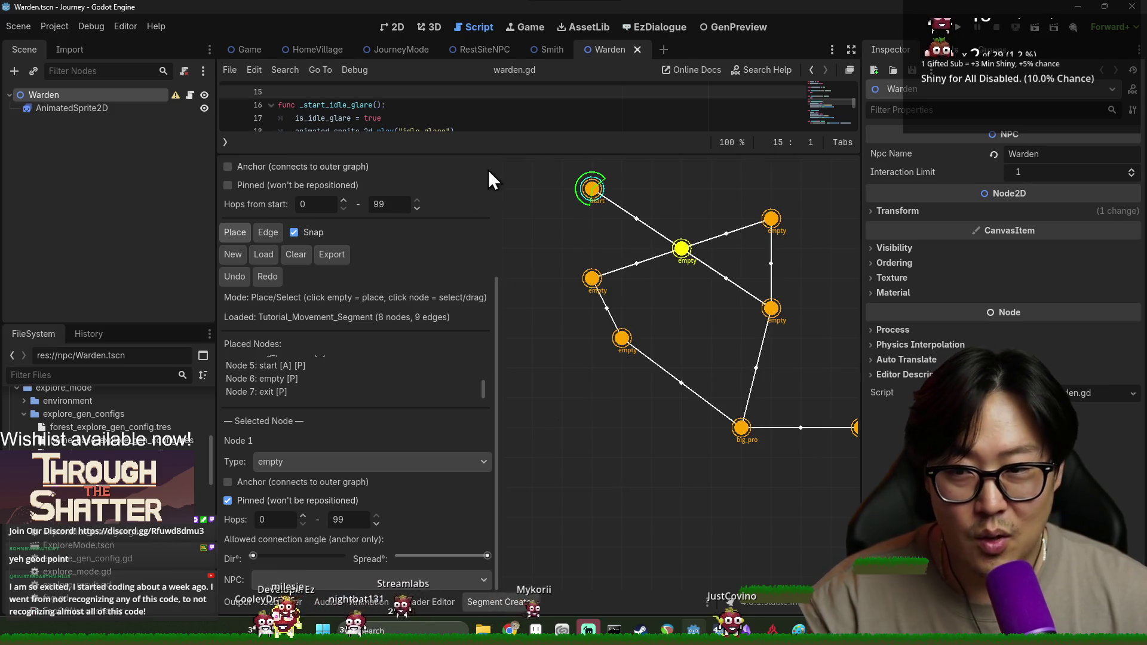
Resize the code editor and recheck Node 1's NPC options without changing them.
{"action": "left_click_drag", "start_coordinate": [497, 153], "coordinate": [497, 296]}
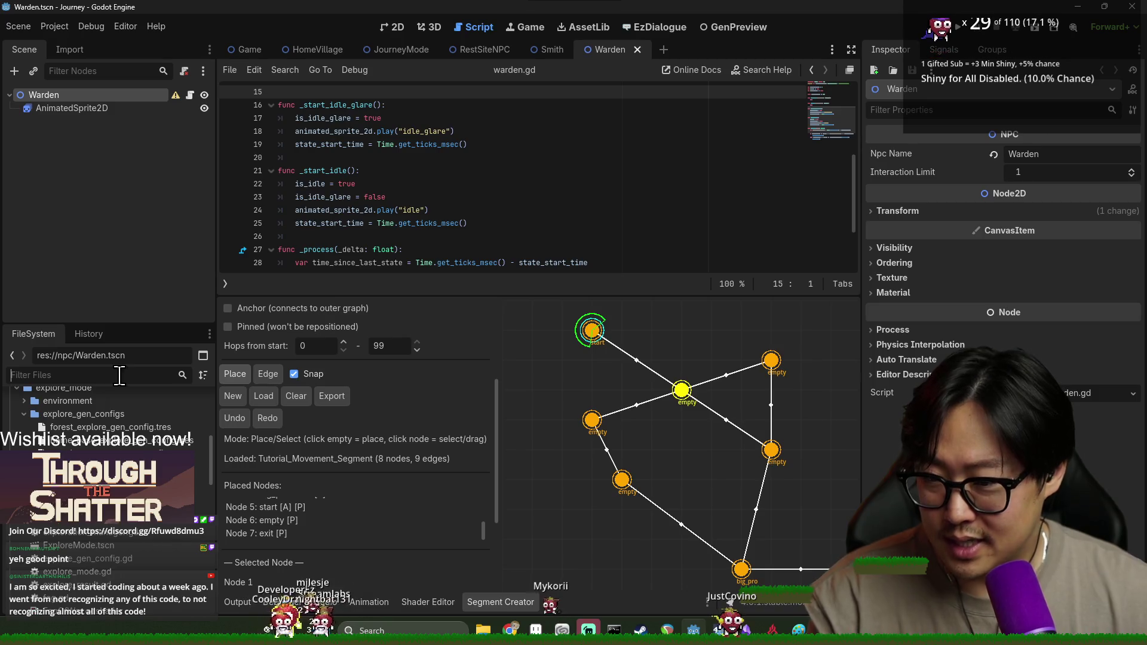
{"action": "scroll", "coordinate": [342, 395], "scroll_direction": "up", "scroll_amount": 5}
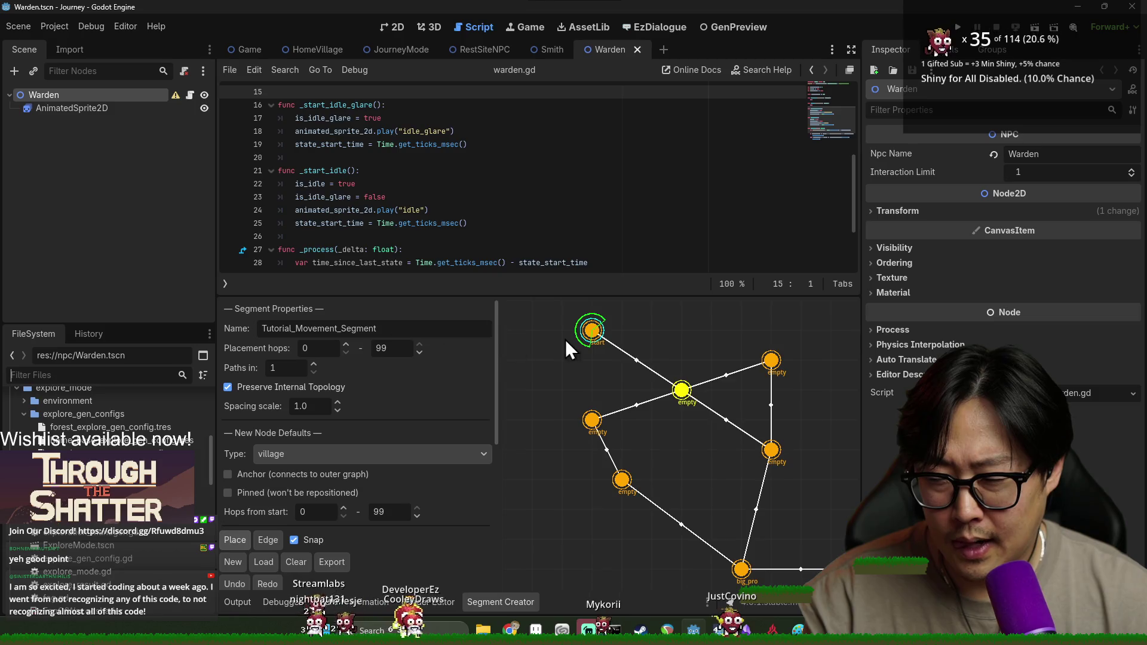
{"action": "left_click", "coordinate": [87, 377]}
{"action": "scroll", "coordinate": [439, 485], "scroll_direction": "down", "scroll_amount": 5}
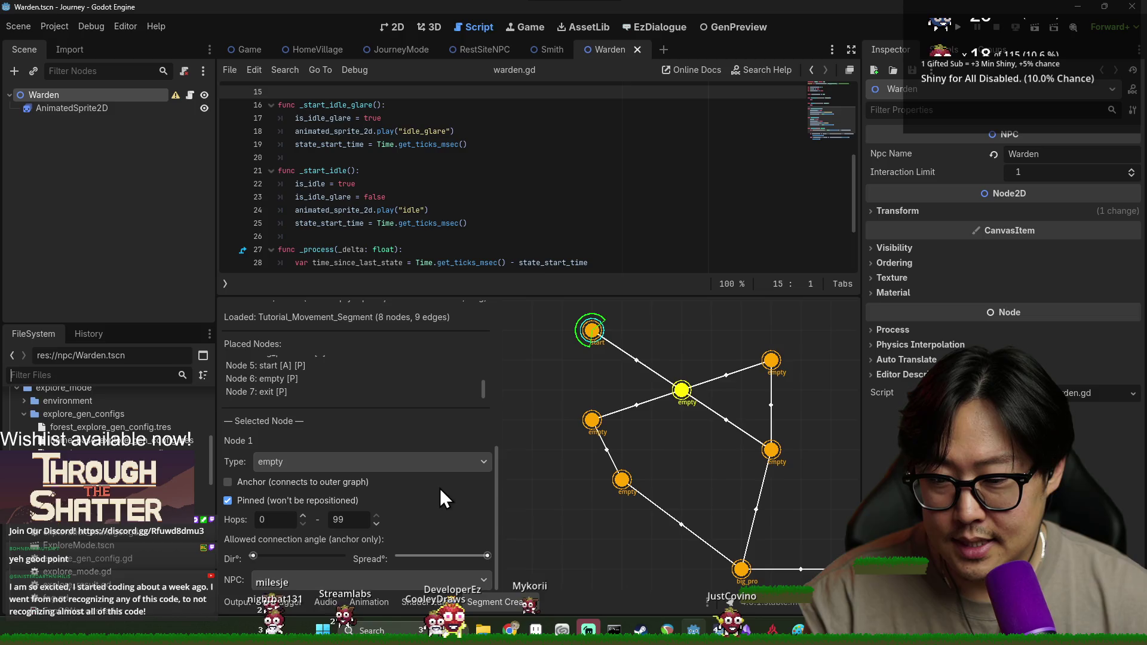
{"action": "left_click", "coordinate": [366, 582]}
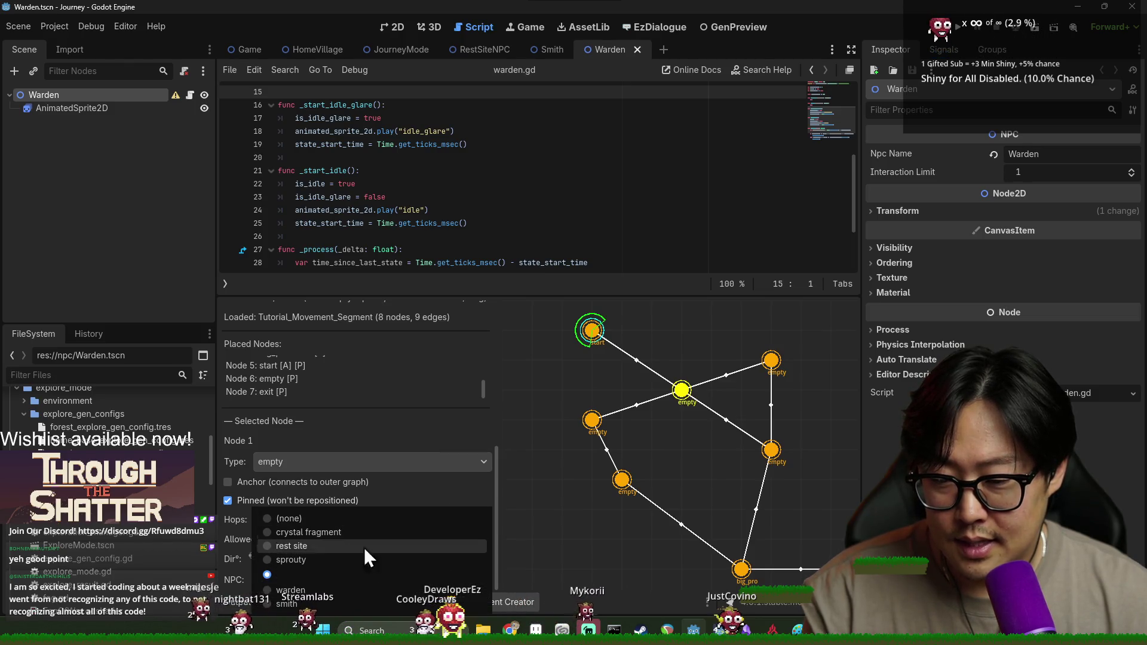
{"action": "left_click", "coordinate": [463, 407]}
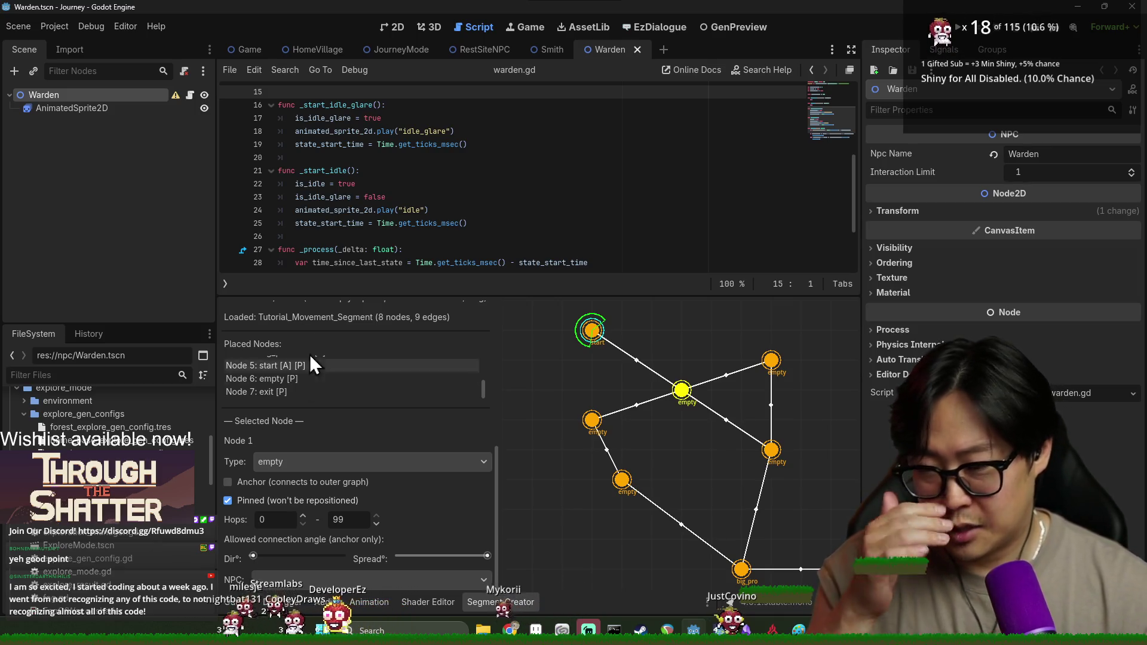
{"action": "left_click_drag", "start_coordinate": [362, 294], "coordinate": [363, 345]}
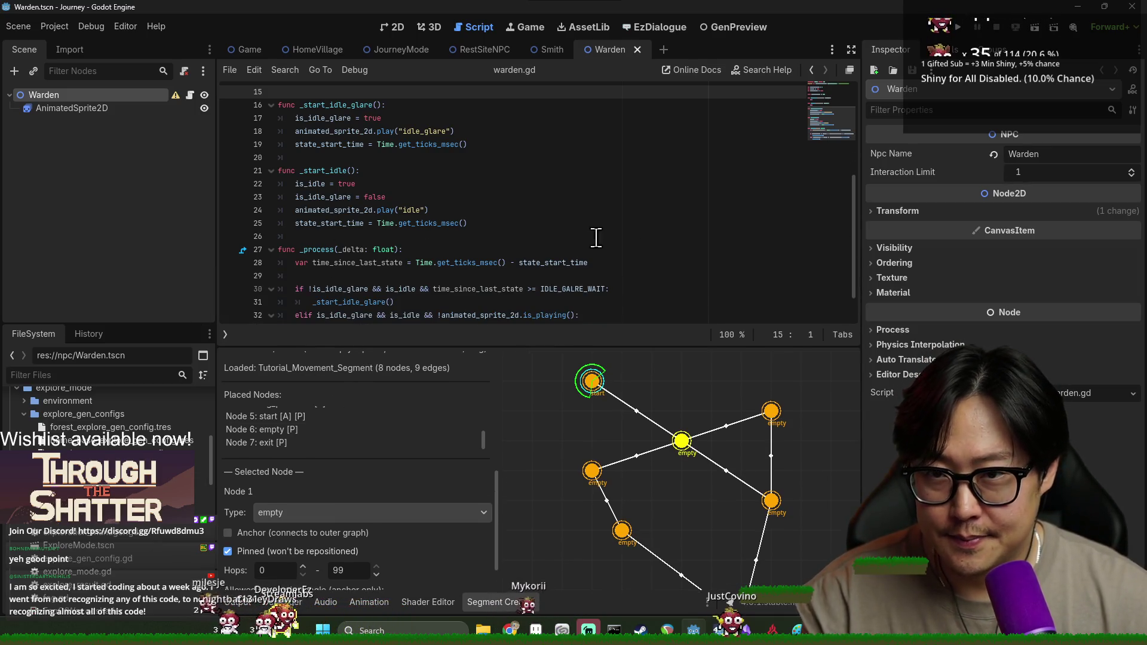
Hide the Segment Creator, save the Warden scene with Ctrl+S, and close the Warden and Smith scripts.
{"action": "left_click", "coordinate": [503, 602]}
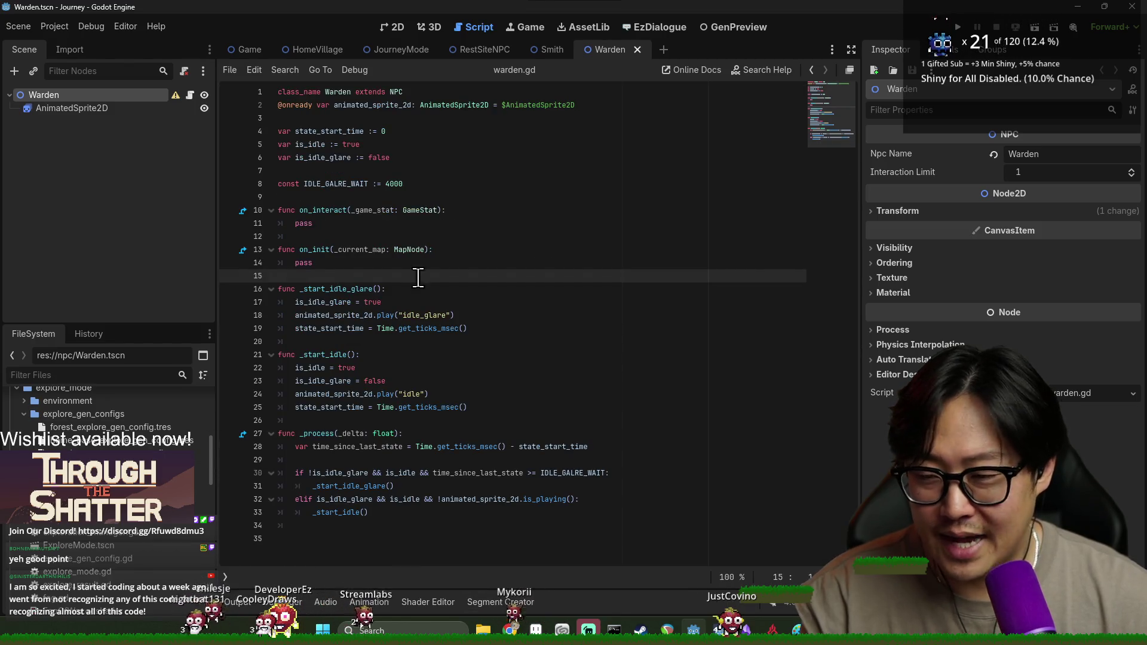
{"action": "scroll", "coordinate": [514, 257], "scroll_direction": "up", "scroll_amount": 5, "text": "ctrl"}
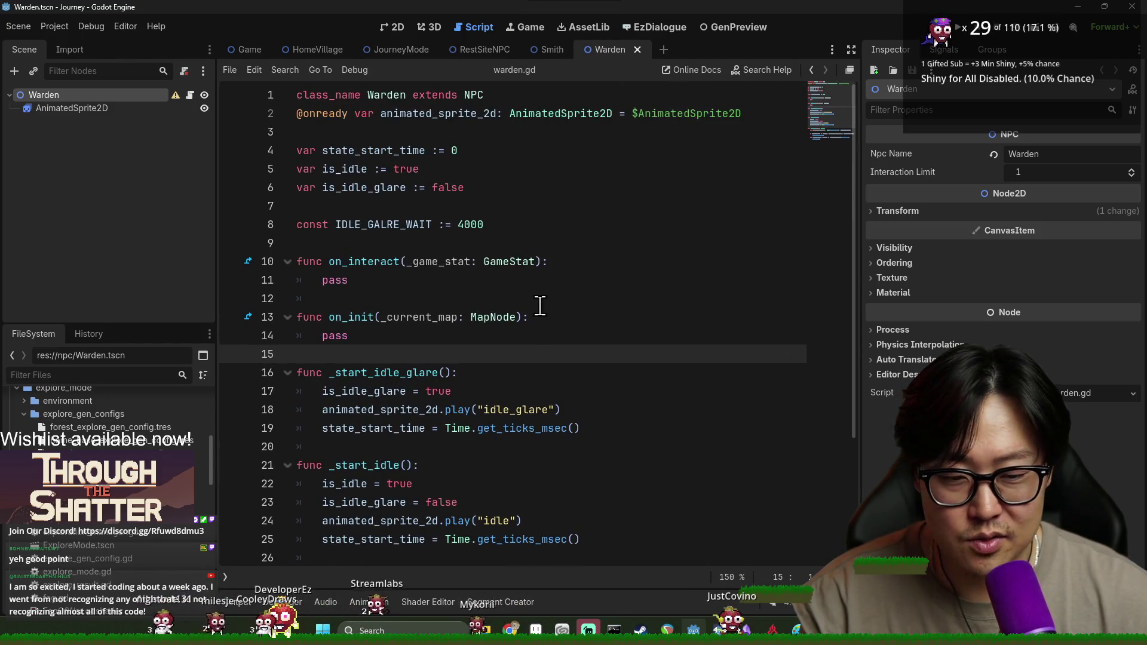
{"action": "left_click", "coordinate": [627, 225]}
{"action": "key", "text": "ctrl+s"}
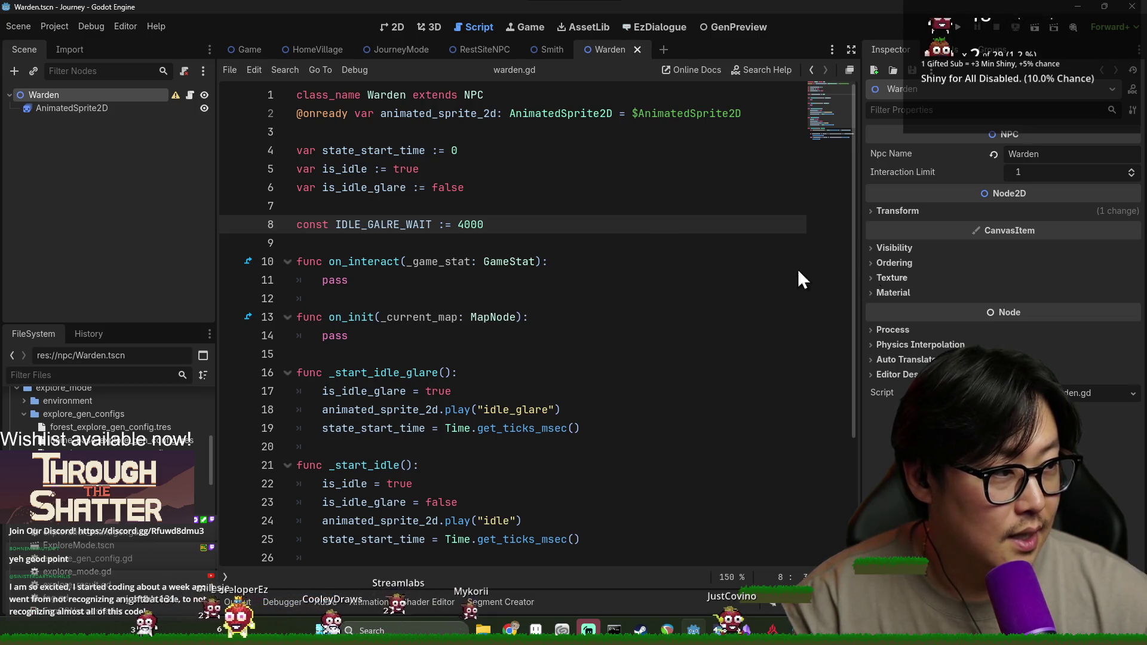
{"action": "left_click", "coordinate": [635, 50]}
{"action": "left_click", "coordinate": [573, 52]}
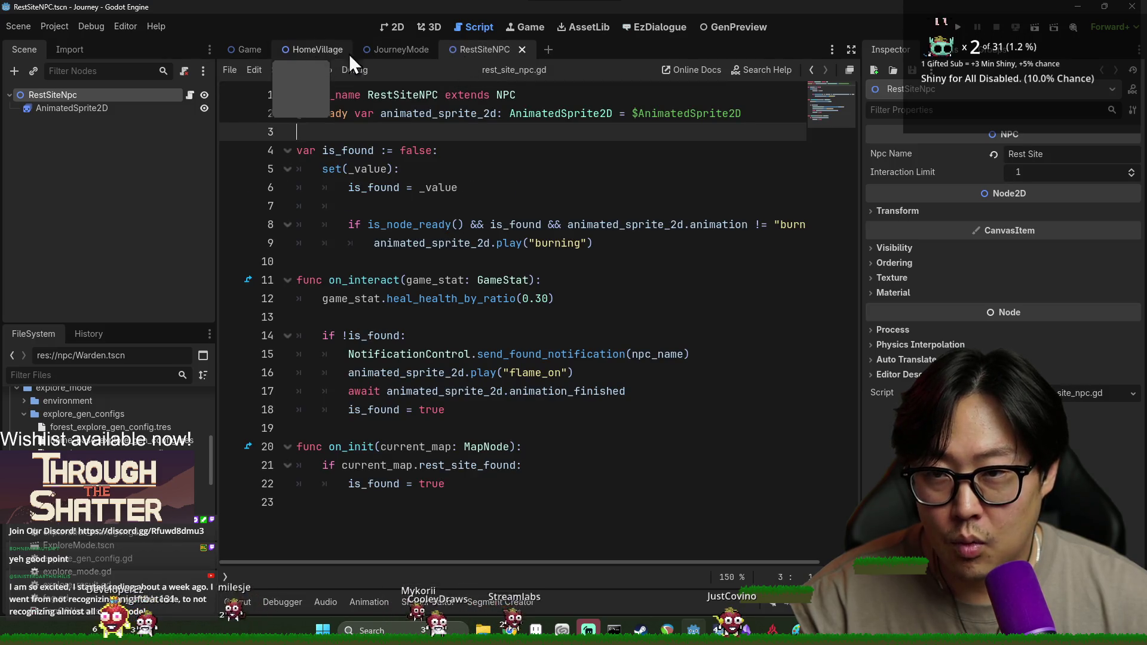
{"action": "key", "text": "ctrl+shift+Tab"}
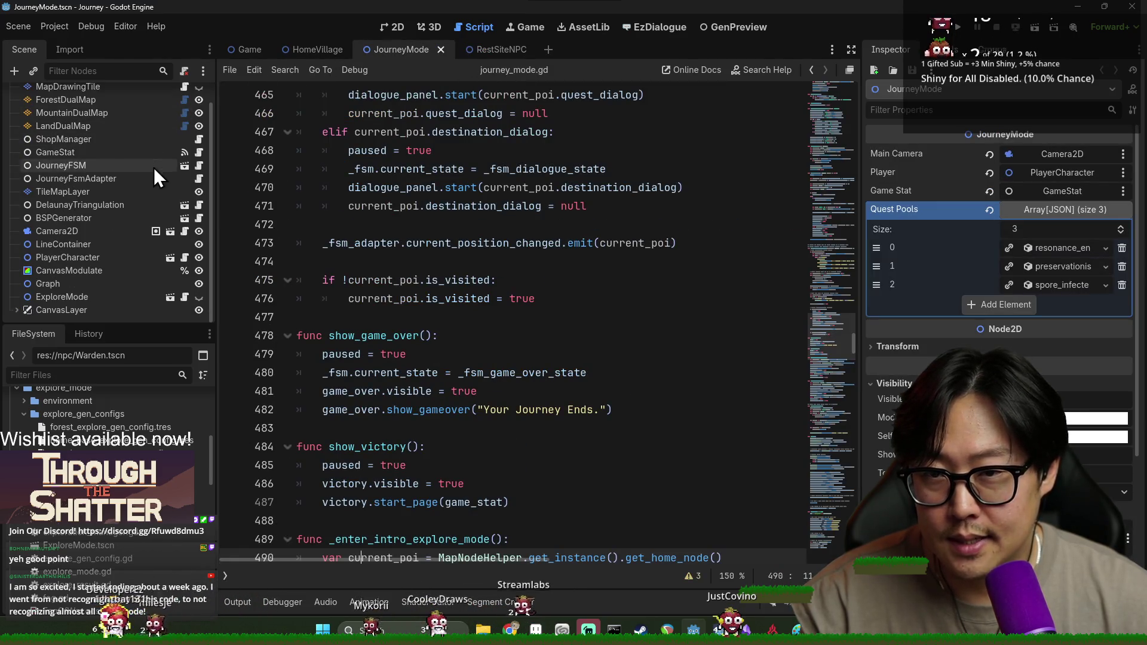
{"action": "left_click", "coordinate": [183, 298]}
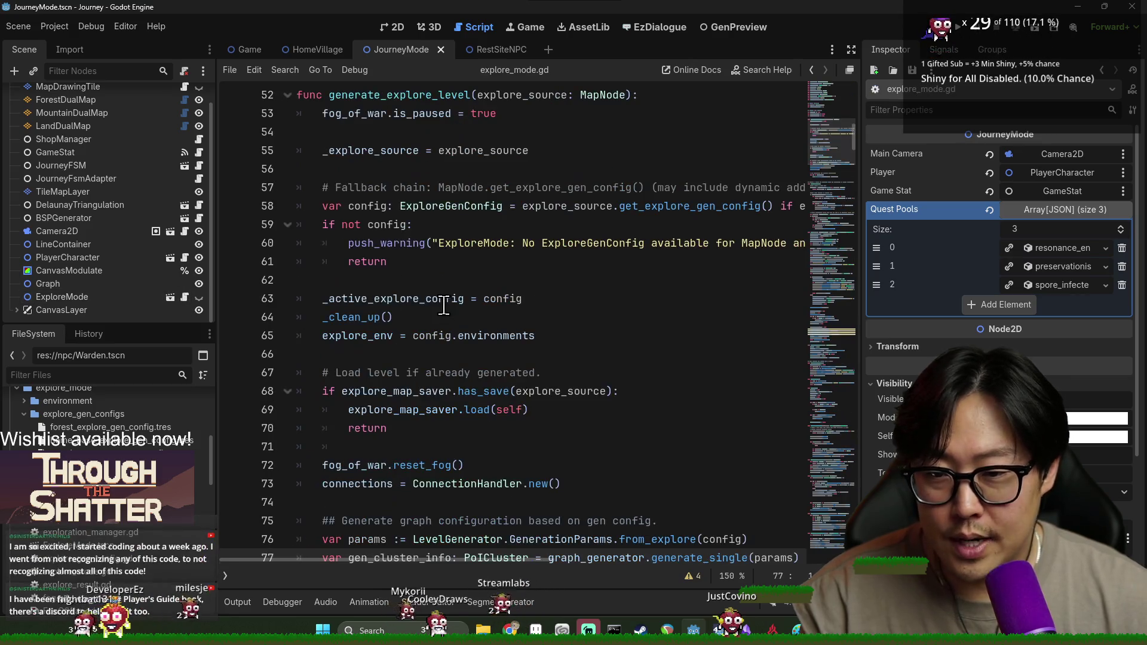
{"action": "left_click", "coordinate": [465, 300]}
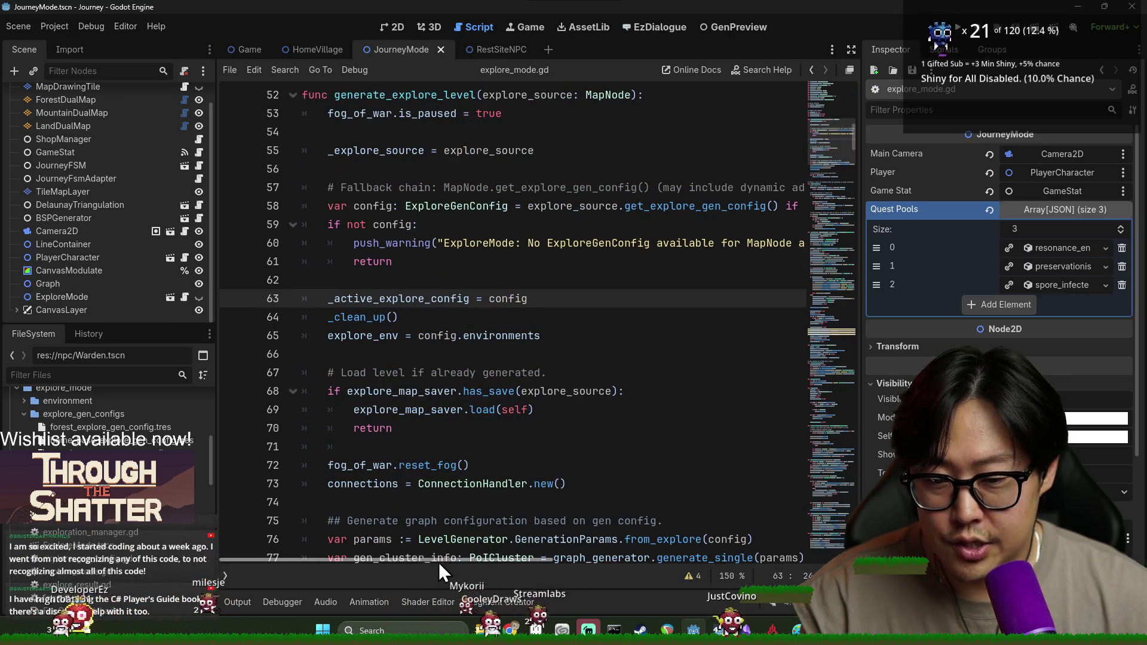
{"action": "scroll", "coordinate": [398, 356], "scroll_direction": "up", "scroll_amount": 3}
{"action": "left_click", "coordinate": [382, 261]}
{"action": "key", "text": "ctrl+f"}
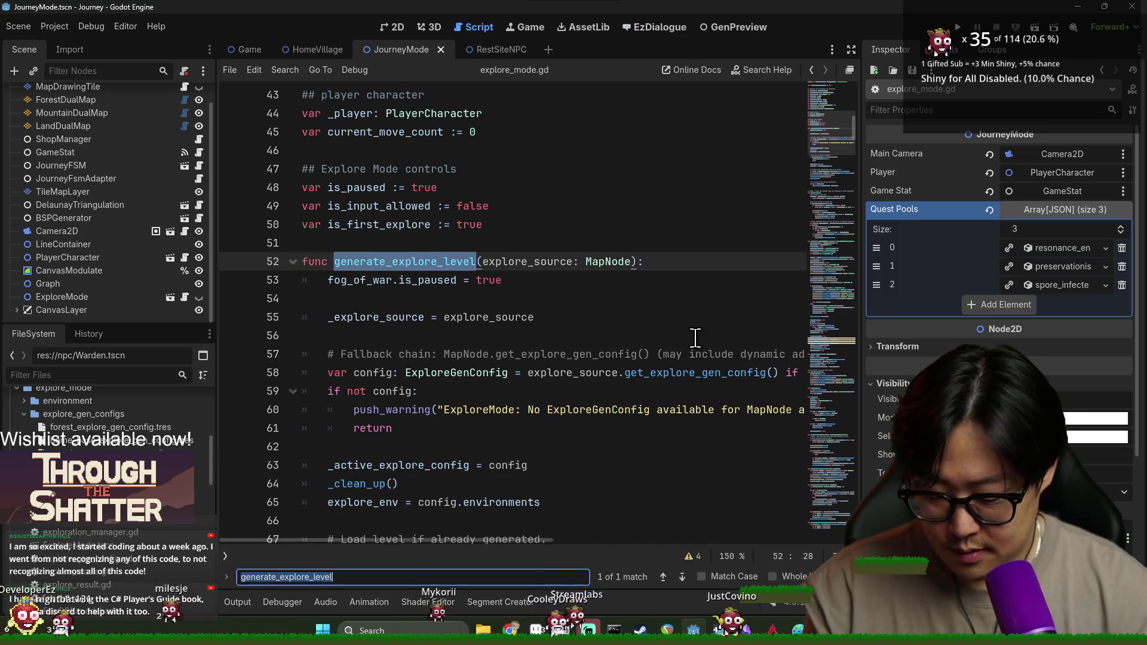
{"action": "type", "text": "npc"}
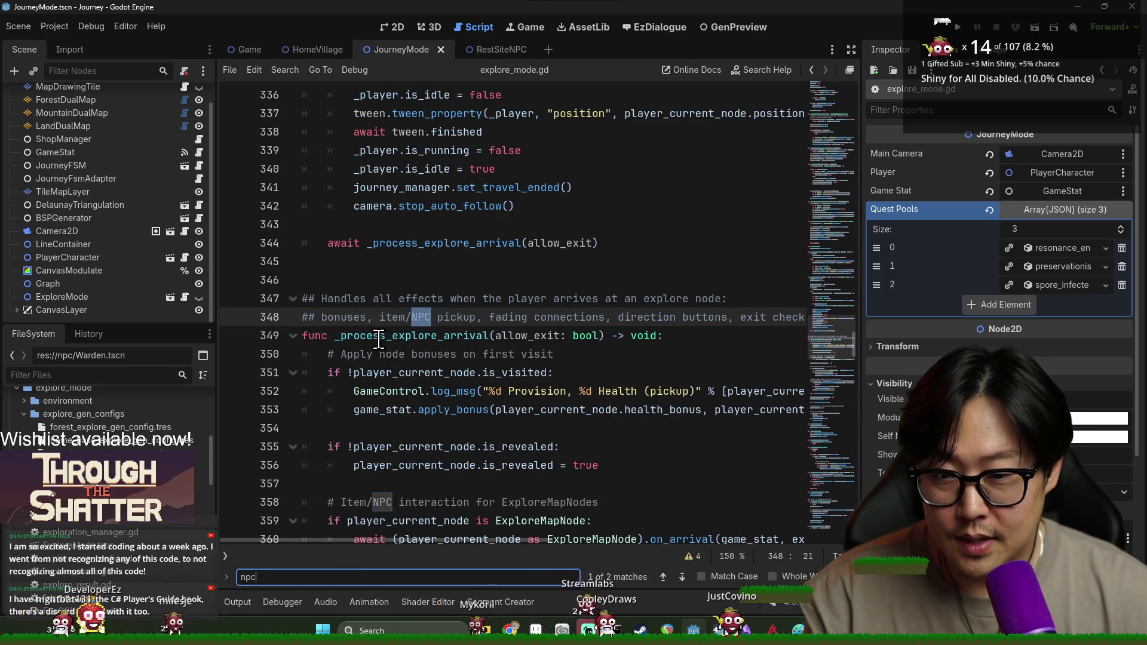
{"action": "double_click", "coordinate": [472, 336]}
{"action": "scroll", "coordinate": [478, 343], "scroll_direction": "down", "scroll_amount": 2}
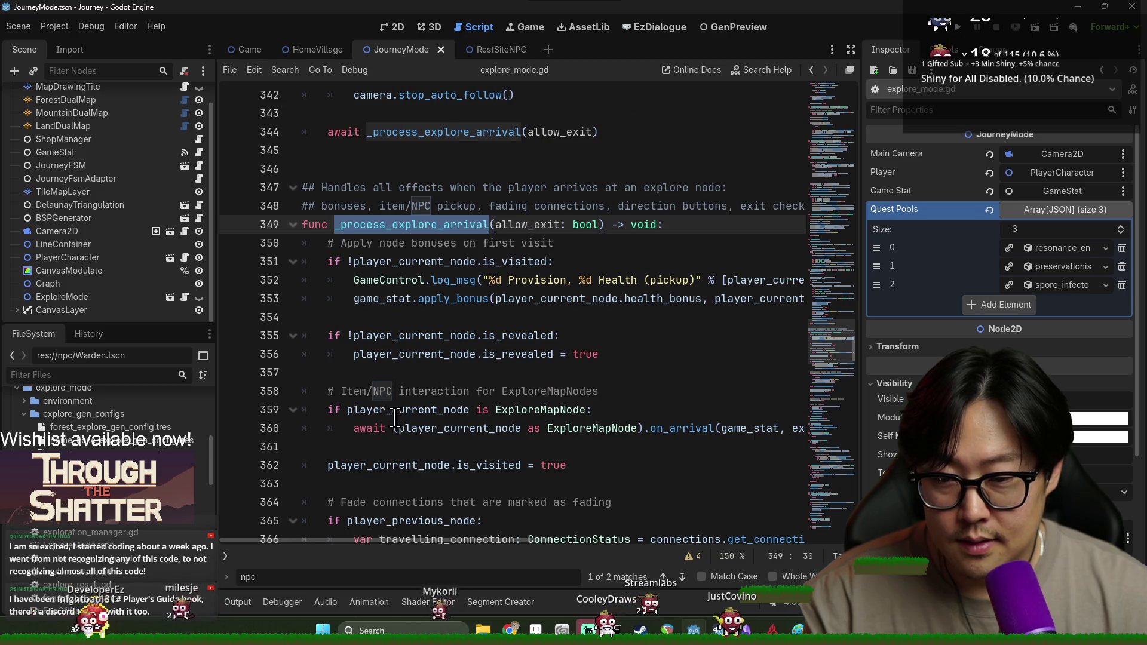
{"action": "double_click", "coordinate": [461, 411]}
{"action": "double_click", "coordinate": [461, 428]}
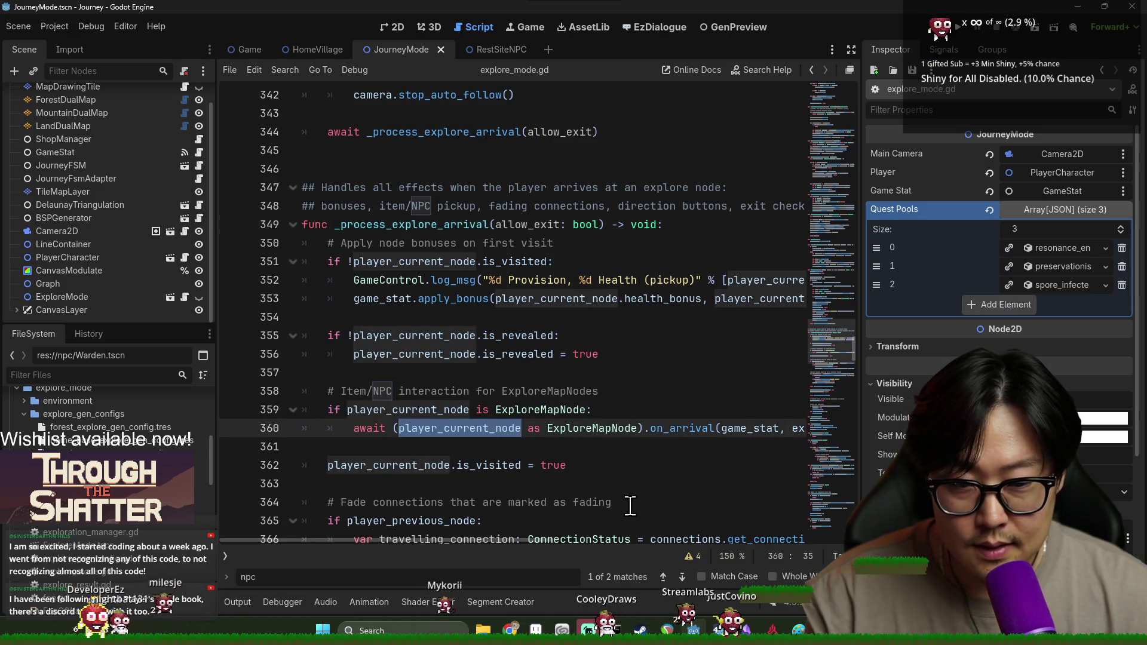
{"action": "scroll", "coordinate": [445, 435], "scroll_direction": "up", "scroll_amount": 4}
{"action": "scroll", "coordinate": [440, 389], "scroll_direction": "down", "scroll_amount": 2}
{"action": "scroll", "coordinate": [437, 365], "scroll_direction": "up", "scroll_amount": 4}
{"action": "scroll", "coordinate": [437, 365], "scroll_direction": "up", "scroll_amount": 15}
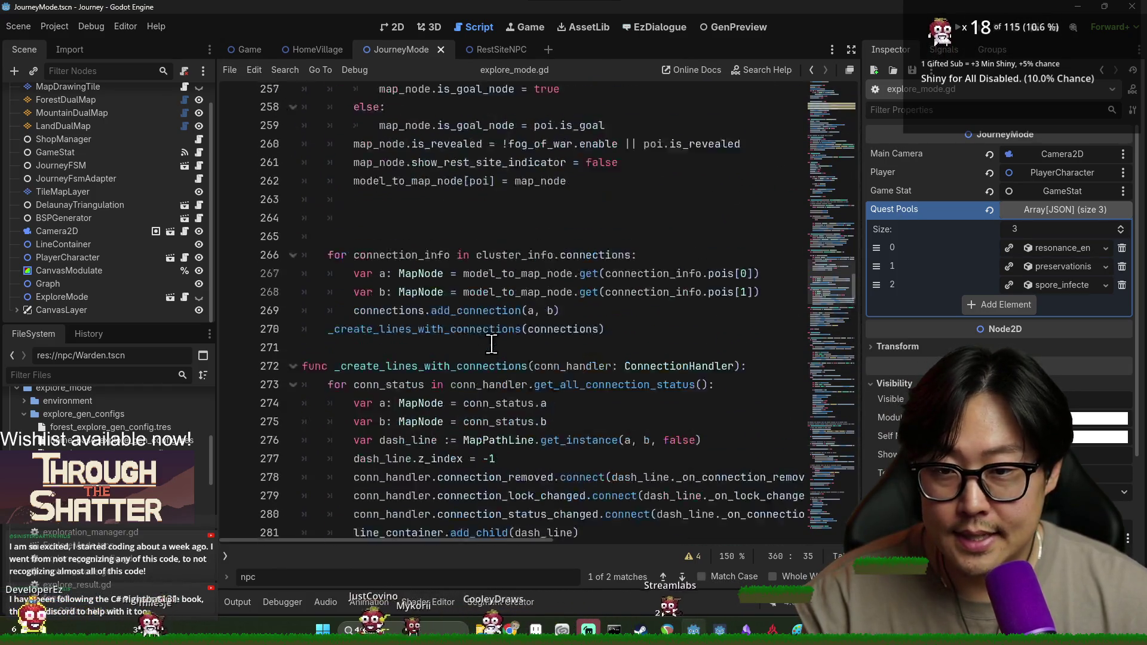
{"action": "left_click_drag", "start_coordinate": [851, 270], "coordinate": [851, 134]}
{"action": "scroll", "coordinate": [504, 331], "scroll_direction": "down", "scroll_amount": 3}
{"action": "scroll", "coordinate": [449, 333], "scroll_direction": "down", "scroll_amount": 5}
{"action": "scroll", "coordinate": [420, 369], "scroll_direction": "up", "scroll_amount": 2}
{"action": "scroll", "coordinate": [454, 353], "scroll_direction": "down", "scroll_amount": 2}
{"action": "scroll", "coordinate": [478, 335], "scroll_direction": "down", "scroll_amount": 5}
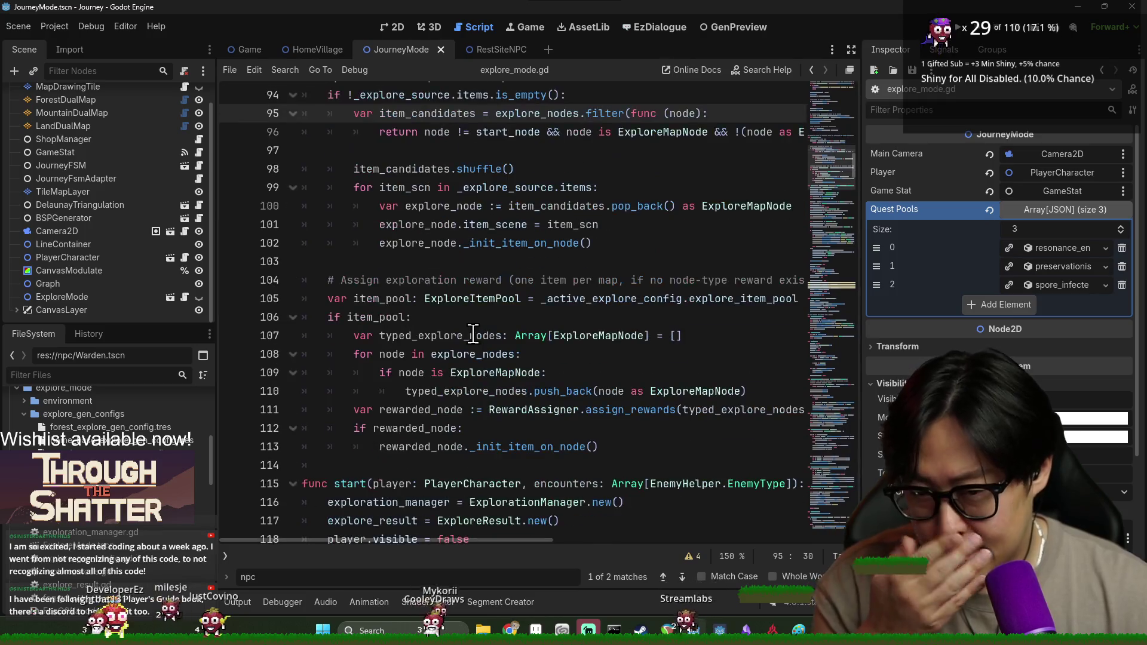
{"action": "scroll", "coordinate": [399, 254], "scroll_direction": "up", "scroll_amount": 5}
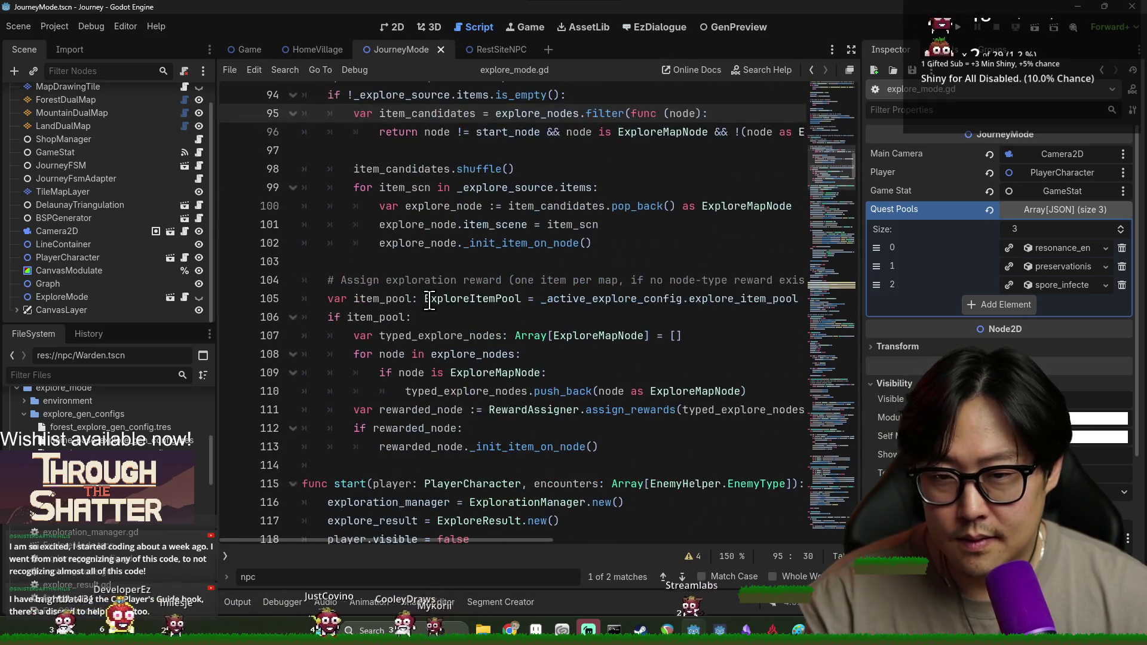
{"action": "double_click", "coordinate": [396, 263]}
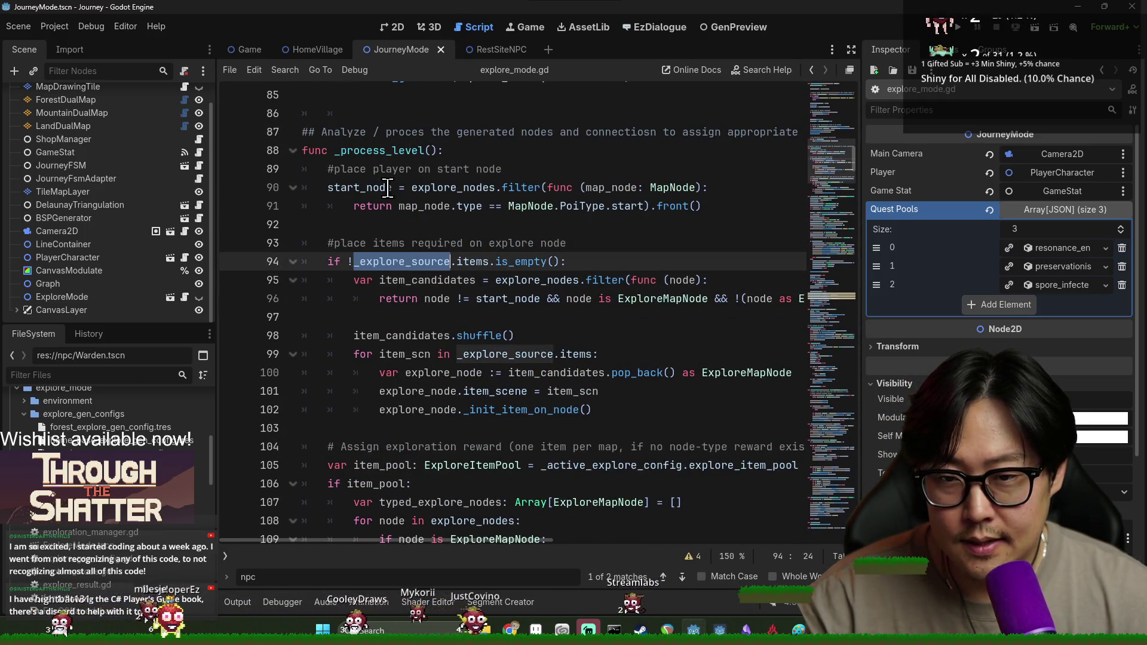
{"action": "double_click", "coordinate": [383, 150]}
{"action": "scroll", "coordinate": [474, 290], "scroll_direction": "up", "scroll_amount": 5}
{"action": "scroll", "coordinate": [377, 191], "scroll_direction": "up", "scroll_amount": 3}
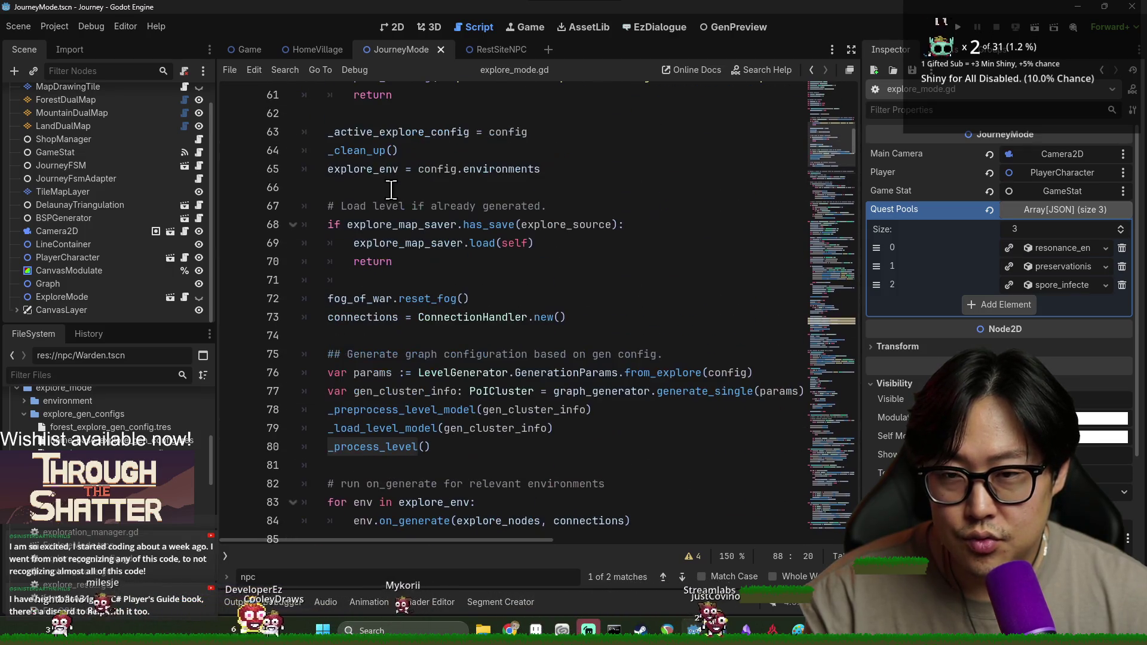
{"action": "scroll", "coordinate": [405, 248], "scroll_direction": "up", "scroll_amount": 3}
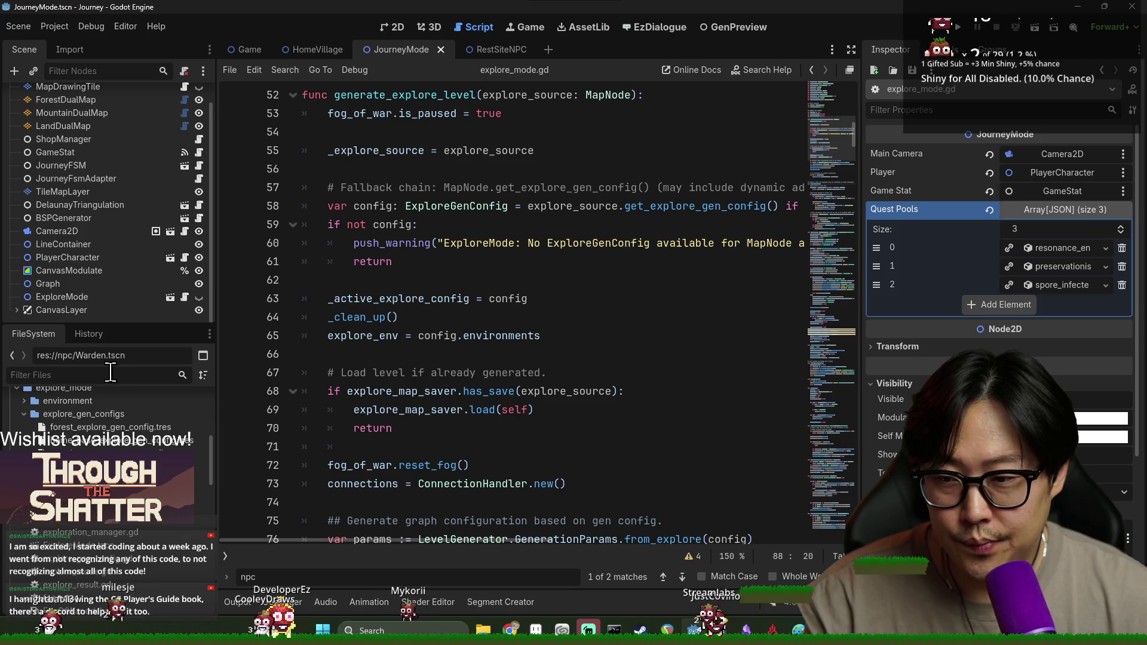
{"action": "type", "text": "poi_mode"}
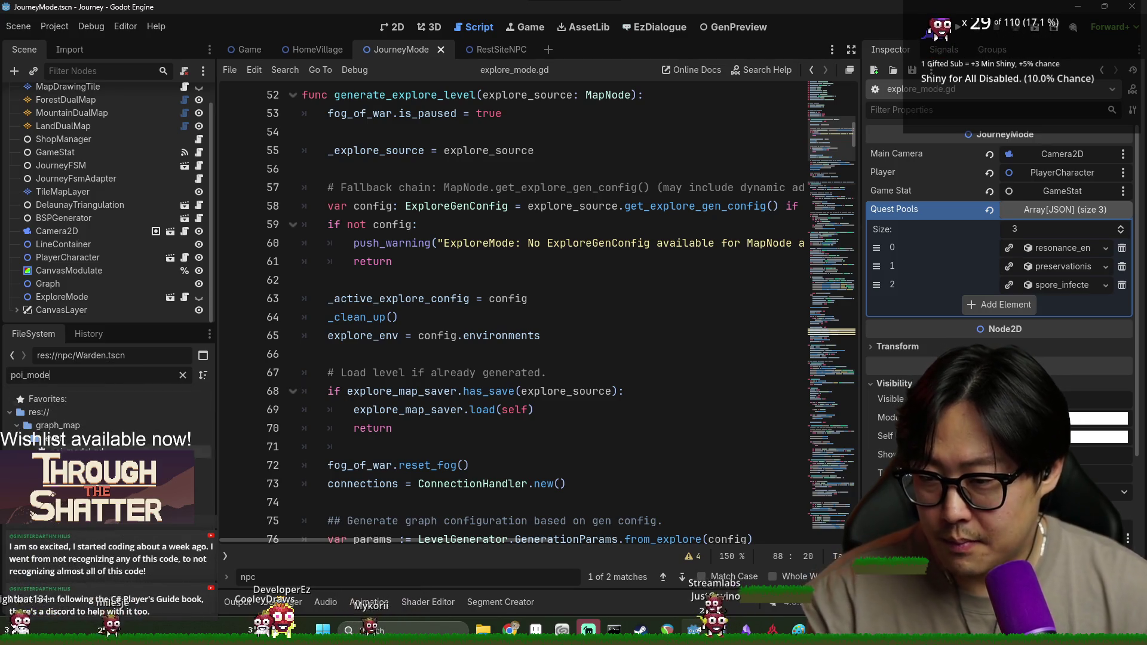
Open poi_model.gd and review its properties from poi_type to is_pinned.
{"action": "double_click", "coordinate": [78, 453]}
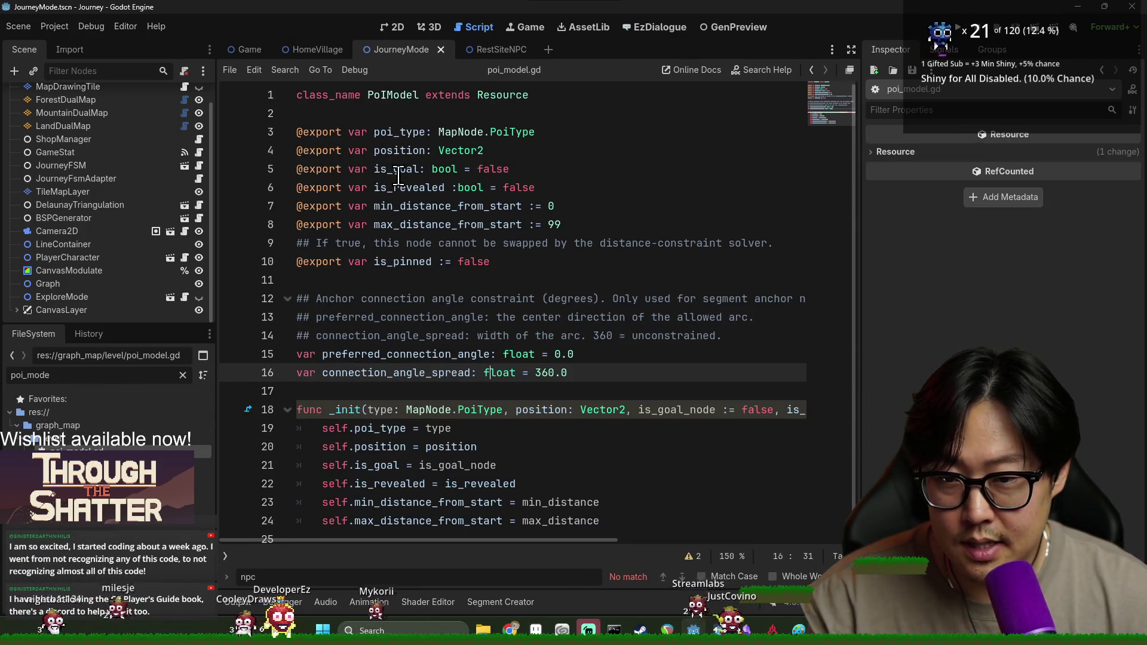
{"action": "double_click", "coordinate": [407, 262]}
{"action": "left_click", "coordinate": [402, 168]}
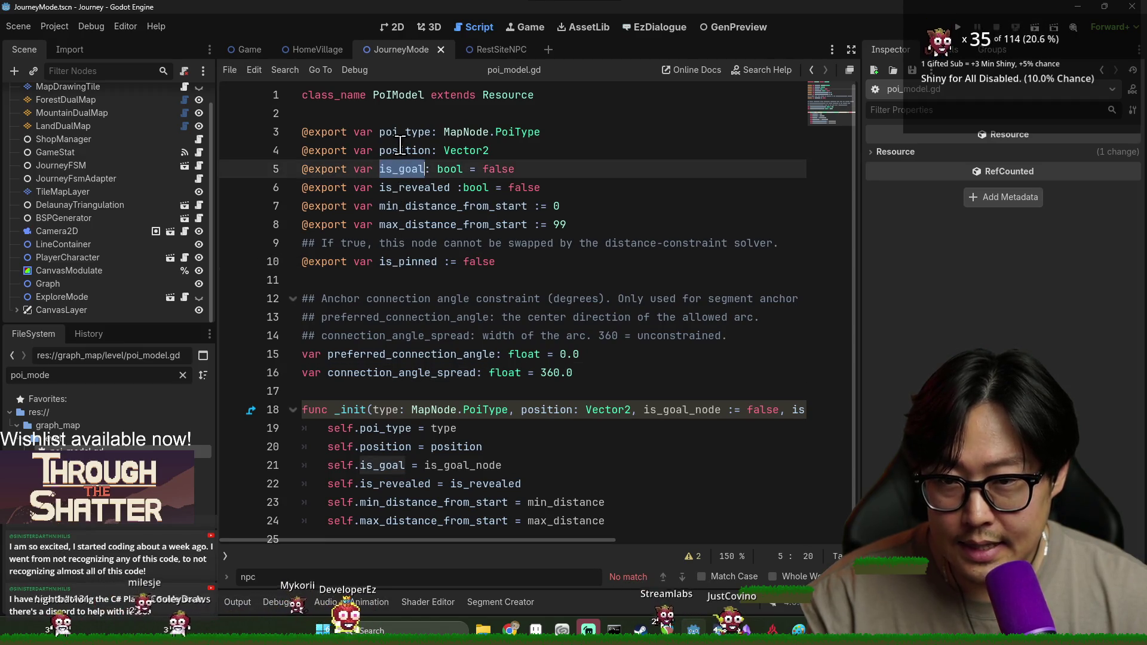
{"action": "double_click", "coordinate": [400, 146]}
{"action": "double_click", "coordinate": [399, 132]}
{"action": "double_click", "coordinate": [406, 187]}
{"action": "double_click", "coordinate": [408, 208]}
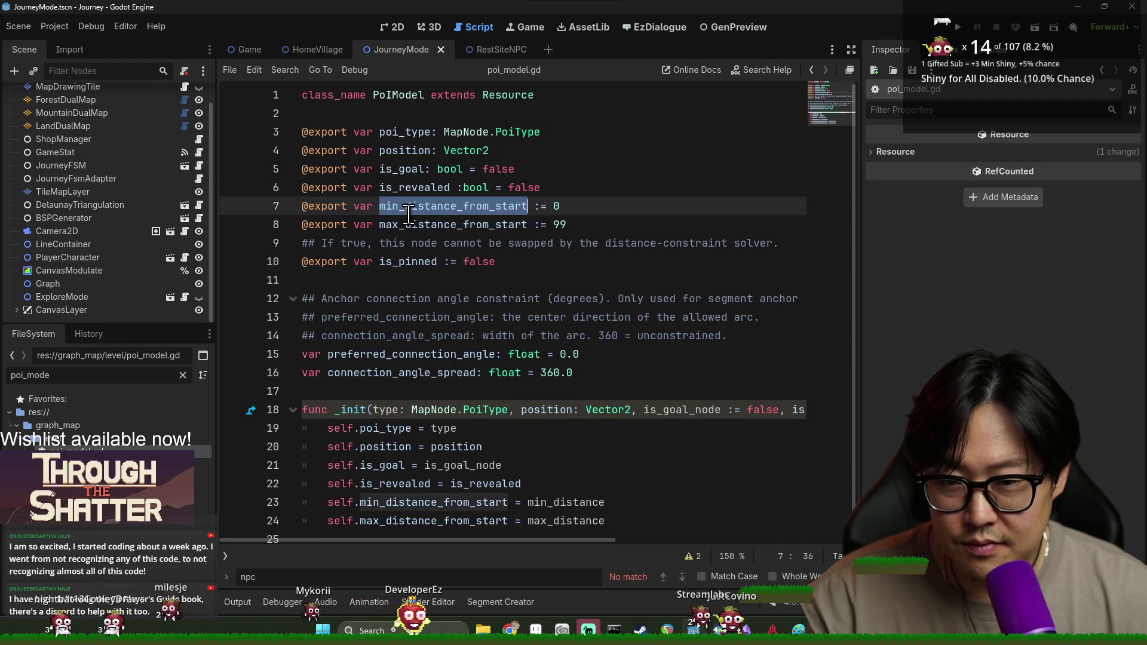
{"action": "left_click", "coordinate": [448, 227]}
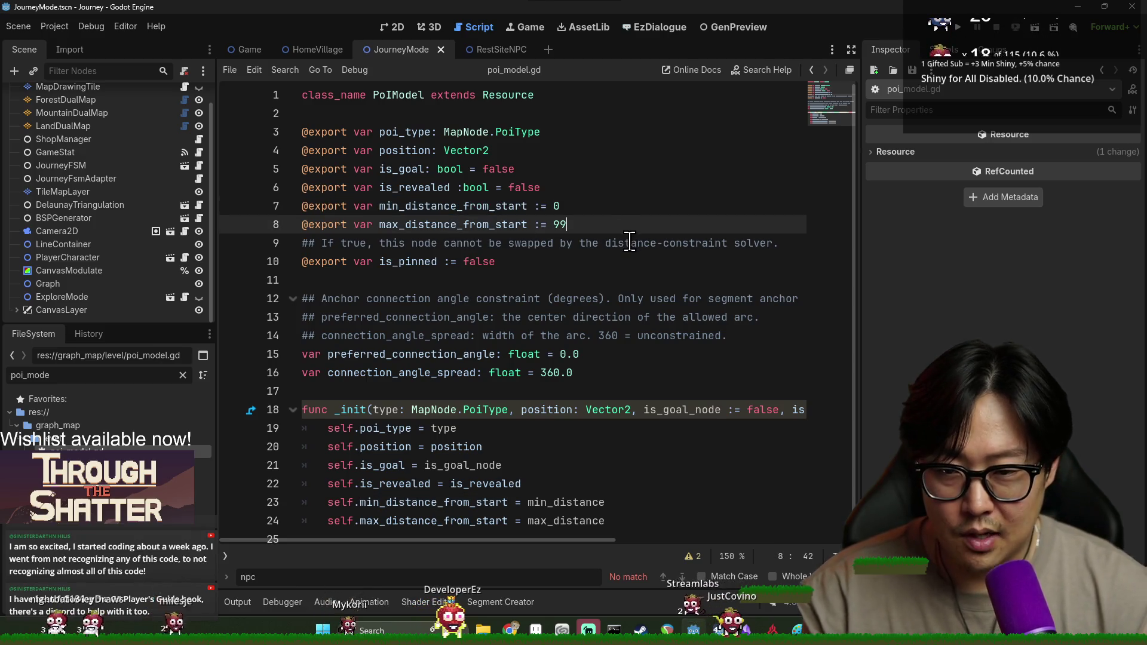
{"action": "key", "text": "Down"}
{"action": "key", "text": "Down"}
{"action": "key", "text": "Return"}
{"action": "type", "text": "@export var assigned_npc: String"}
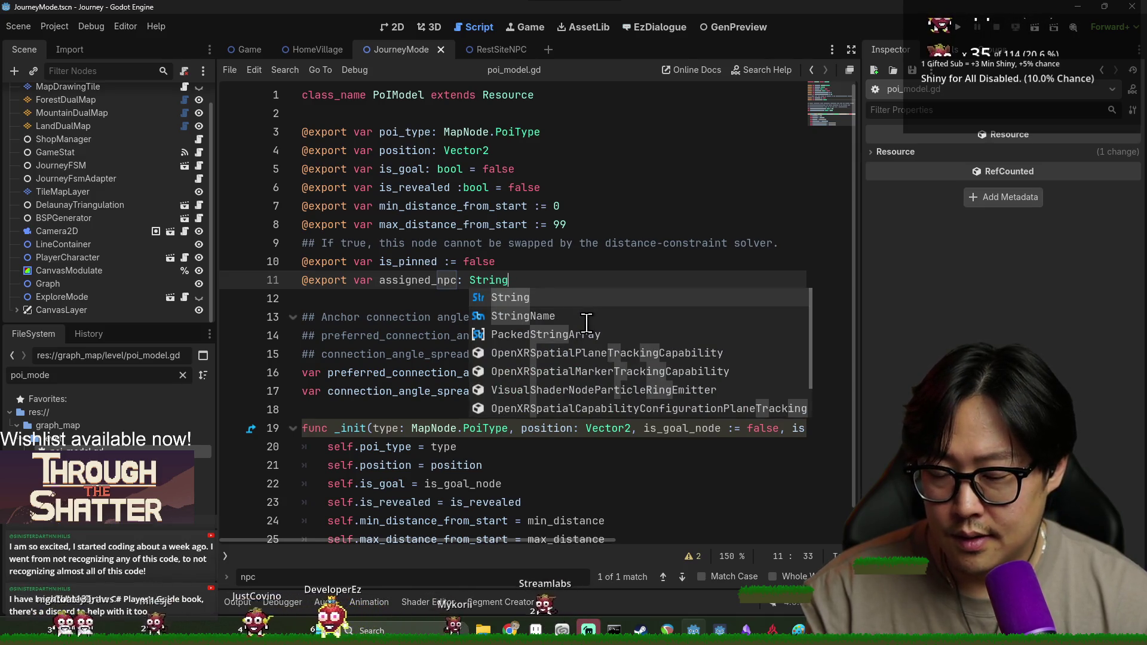
{"action": "left_click", "coordinate": [461, 282]}
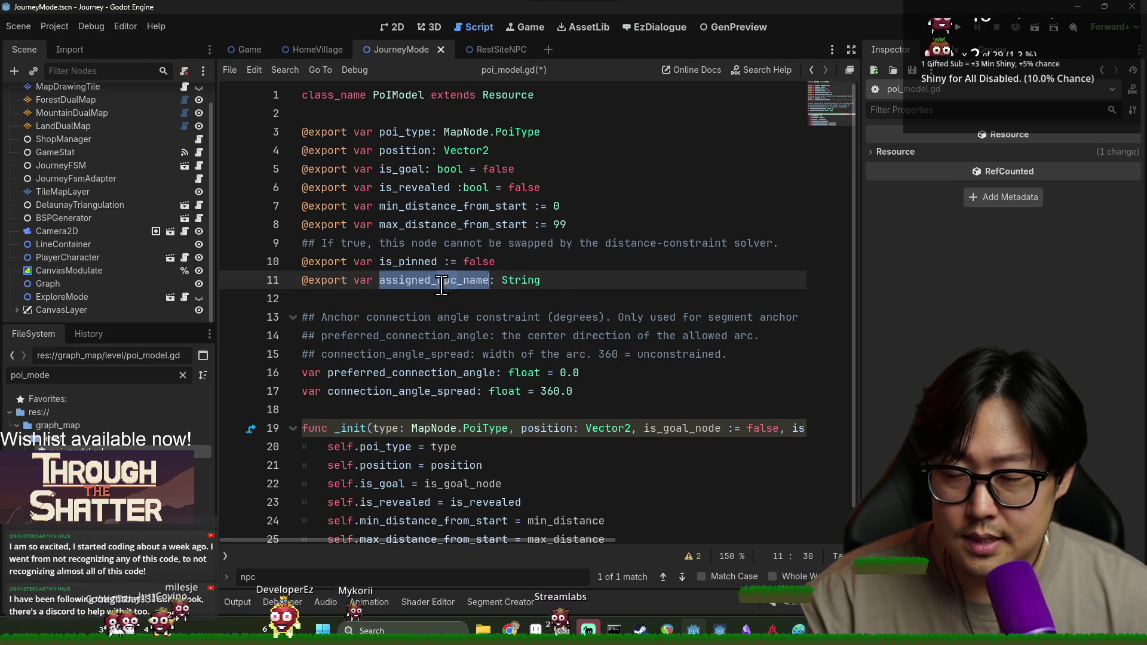
{"action": "left_click", "coordinate": [442, 302]}
{"action": "key", "text": "shift+Down"}
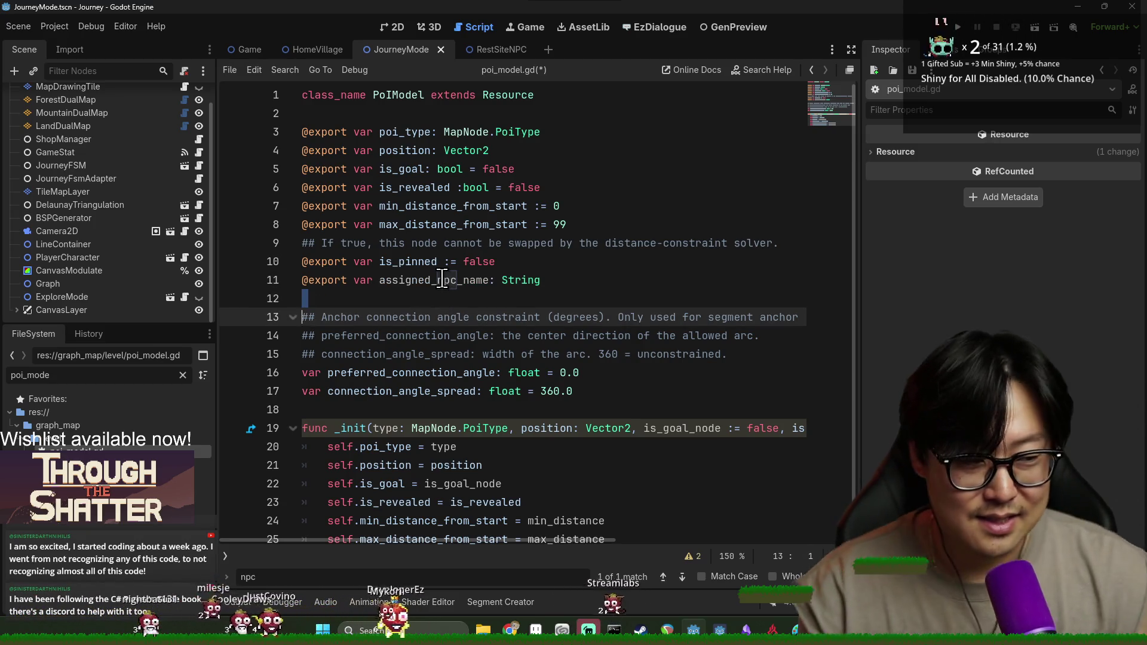
{"action": "left_click", "coordinate": [556, 282]}
{"action": "key", "text": "ctrl+s"}
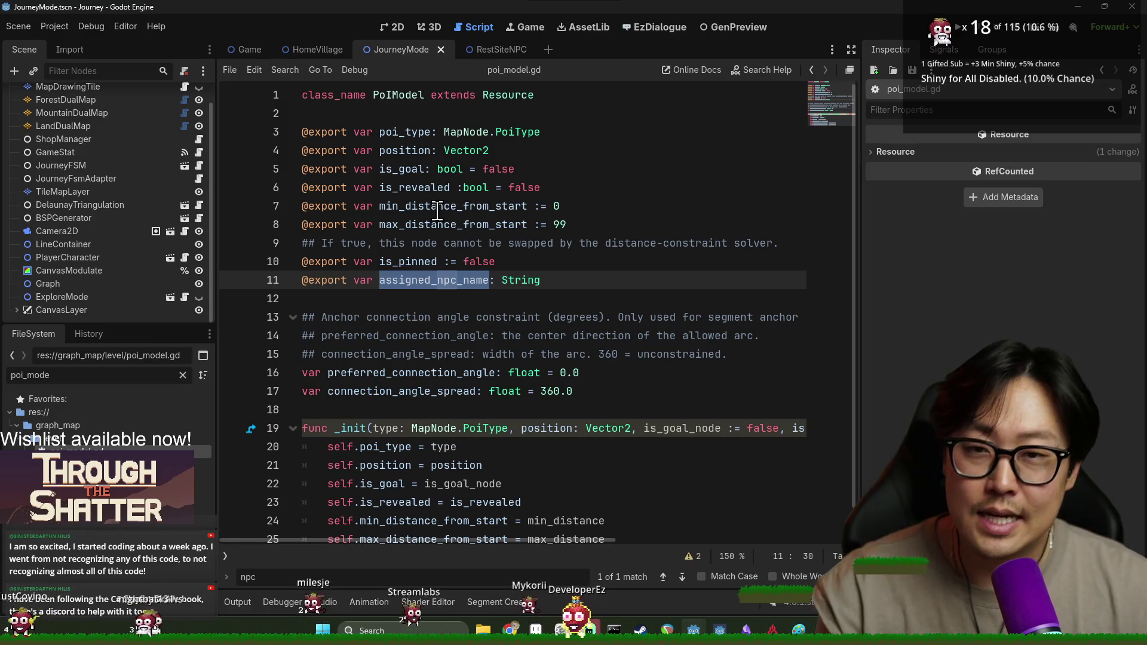
{"action": "scroll", "coordinate": [143, 173], "scroll_direction": "up", "scroll_amount": 2}
{"action": "scroll", "coordinate": [142, 173], "scroll_direction": "down", "scroll_amount": 2}
In explore_mode.gd, jump to the generate_single definition in level_generator.gd.
{"action": "left_click", "coordinate": [184, 298]}
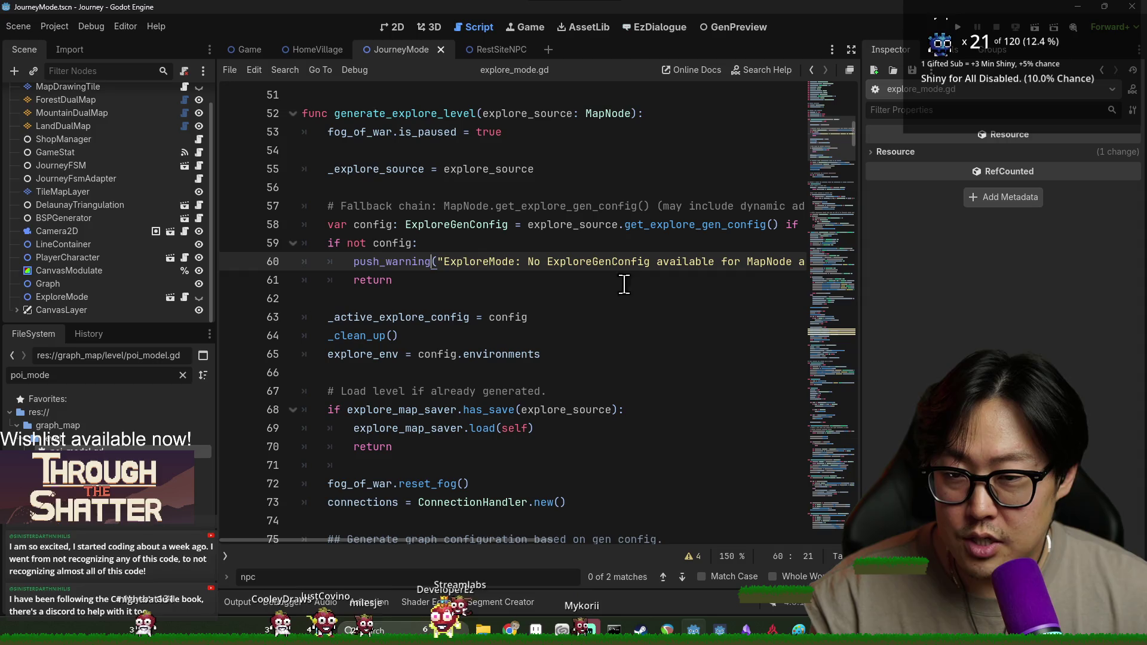
{"action": "type", "text": "load_"}
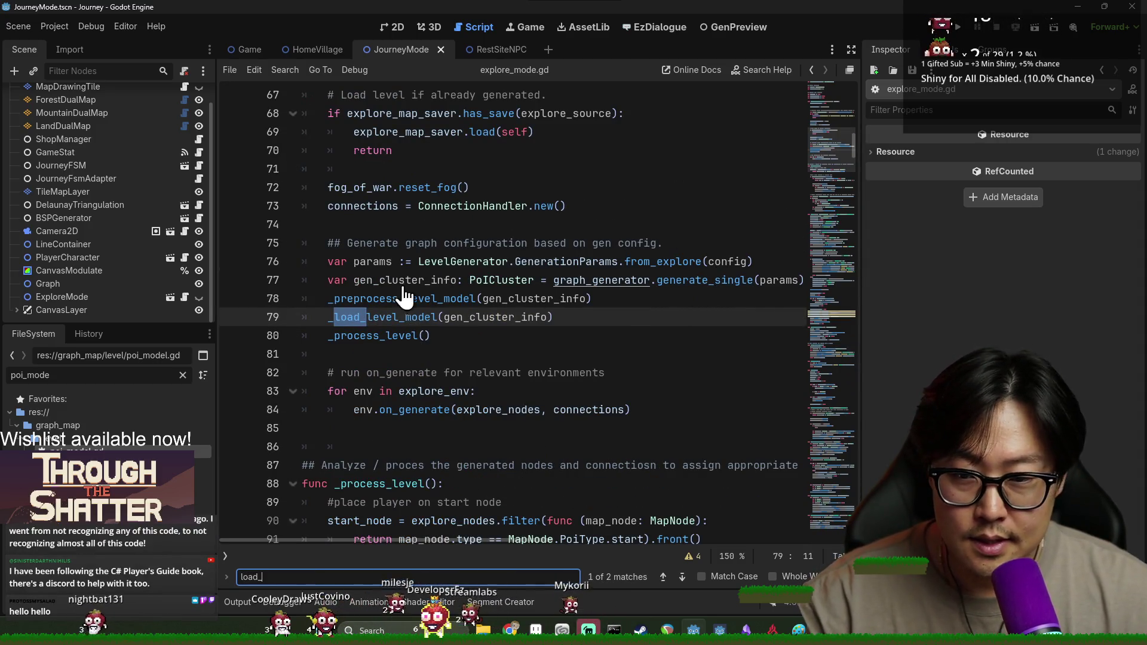
{"action": "left_click", "coordinate": [660, 280]}
{"action": "left_click", "coordinate": [669, 281], "text": "ctrl"}
{"action": "scroll", "coordinate": [627, 293], "scroll_direction": "down", "scroll_amount": 3}
{"action": "scroll", "coordinate": [468, 205], "scroll_direction": "up", "scroll_amount": 4}
Jump to _generate_region and inspect its segment loop: segment_scene, segment and get_anchor_nodes.
{"action": "left_click", "coordinate": [457, 207]}
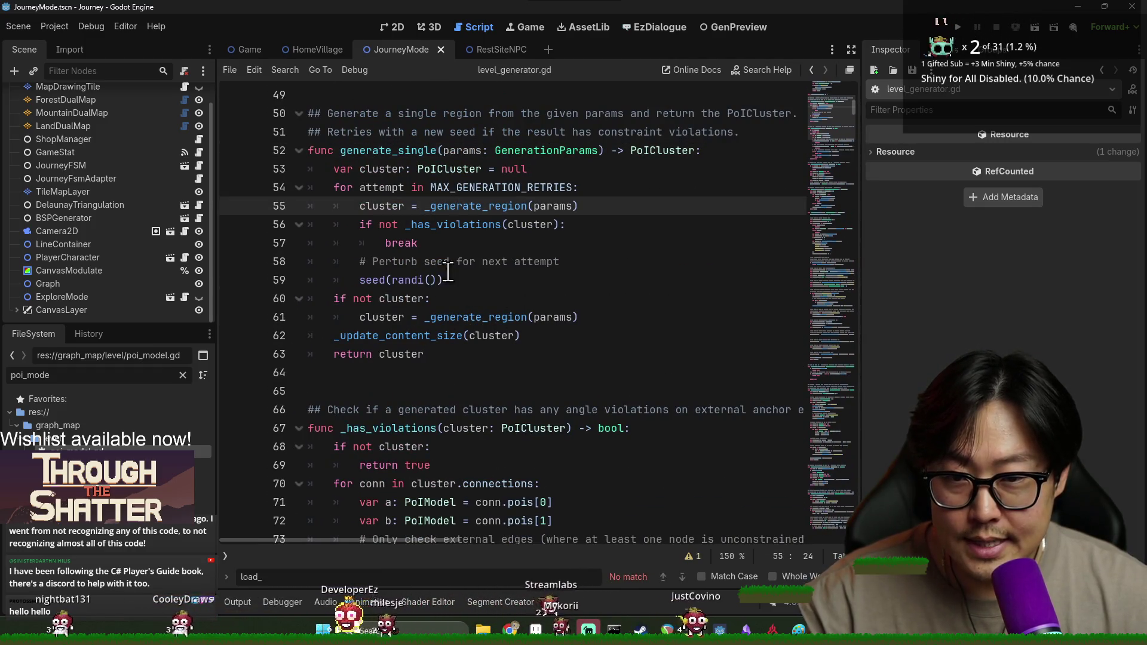
{"action": "left_click", "coordinate": [470, 209], "text": "ctrl"}
{"action": "double_click", "coordinate": [412, 335]}
{"action": "scroll", "coordinate": [424, 335], "scroll_direction": "down", "scroll_amount": 5}
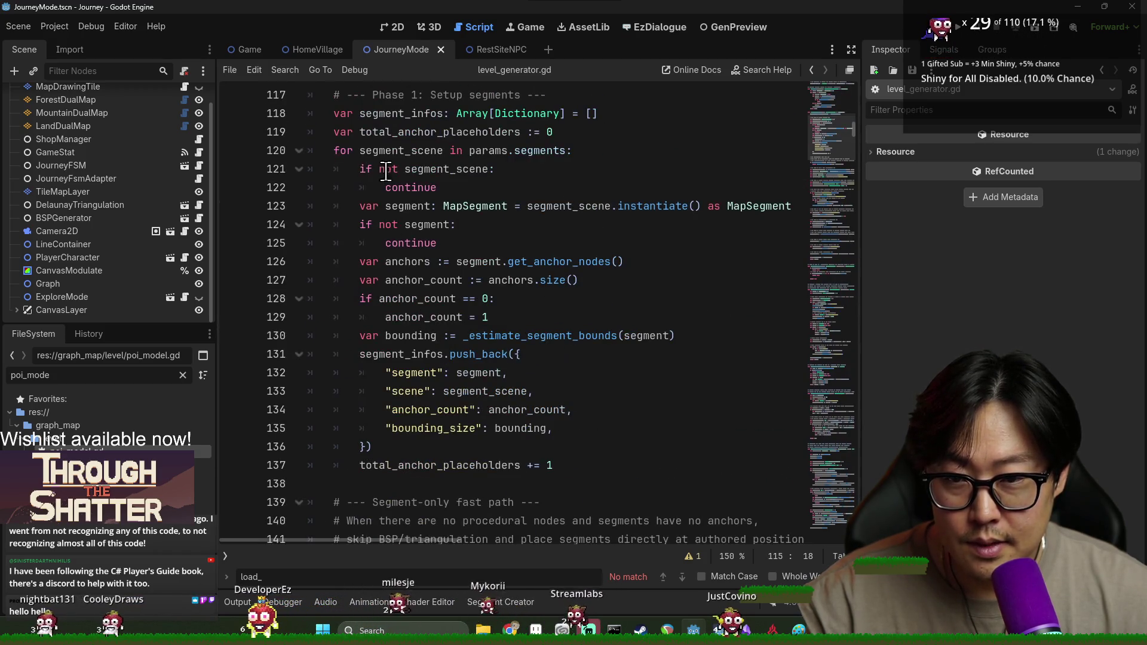
{"action": "double_click", "coordinate": [401, 150]}
{"action": "double_click", "coordinate": [412, 206]}
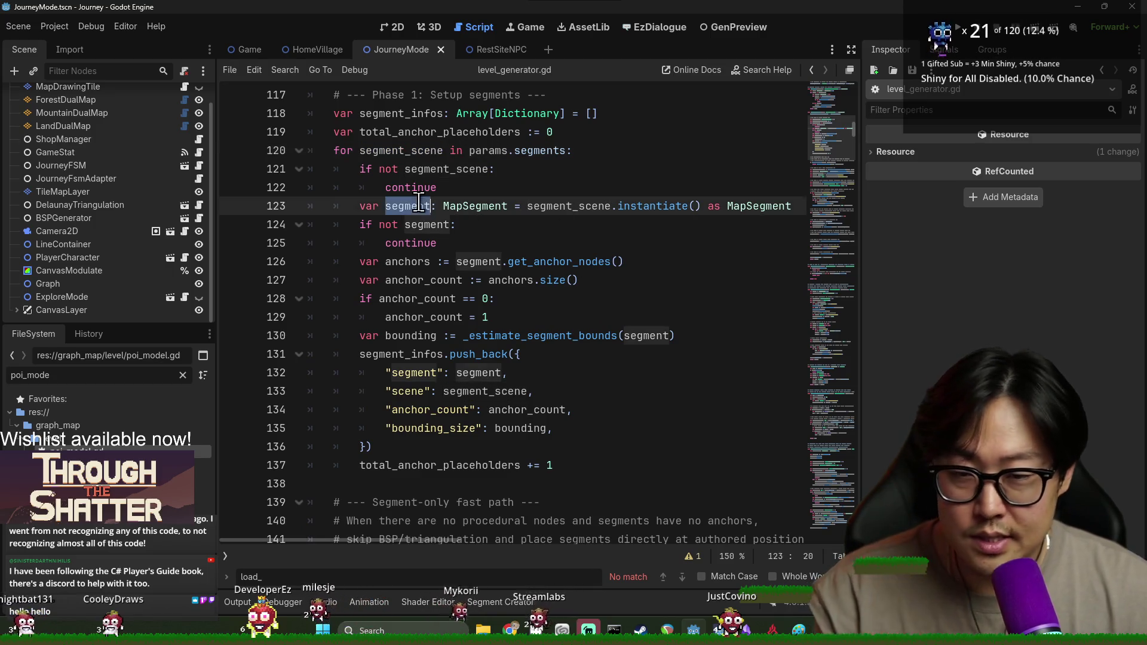
{"action": "double_click", "coordinate": [410, 242]}
{"action": "double_click", "coordinate": [479, 261]}
{"action": "double_click", "coordinate": [559, 261]}
{"action": "double_click", "coordinate": [408, 261]}
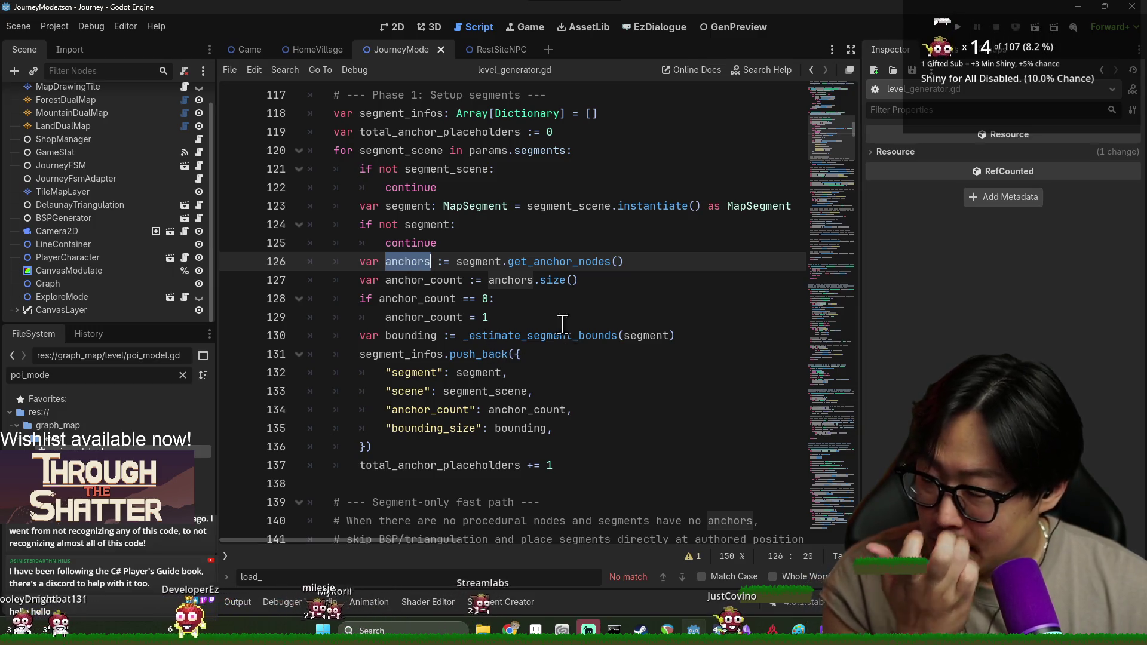
Review the anchor-count code, _estimate_segment_bounds, and the _is_segment_only check on line 142.
{"action": "double_click", "coordinate": [434, 281]}
{"action": "double_click", "coordinate": [408, 261]}
{"action": "scroll", "coordinate": [412, 269], "scroll_direction": "down", "scroll_amount": 1}
{"action": "double_click", "coordinate": [415, 281]}
{"action": "double_click", "coordinate": [541, 281]}
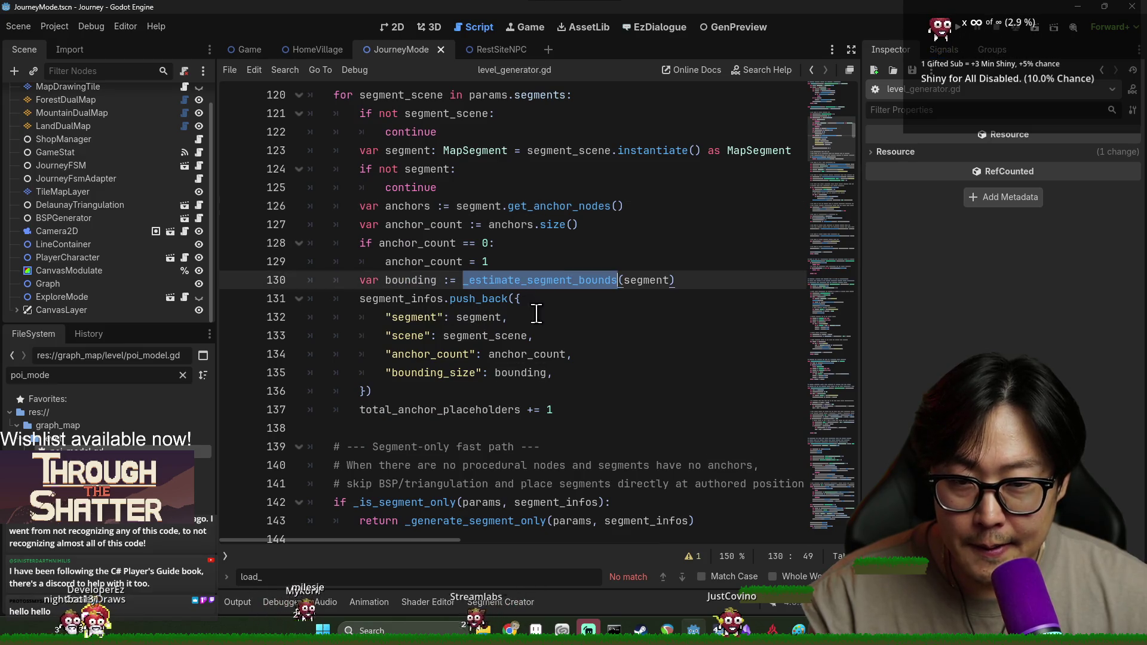
{"action": "scroll", "coordinate": [505, 358], "scroll_direction": "down", "scroll_amount": 4}
{"action": "double_click", "coordinate": [434, 282]}
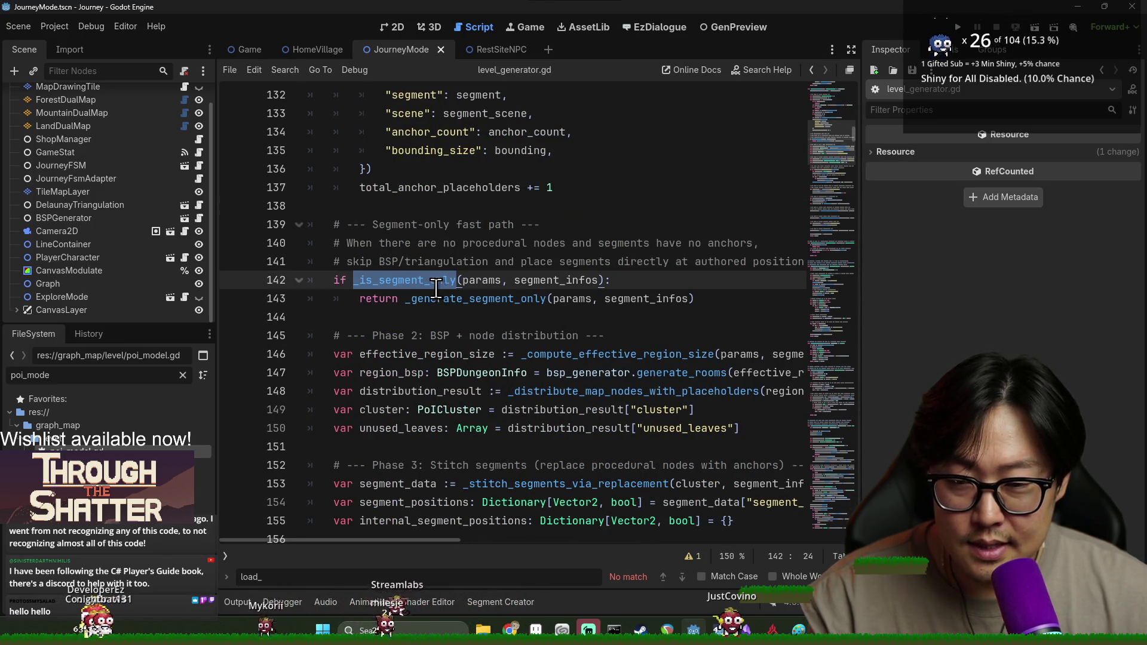
{"action": "double_click", "coordinate": [466, 299]}
Jump to _generate_segment_only and inspect the instantiate_at(segment_offset) and remove_child lines 221–224.
{"action": "left_click", "coordinate": [466, 299], "text": "ctrl"}
{"action": "scroll", "coordinate": [419, 208], "scroll_direction": "down", "scroll_amount": 3}
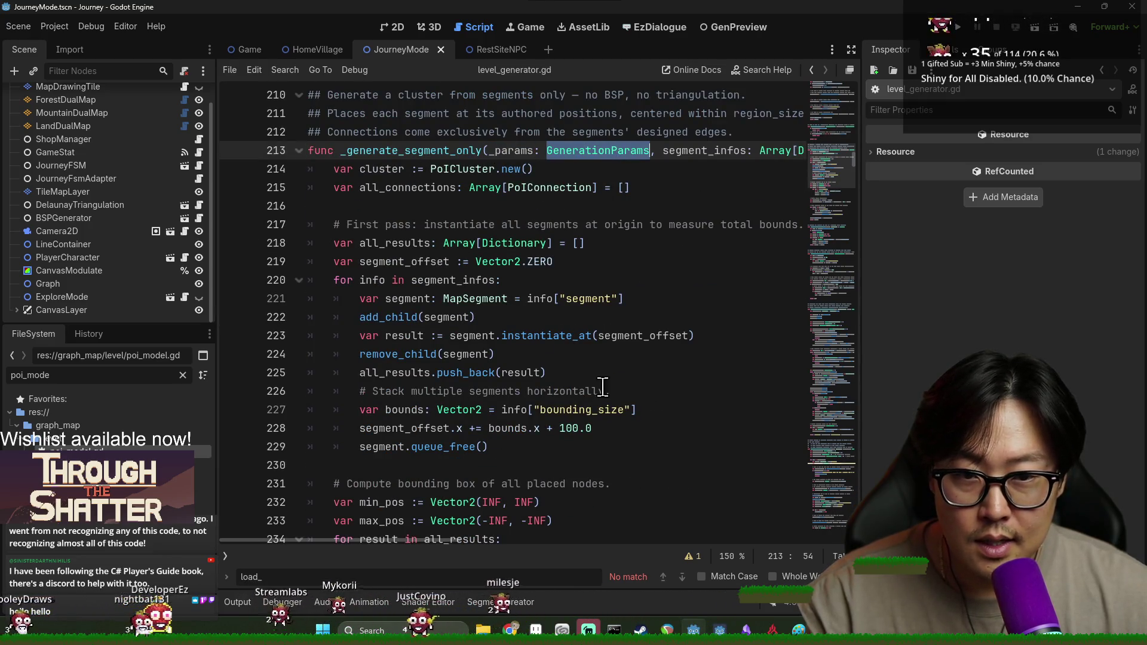
{"action": "double_click", "coordinate": [408, 299]}
{"action": "double_click", "coordinate": [520, 339]}
{"action": "double_click", "coordinate": [633, 337]}
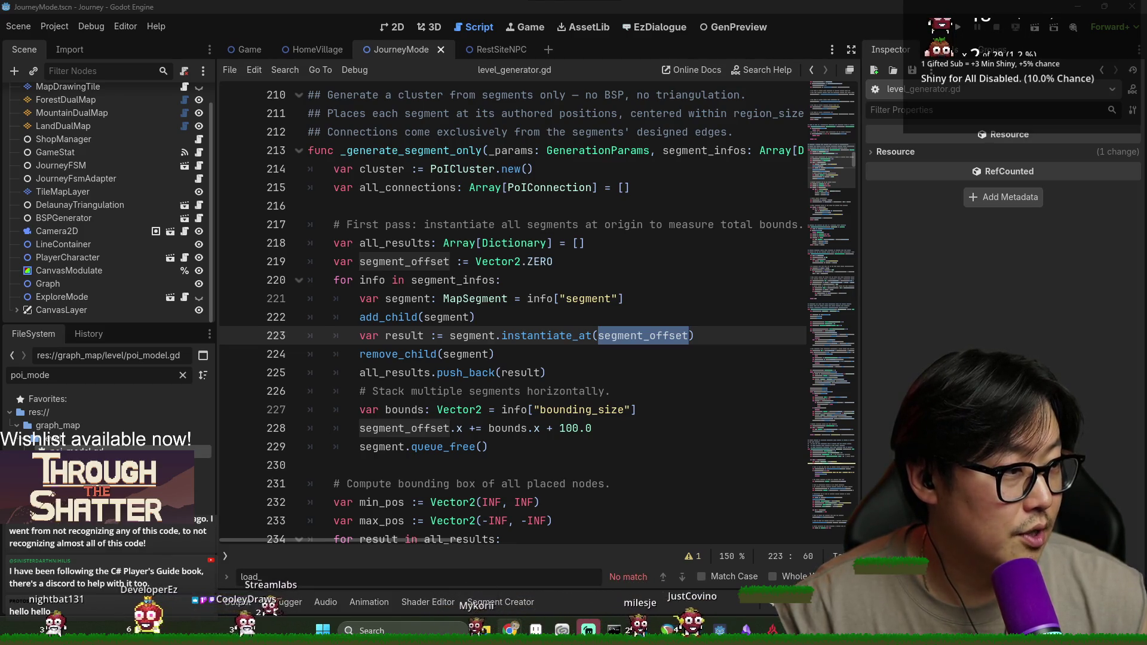
{"action": "left_click", "coordinate": [589, 352]}
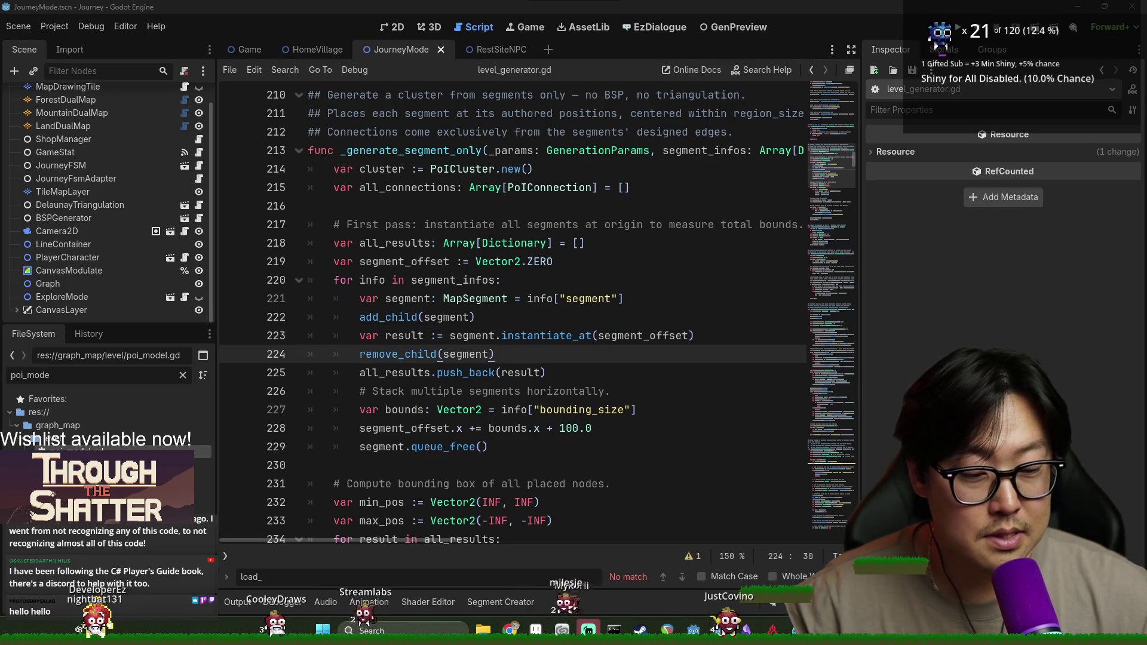
{"action": "left_click", "coordinate": [589, 629]}
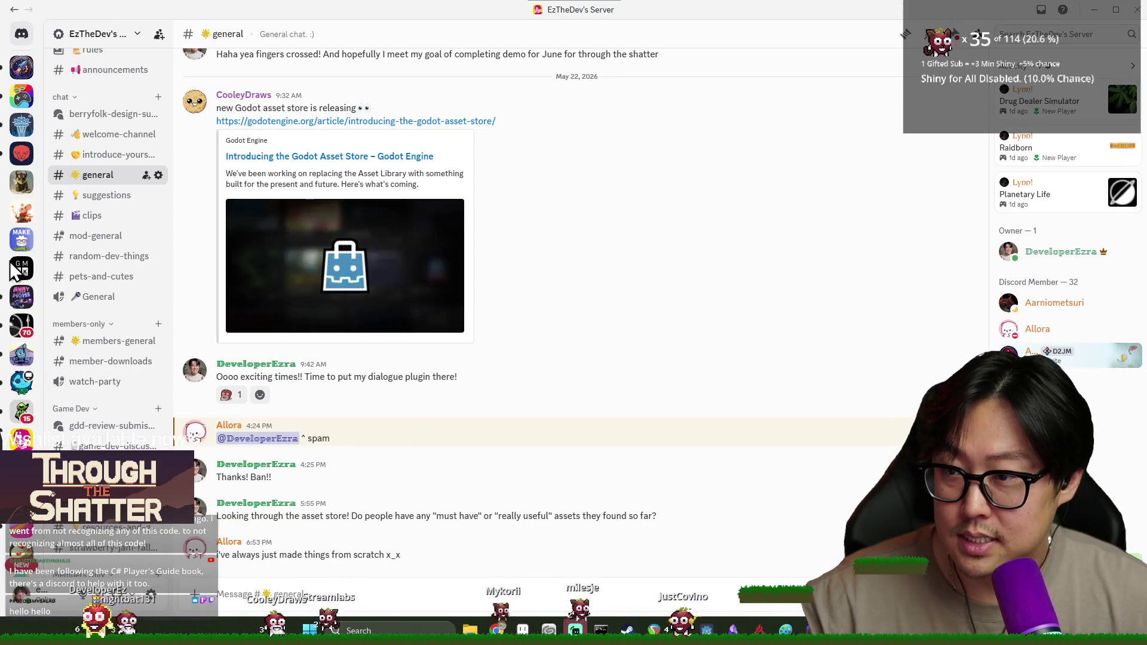
Scroll through the Seattle Indies #godot channel, then open its #code channel.
{"action": "scroll", "coordinate": [20, 446], "scroll_direction": "down", "scroll_amount": 5}
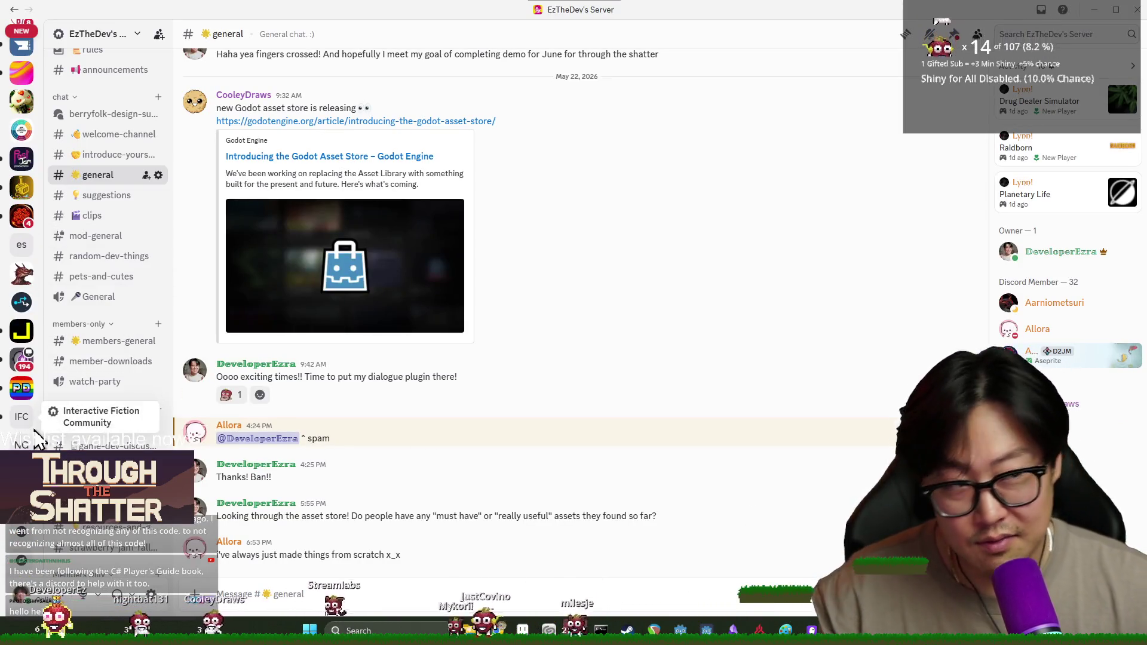
{"action": "scroll", "coordinate": [21, 418], "scroll_direction": "up", "scroll_amount": 2}
{"action": "scroll", "coordinate": [27, 376], "scroll_direction": "up", "scroll_amount": 2}
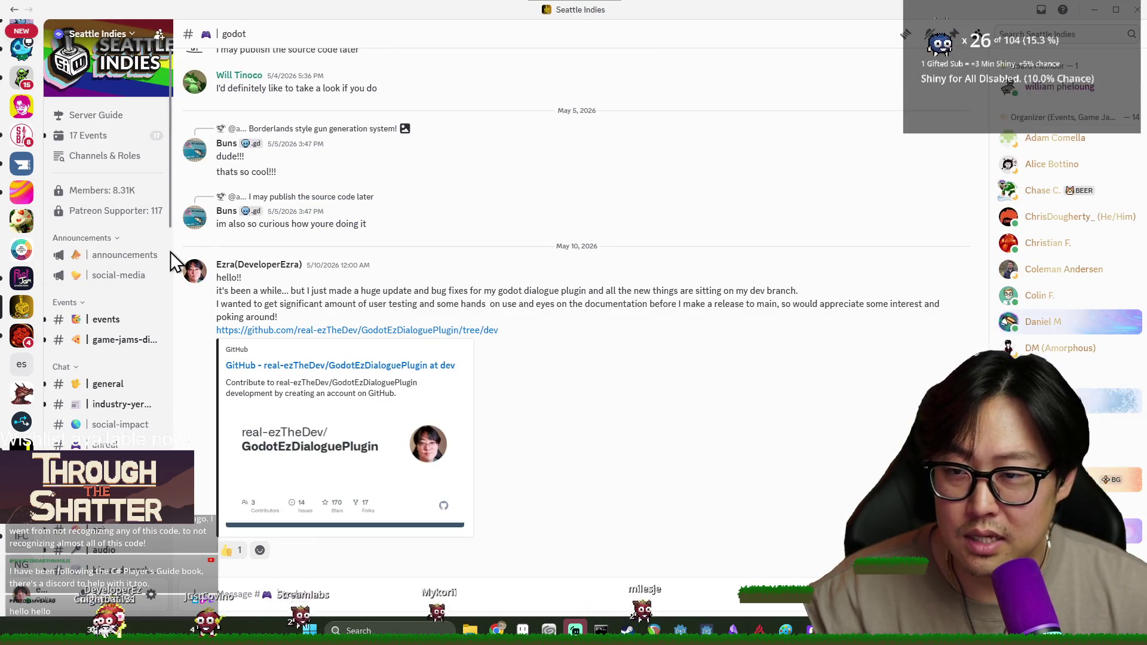
{"action": "scroll", "coordinate": [129, 317], "scroll_direction": "down", "scroll_amount": 5}
{"action": "scroll", "coordinate": [397, 370], "scroll_direction": "up", "scroll_amount": 10}
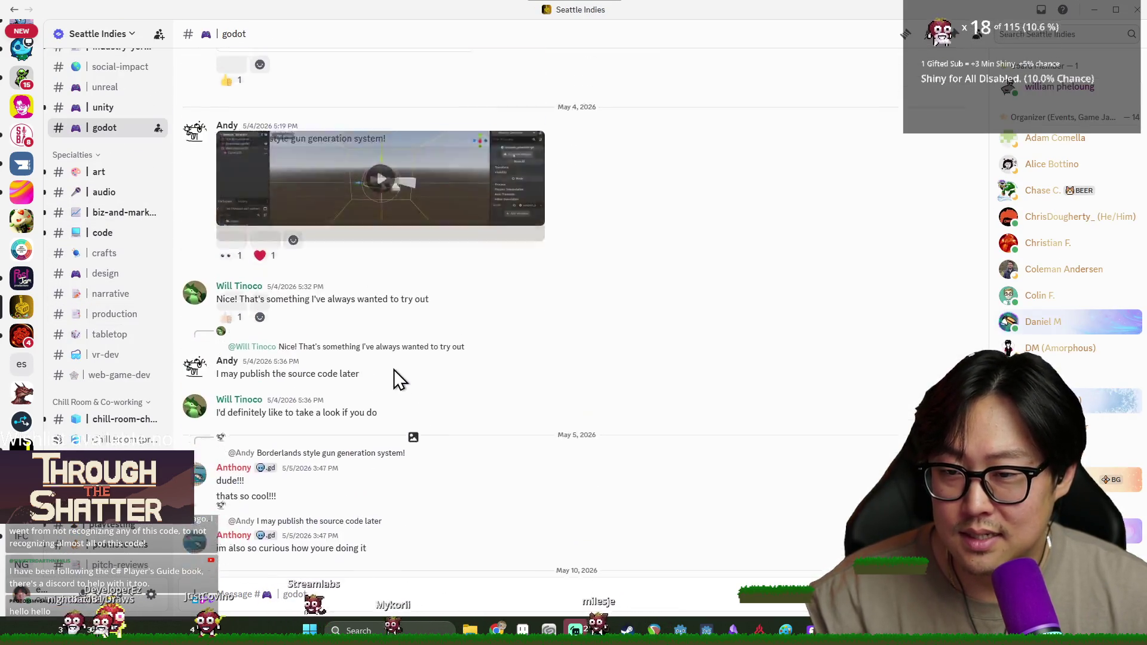
{"action": "scroll", "coordinate": [406, 299], "scroll_direction": "up", "scroll_amount": 5}
{"action": "scroll", "coordinate": [126, 287], "scroll_direction": "up", "scroll_amount": 5}
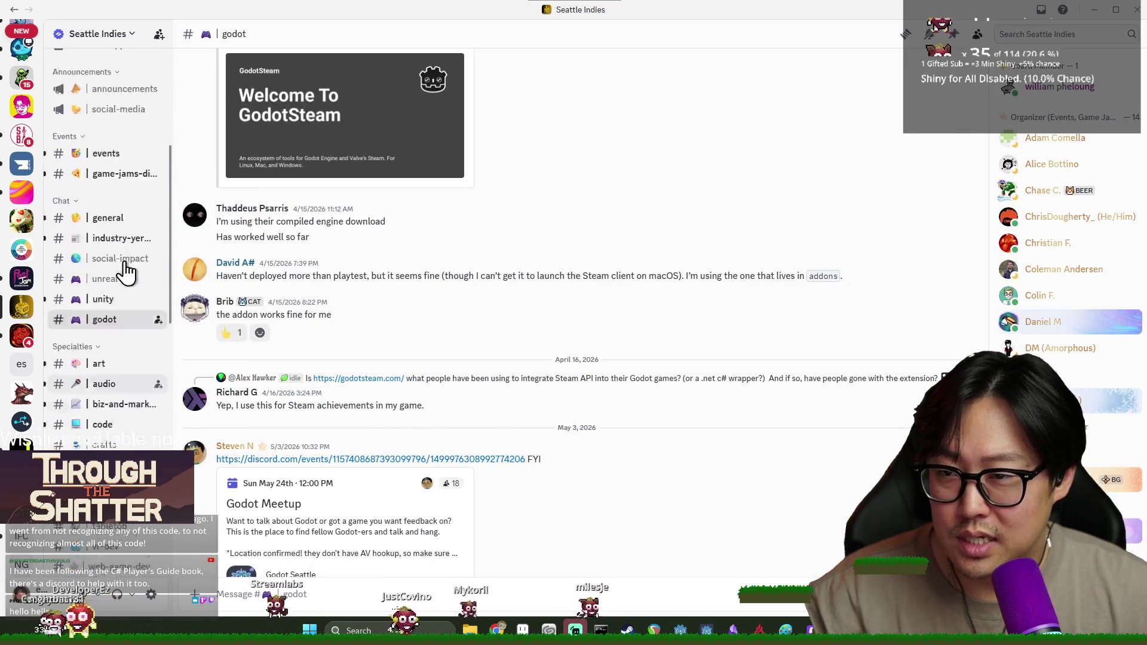
{"action": "scroll", "coordinate": [132, 370], "scroll_direction": "down", "scroll_amount": 6}
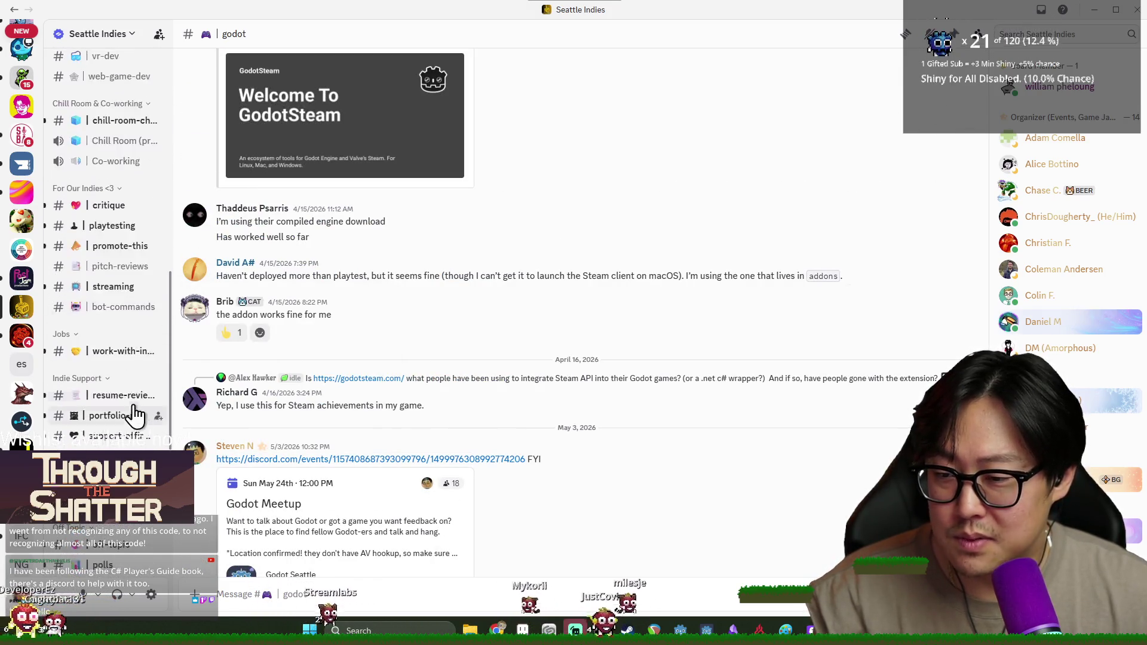
{"action": "left_click", "coordinate": [110, 178]}
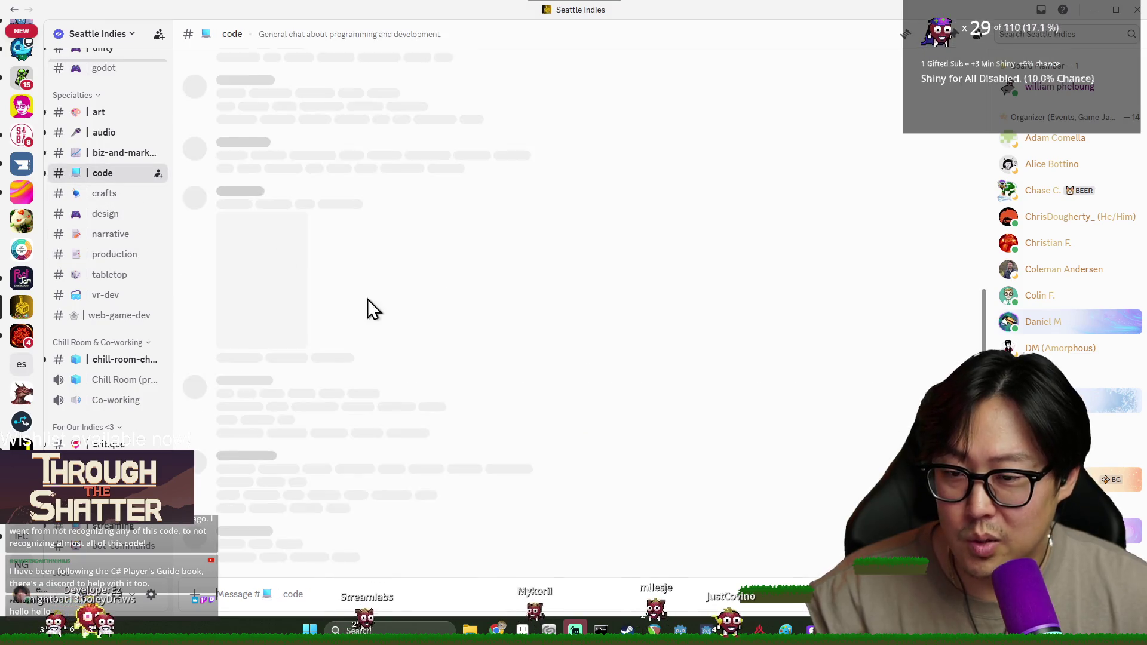
Visit the Godot Wild Jam server, then read the GodotCon Boston announcements.
{"action": "scroll", "coordinate": [12, 216], "scroll_direction": "up", "scroll_amount": 5}
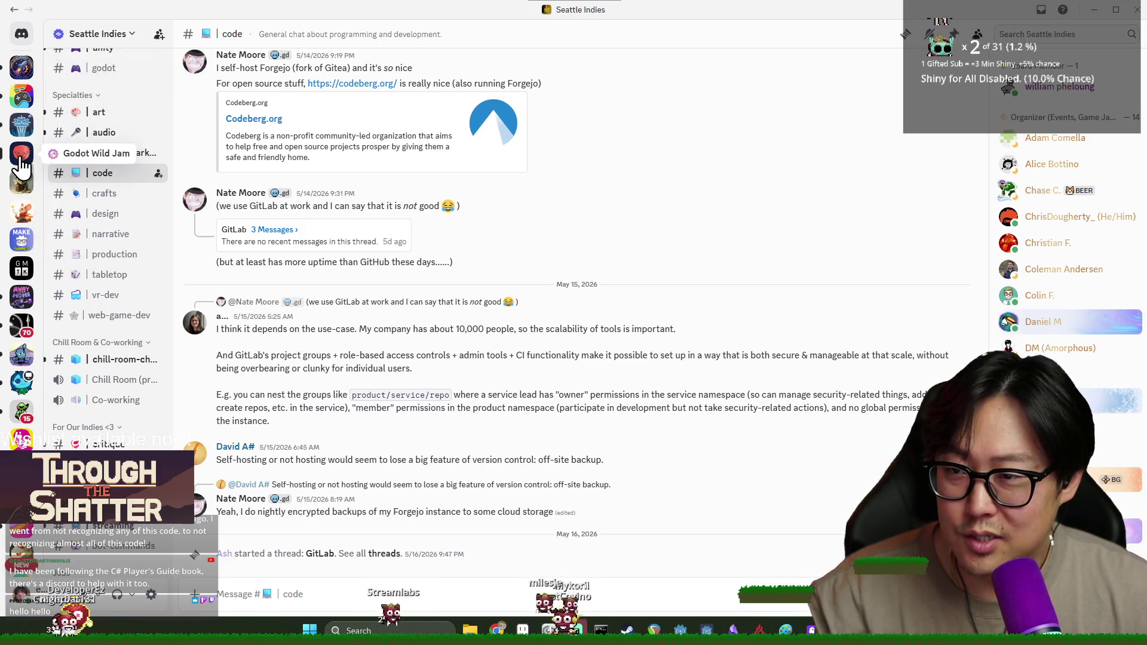
{"action": "left_click", "coordinate": [21, 160]}
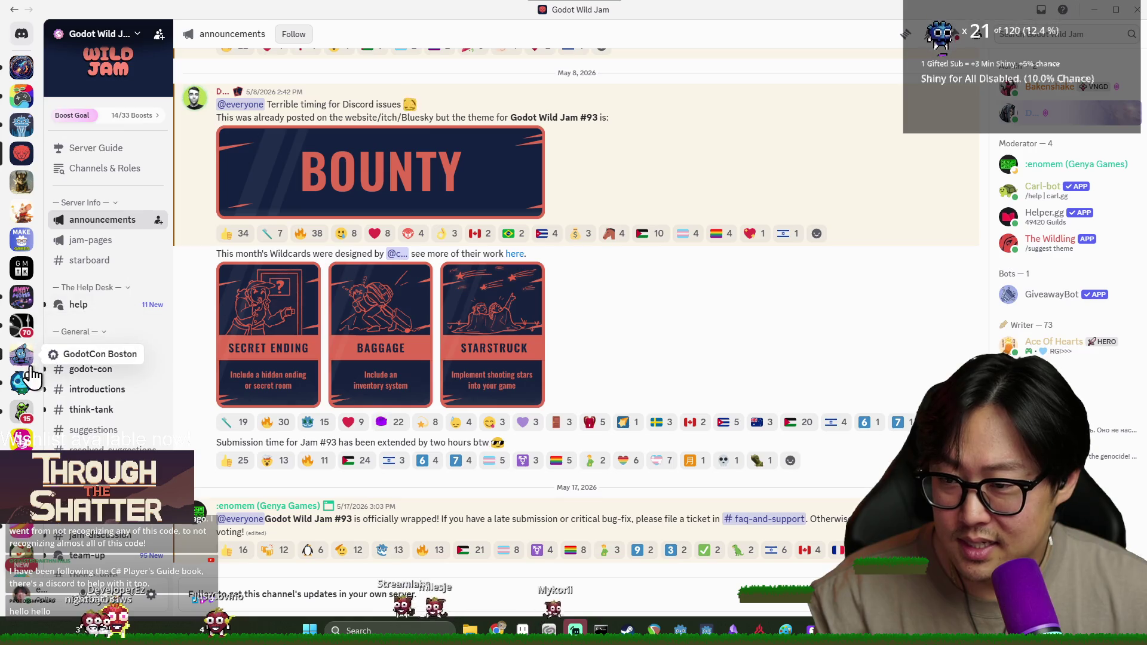
{"action": "left_click", "coordinate": [21, 355]}
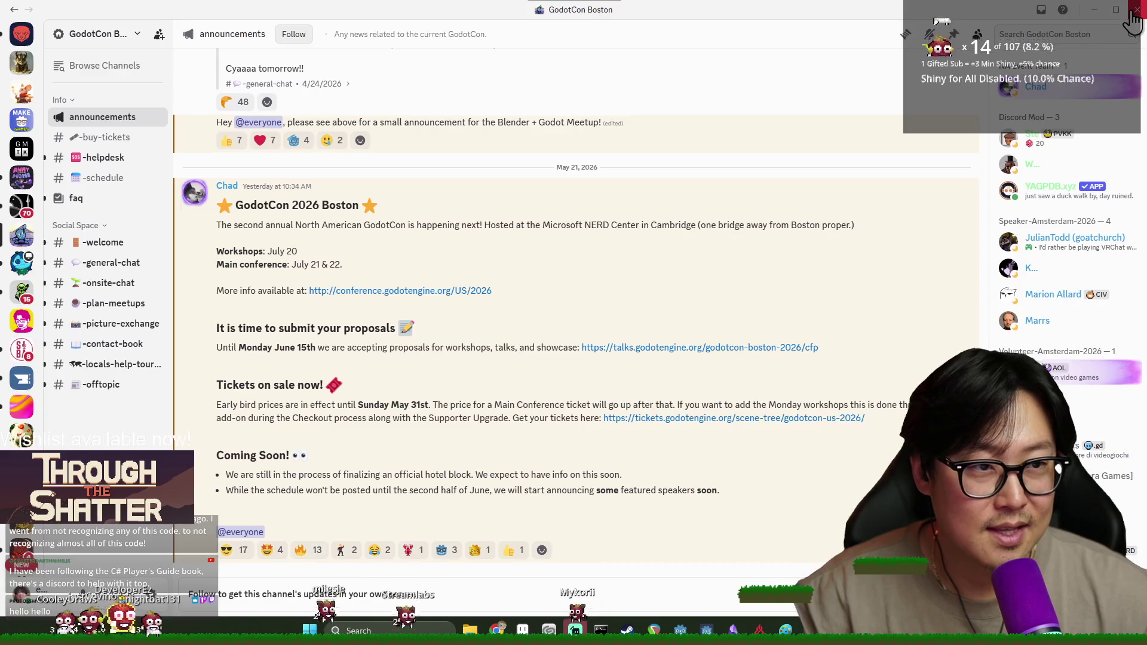
{"action": "key", "text": "alt+Tab"}
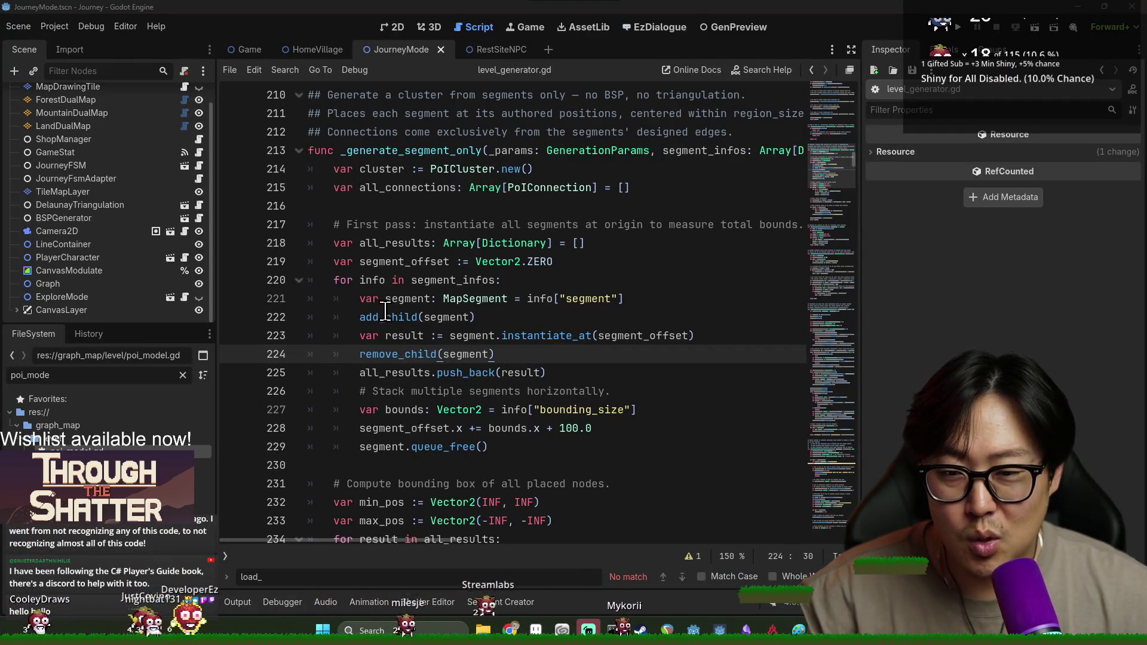
Review lines 223–229 of _generate_segment_only and jump to instantiate_at in map_segment.gd.
{"action": "double_click", "coordinate": [545, 329]}
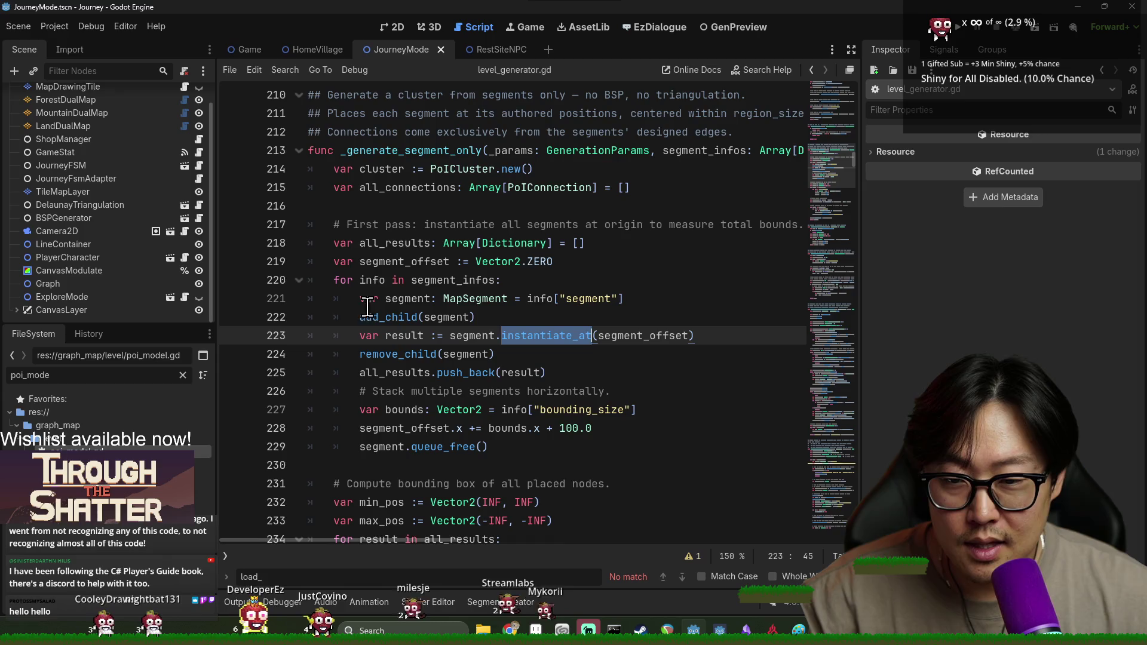
{"action": "double_click", "coordinate": [509, 226]}
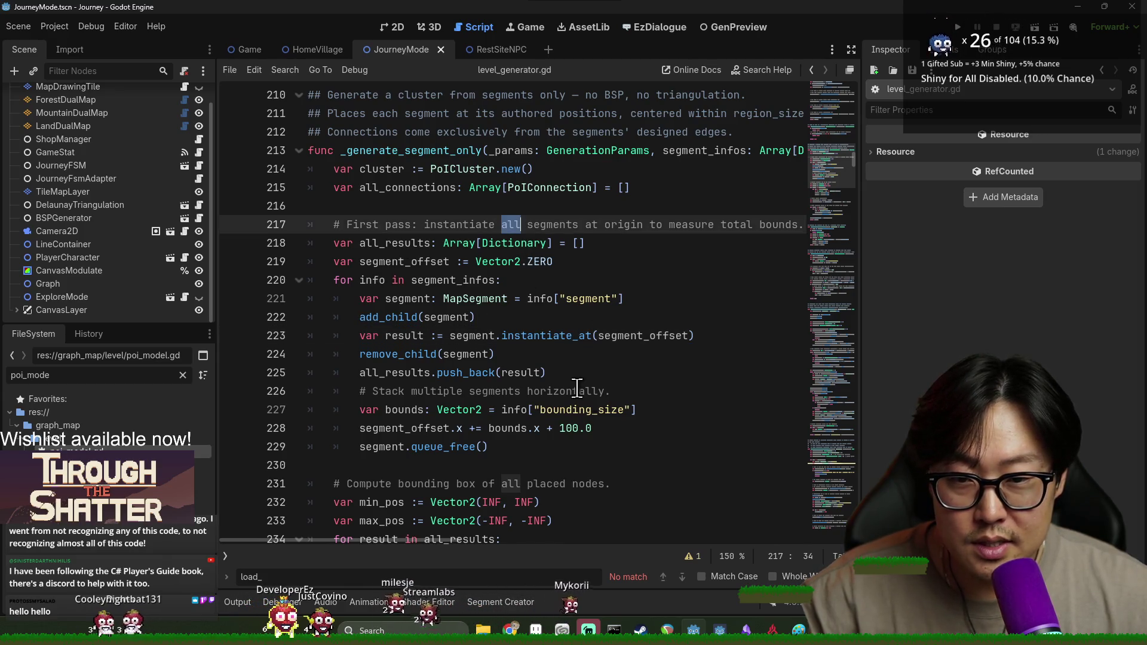
{"action": "mouse_move", "coordinate": [468, 540]}
{"action": "left_mouse_down"}
{"action": "mouse_move", "coordinate": [483, 542]}
{"action": "mouse_move", "coordinate": [461, 543]}
{"action": "left_mouse_up"}
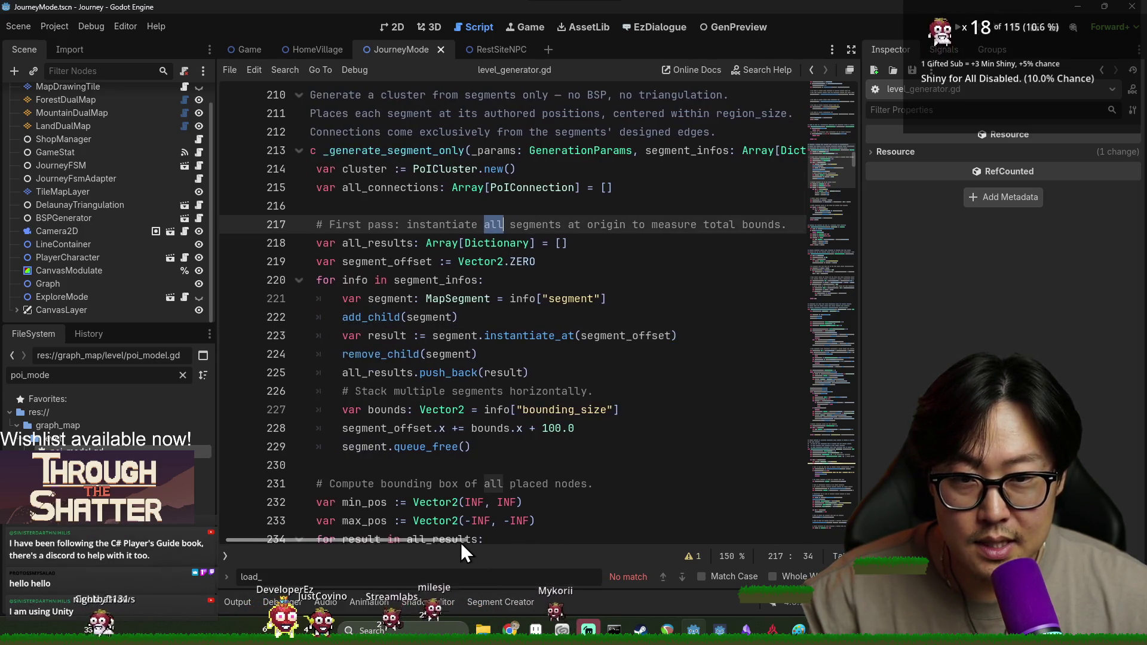
{"action": "scroll", "coordinate": [428, 344], "scroll_direction": "down", "scroll_amount": 1}
{"action": "double_click", "coordinate": [377, 317]}
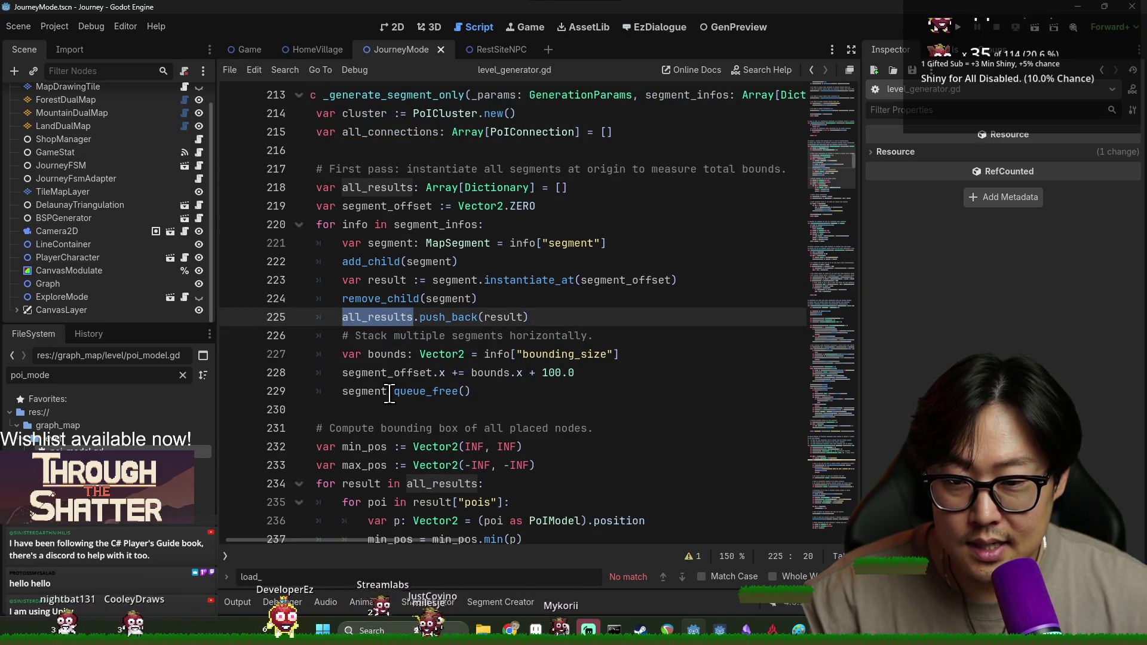
{"action": "double_click", "coordinate": [366, 392]}
{"action": "left_click", "coordinate": [399, 299]}
{"action": "double_click", "coordinate": [400, 299]}
{"action": "double_click", "coordinate": [387, 280]}
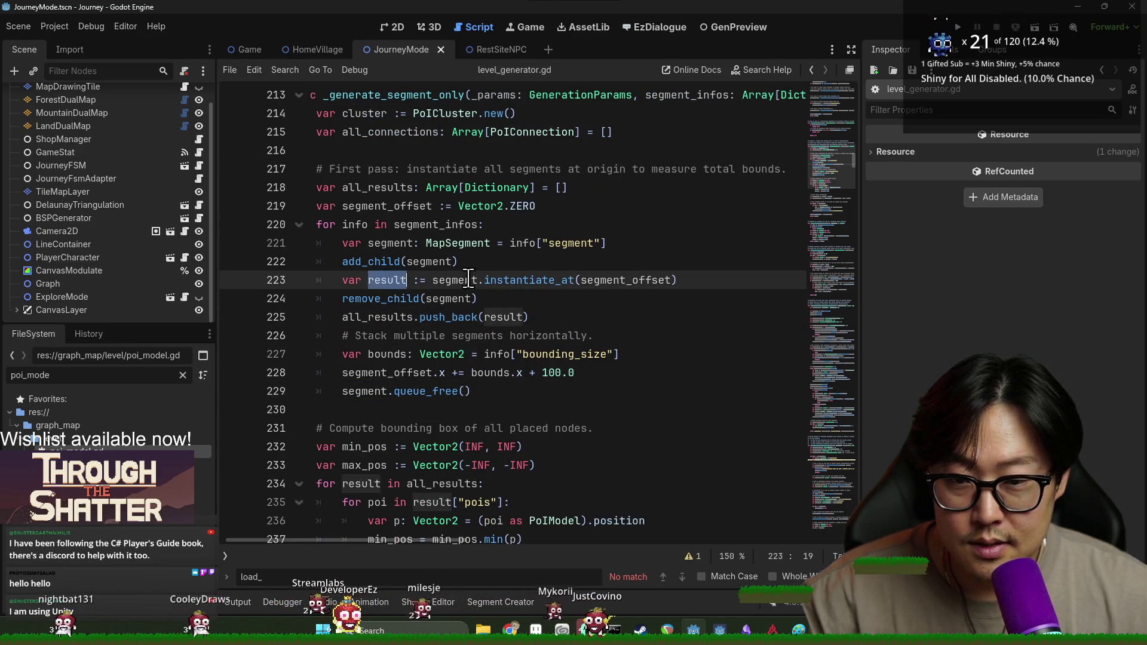
{"action": "double_click", "coordinate": [526, 280]}
{"action": "double_click", "coordinate": [627, 281]}
{"action": "double_click", "coordinate": [529, 280]}
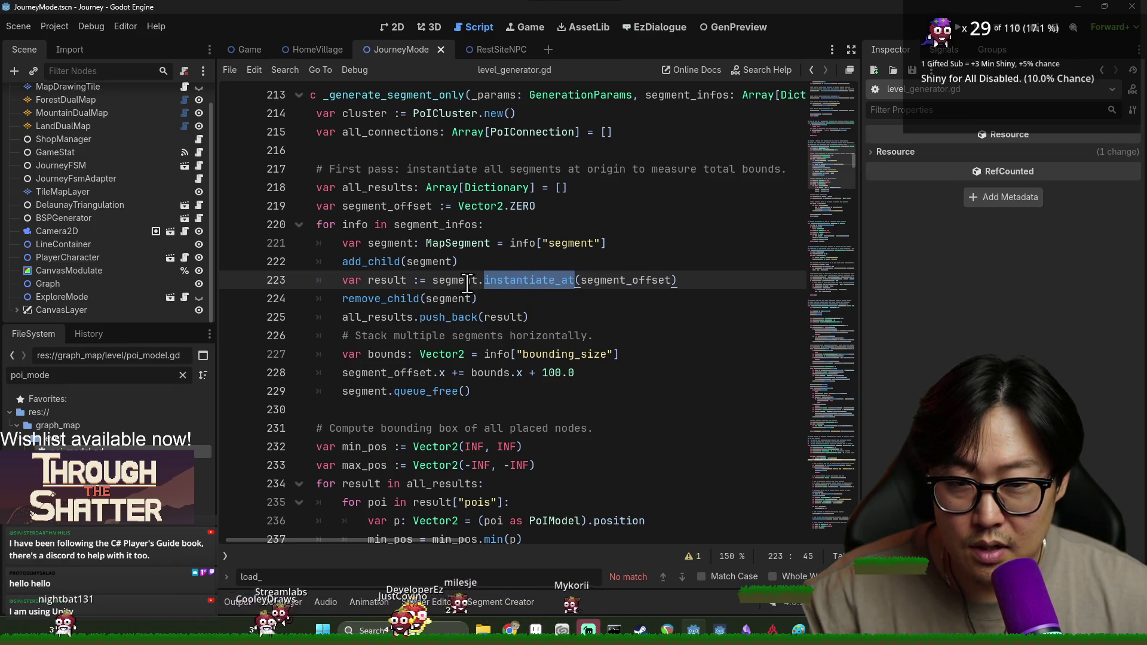
{"action": "left_click", "coordinate": [532, 281], "text": "ctrl"}
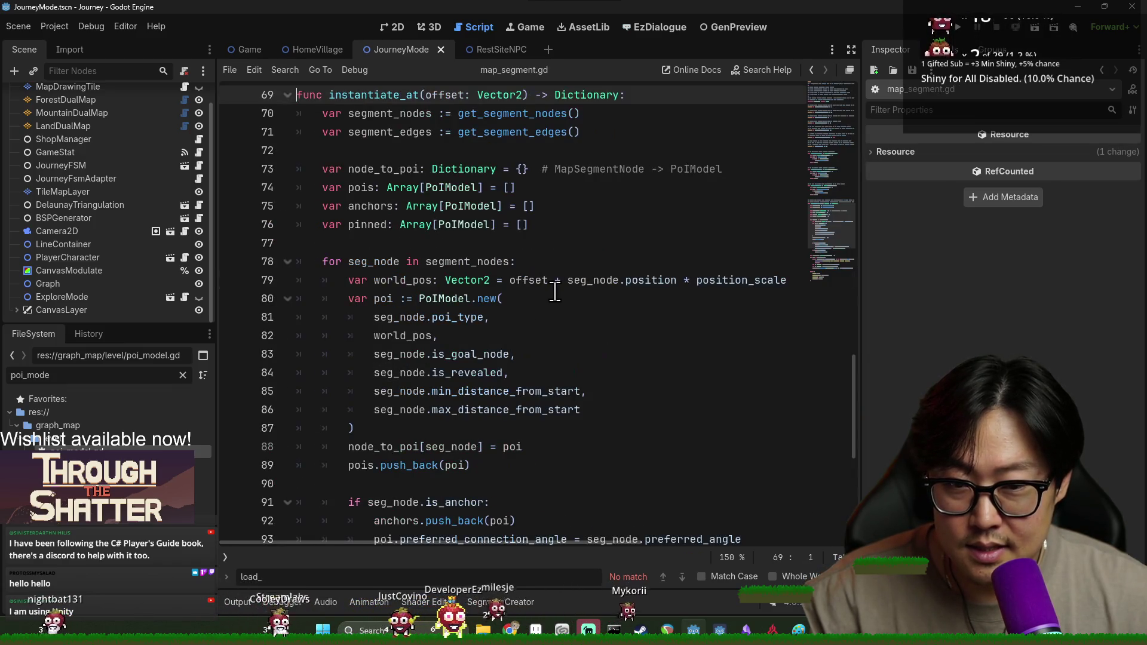
Trace segment_nodes and seg_node usage, then open the PoIModel class definition from line 80.
{"action": "double_click", "coordinate": [434, 112]}
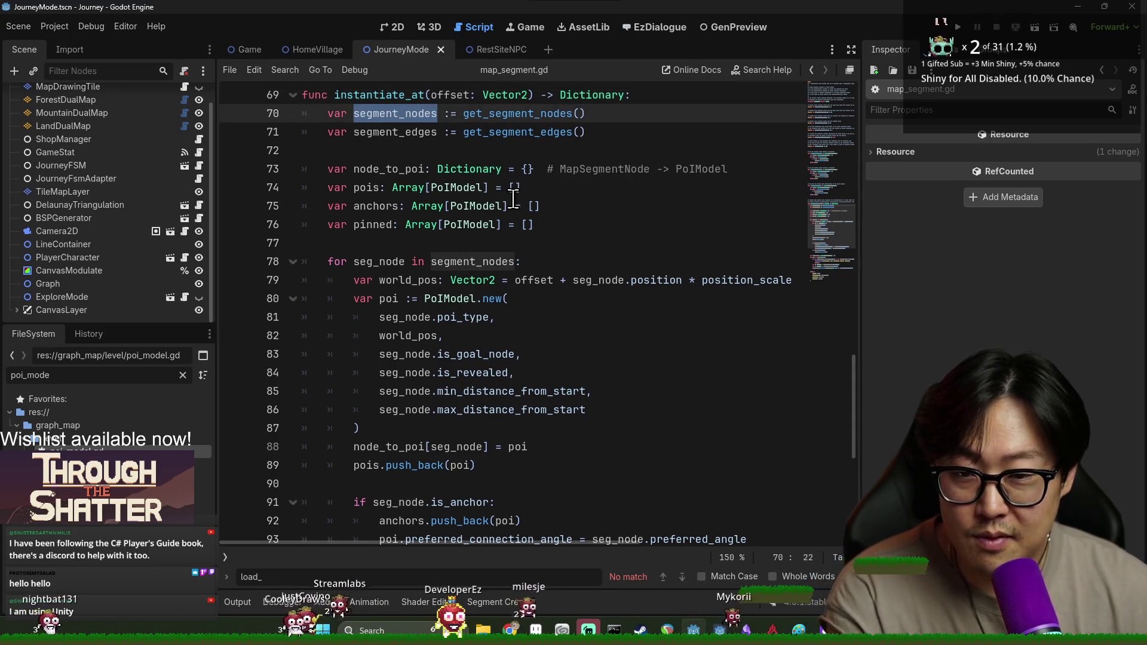
{"action": "double_click", "coordinate": [380, 263]}
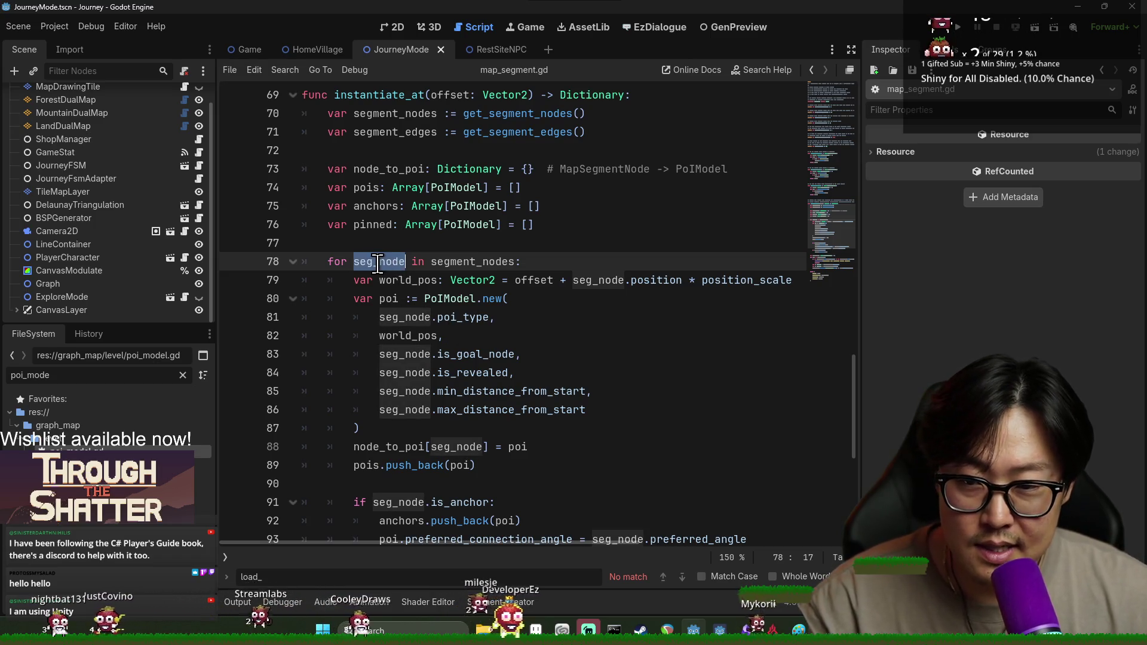
{"action": "scroll", "coordinate": [622, 281], "scroll_direction": "down", "scroll_amount": 2}
{"action": "double_click", "coordinate": [389, 188]}
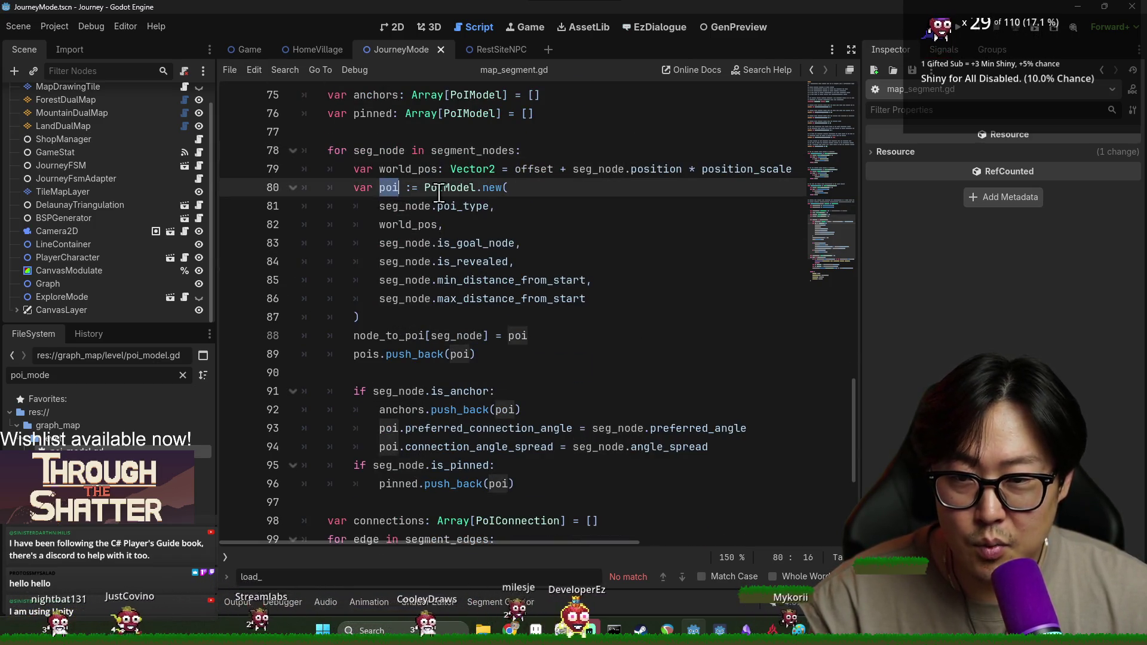
{"action": "double_click", "coordinate": [451, 188]}
{"action": "left_click", "coordinate": [489, 189], "text": "ctrl"}
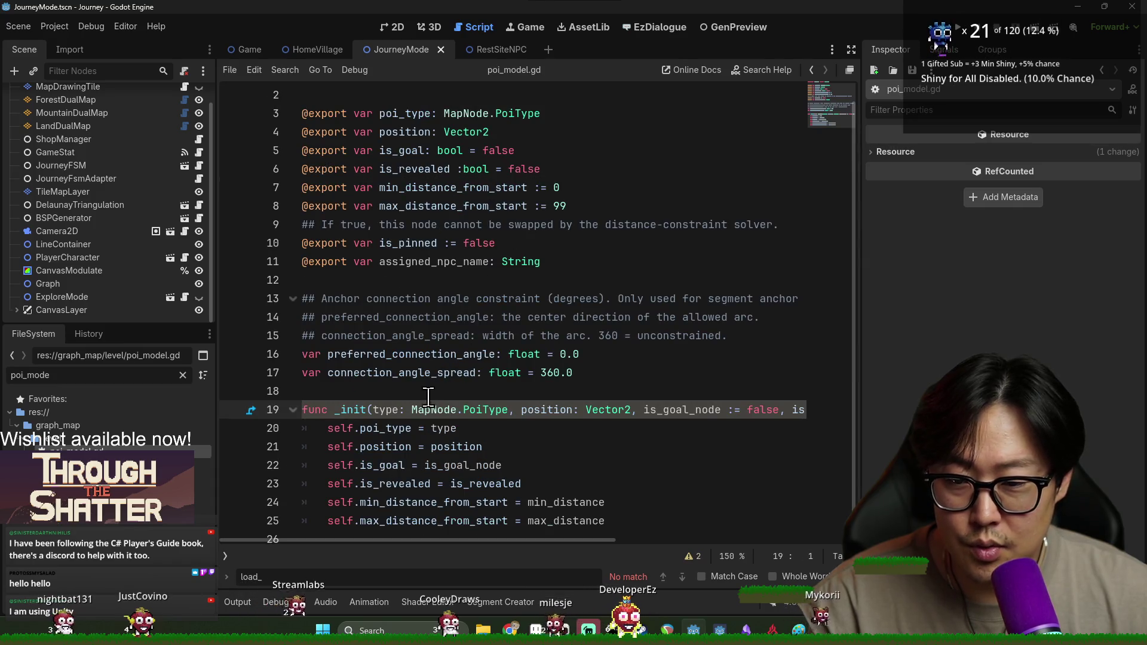
Locate assigned_npc_name in poi_model.gd and return to the PoIModel.new line in map_segment.gd.
{"action": "left_click_drag", "start_coordinate": [542, 545], "coordinate": [842, 547]}
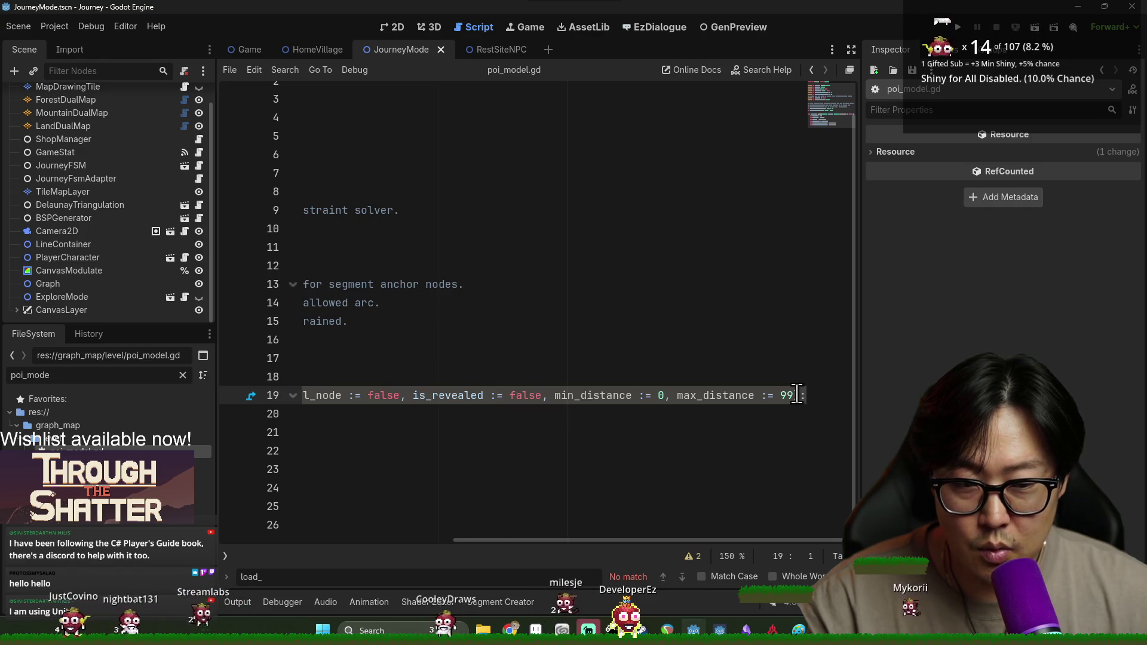
{"action": "left_click_drag", "start_coordinate": [750, 541], "coordinate": [456, 507]}
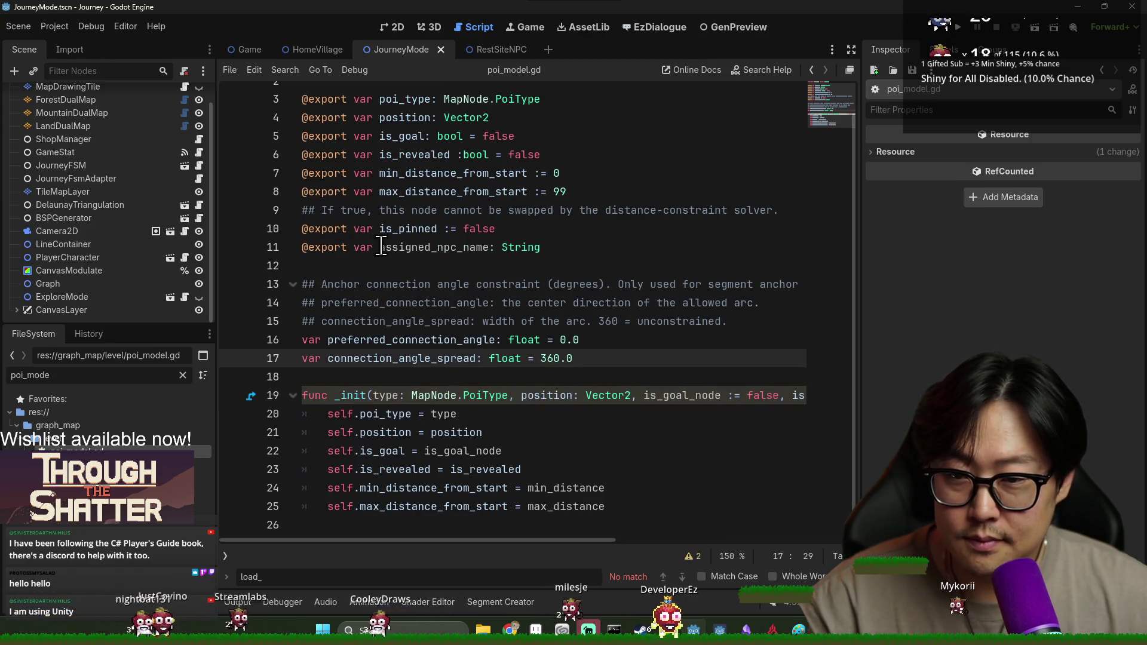
{"action": "left_click", "coordinate": [456, 247]}
{"action": "double_click", "coordinate": [456, 247]}
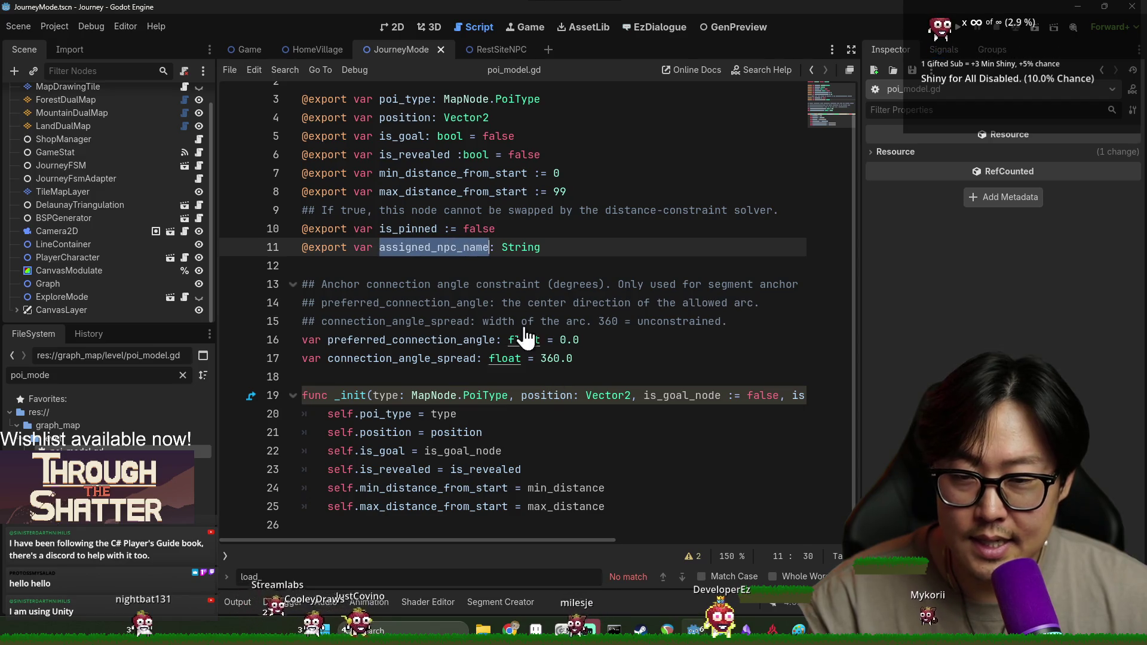
{"action": "key", "text": "alt+Left"}
{"action": "left_click", "coordinate": [397, 311]}
{"action": "left_click", "coordinate": [386, 187]}
Add a line after PoiModel.new(...) setting poi.assigned_npc_name = seg_node.npc_name.
{"action": "left_click", "coordinate": [410, 315]}
{"action": "key", "text": "Return"}
{"action": "type", "text": "poi."}
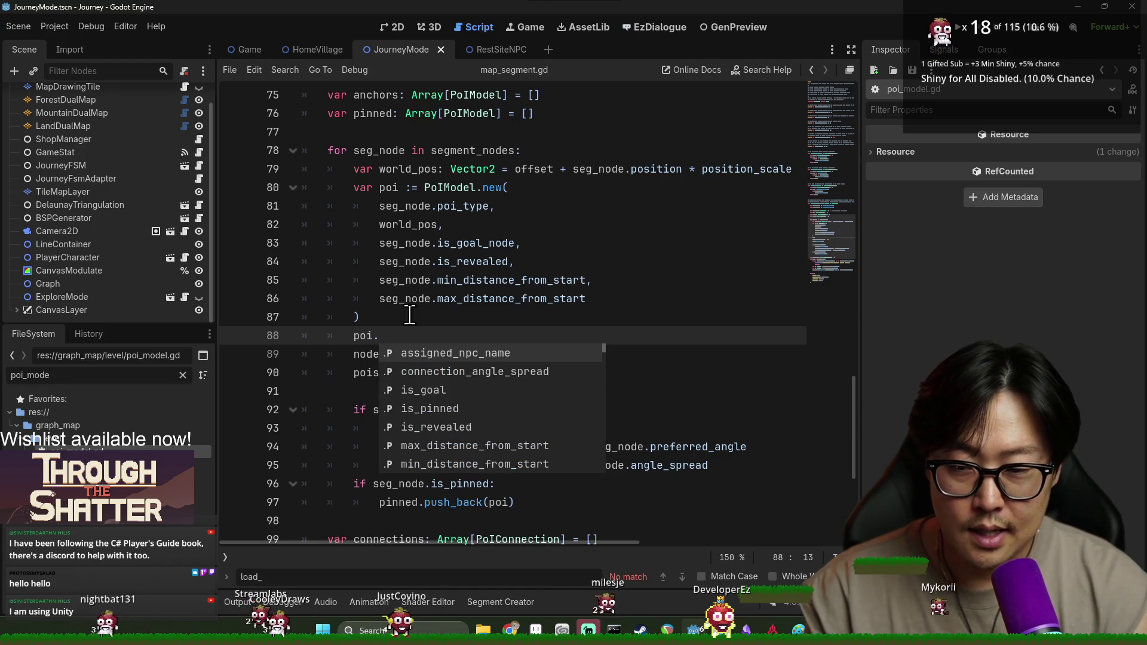
{"action": "key", "text": "Return"}
{"action": "type", "text": "="}
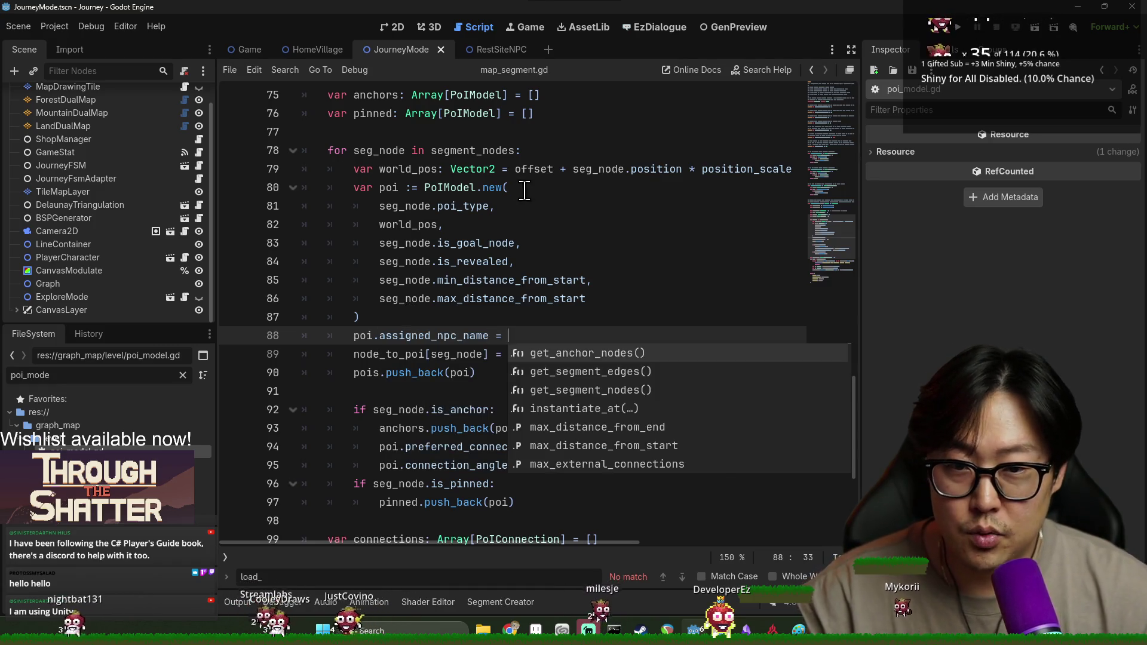
{"action": "key", "text": "Escape"}
{"action": "key", "text": "Up"}
{"action": "key", "text": "Up"}
{"action": "key", "text": "Up"}
{"action": "double_click", "coordinate": [387, 151]}
{"action": "key", "text": "ctrl+c"}
{"action": "left_click", "coordinate": [556, 336]}
{"action": "key", "text": "ctrl+v"}
{"action": "type", "text": ".no"}
{"action": "key", "text": "BackSpace"}
{"action": "type", "text": "p"}
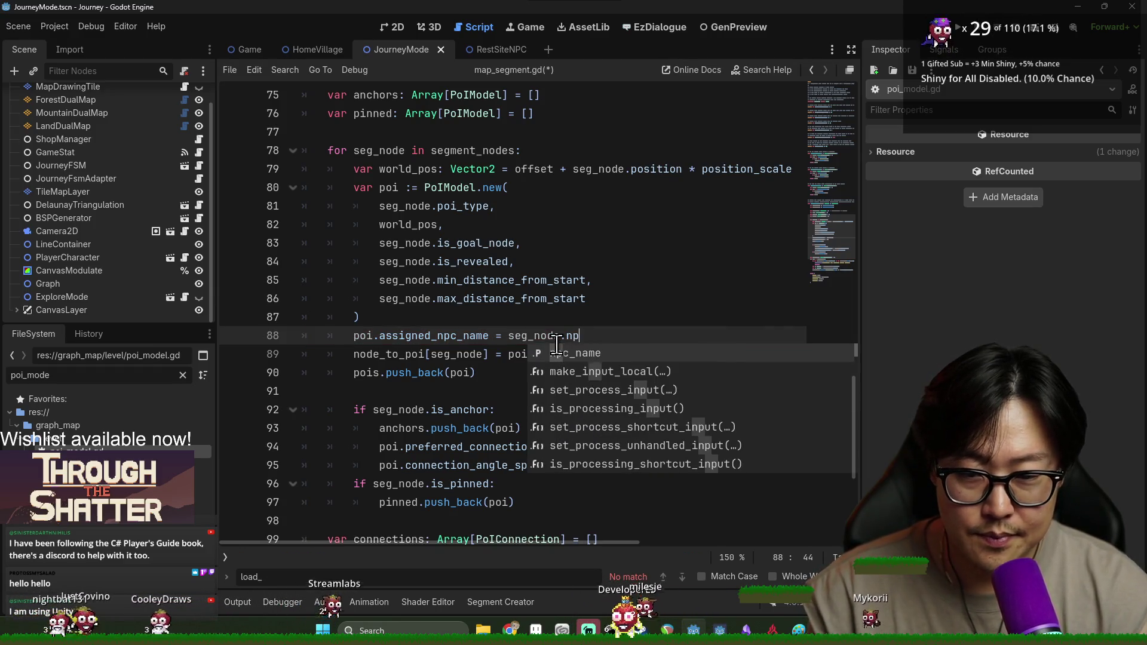
{"action": "key", "text": "Return"}
{"action": "left_click_drag", "start_coordinate": [509, 336], "coordinate": [618, 336]}
Insert an if check on seg_node.npc_name with is_empty() above the assignment.
{"action": "left_click", "coordinate": [577, 323]}
{"action": "key", "text": "Return"}
{"action": "type", "text": "if seg_node.npc_name."}
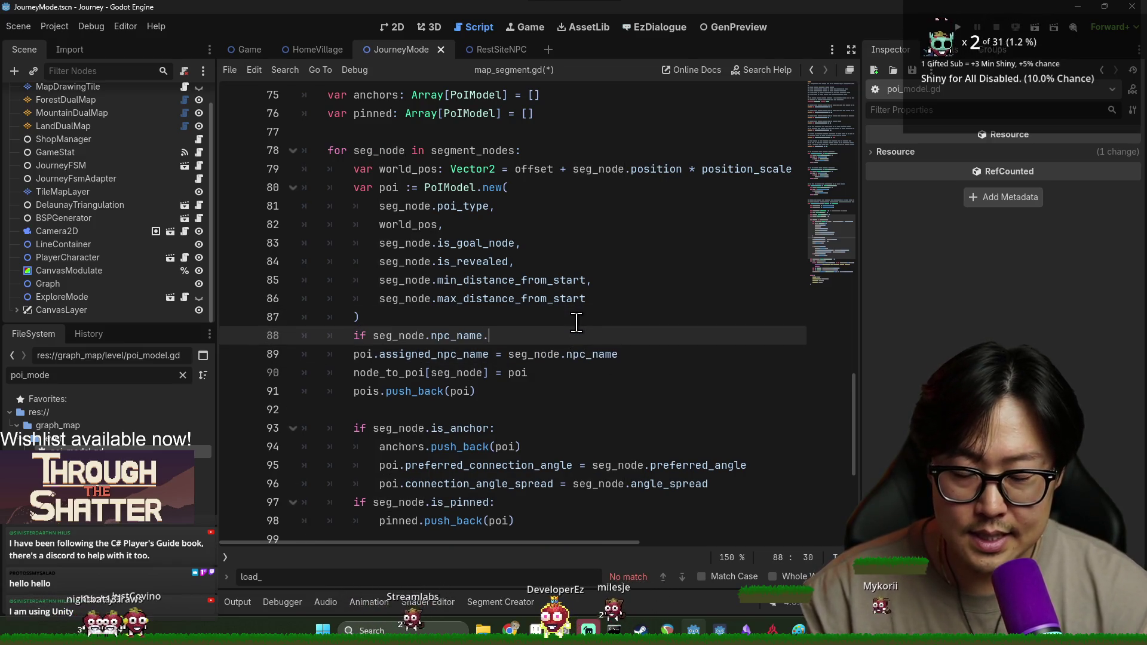
{"action": "type", "text": "is"}
{"action": "key", "text": "Down"}
{"action": "key", "text": "Return"}
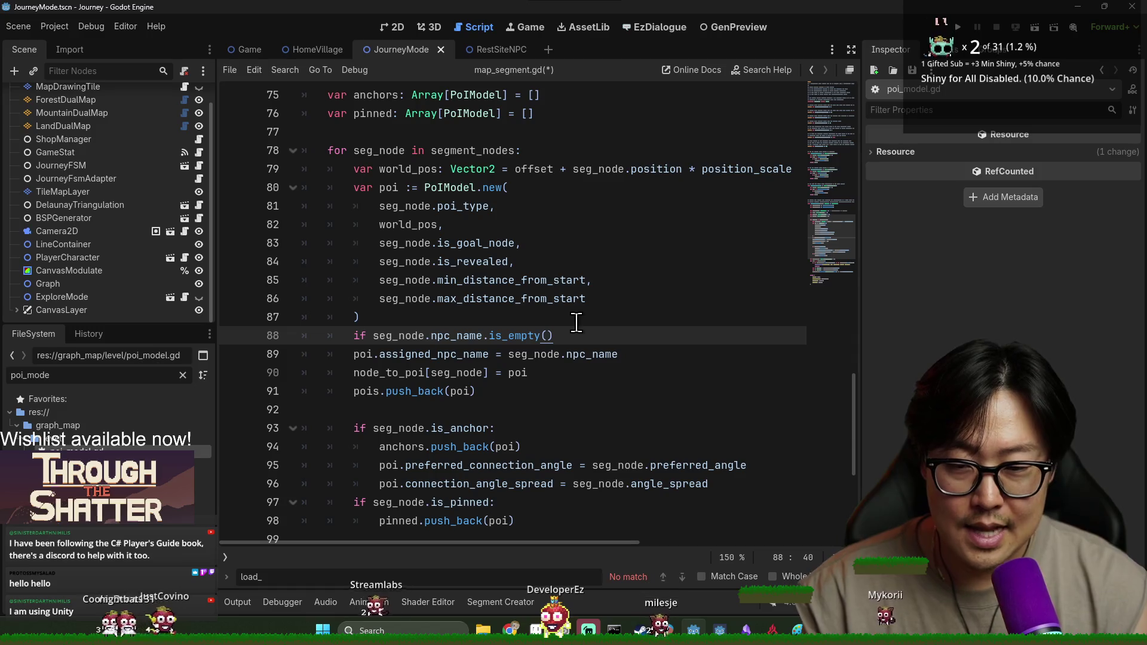
{"action": "key", "text": "ctrl+Left"}
{"action": "key", "text": "ctrl+Left"}
{"action": "key", "text": "ctrl+Left"}
{"action": "key", "text": "shift+ctrl+Right"}
{"action": "key", "text": "shift+ctrl+Right"}
{"action": "key", "text": "shift+ctrl+Right"}
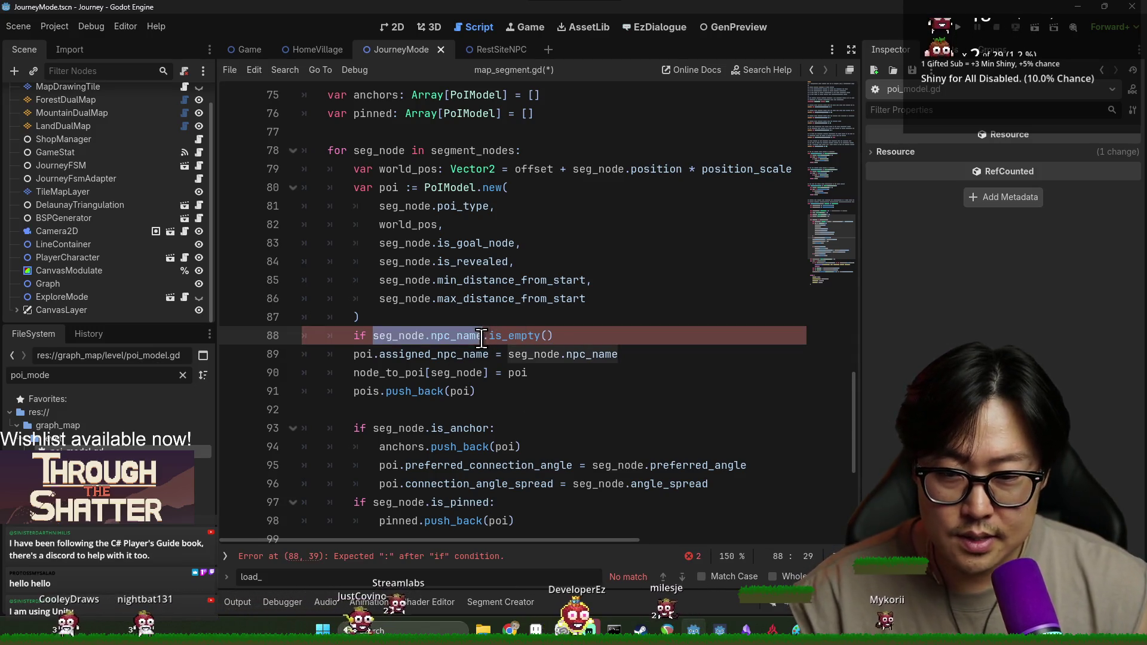
{"action": "key", "text": "ctrl+space"}
{"action": "key", "text": "ctrl+c"}
{"action": "key", "text": "Left"}
{"action": "key", "text": "ctrl+v"}
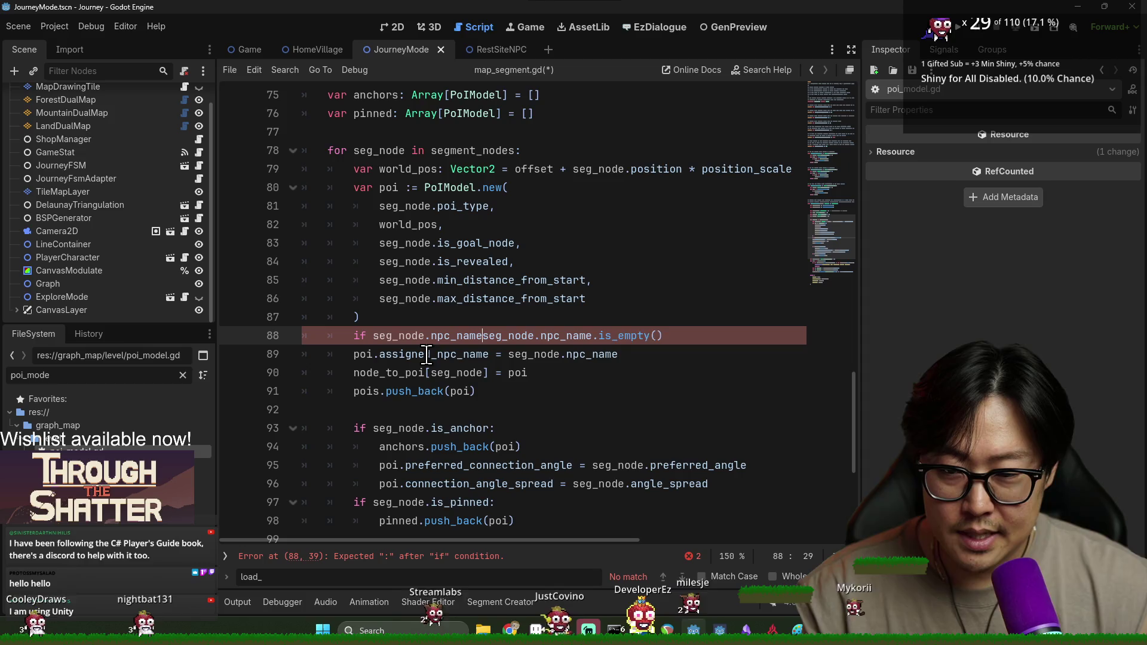
{"action": "left_click_drag", "start_coordinate": [371, 335], "coordinate": [488, 335]}
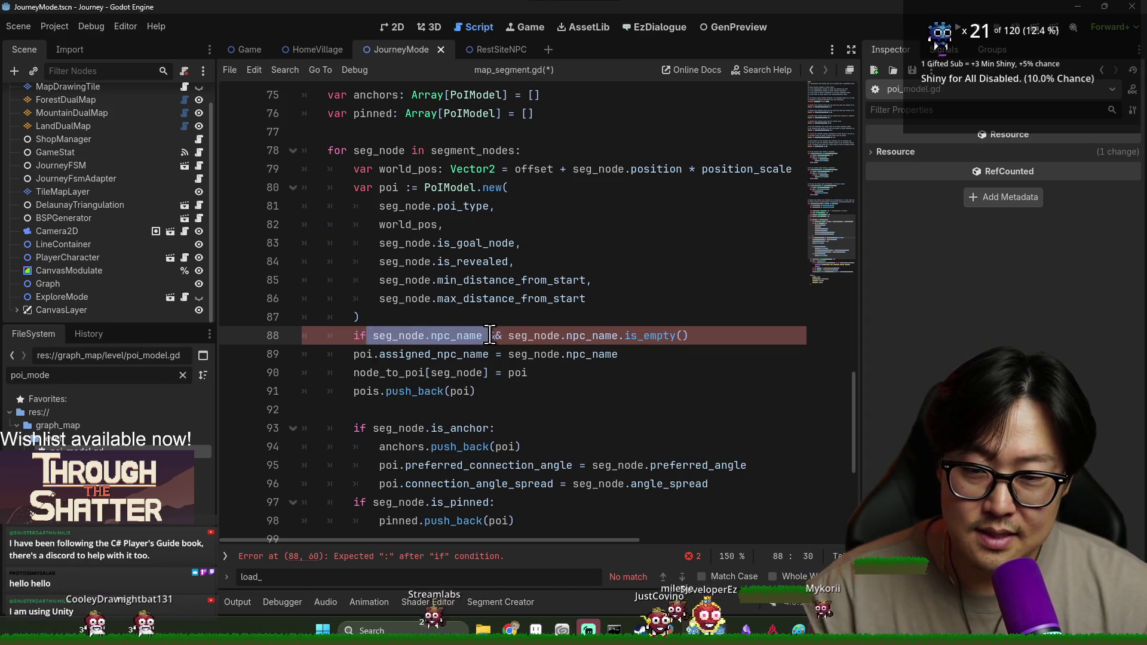
{"action": "left_click", "coordinate": [497, 335]}
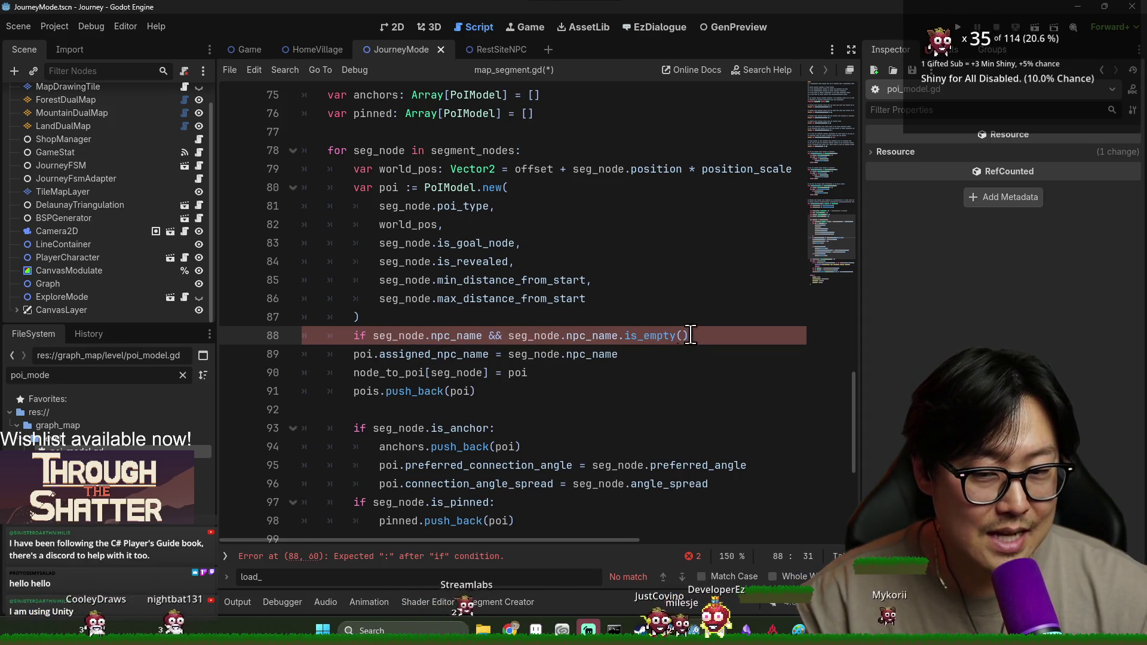
{"action": "left_click", "coordinate": [524, 336]}
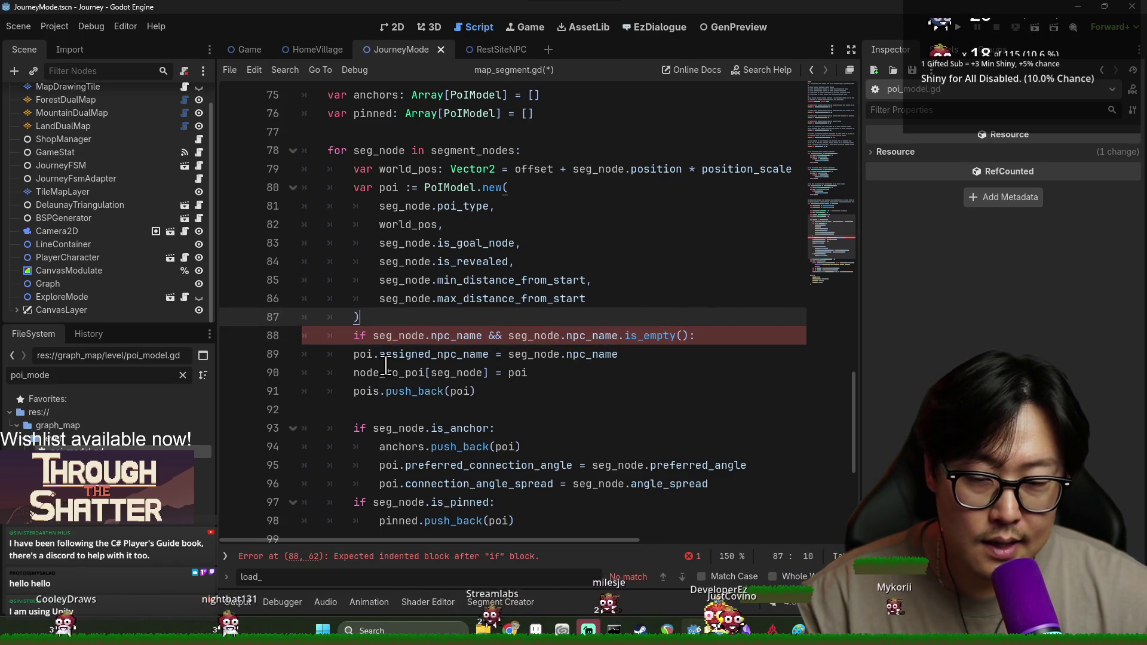
Indent the assignment under the new check and save map_segment.gd.
{"action": "left_click", "coordinate": [469, 354]}
{"action": "key", "text": "Tab"}
{"action": "key", "text": "ctrl+s"}
{"action": "key", "text": "Home"}
{"action": "key", "text": "Right"}
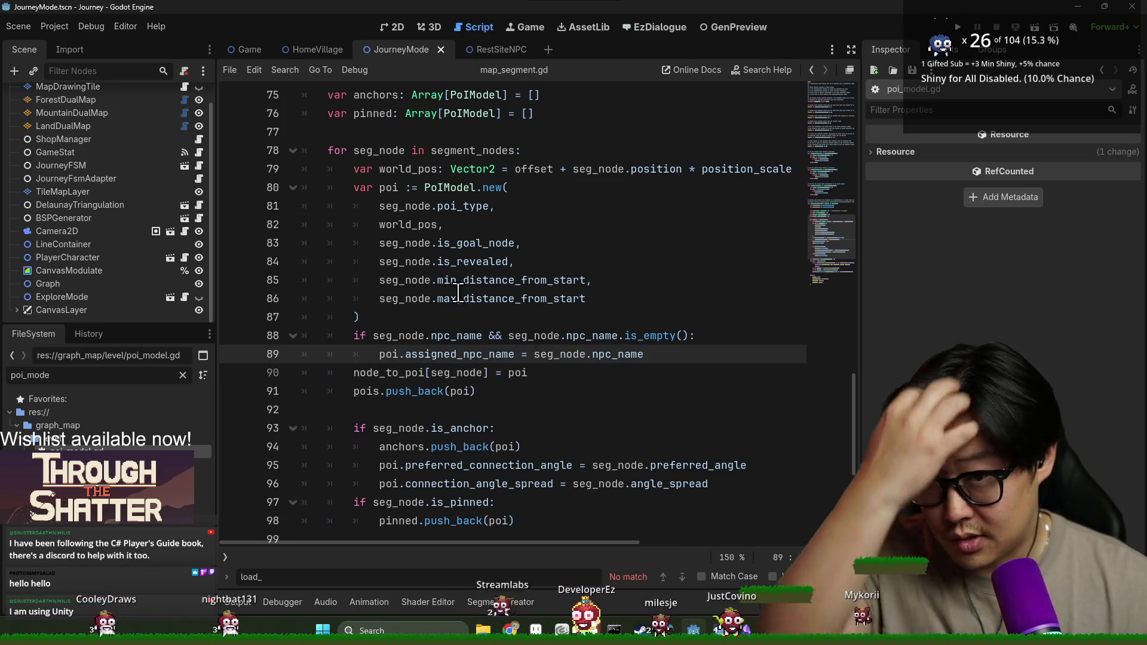
{"action": "key", "text": "ctrl+s"}
{"action": "left_click", "coordinate": [398, 219]}
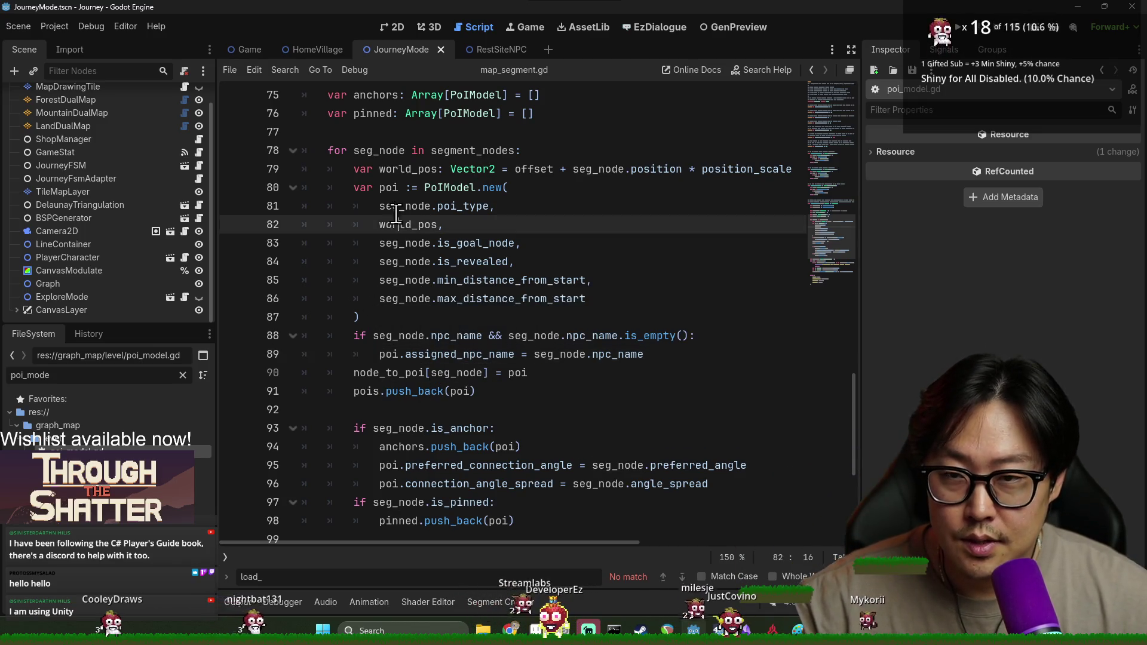
{"action": "scroll", "coordinate": [118, 201], "scroll_direction": "up", "scroll_amount": 1}
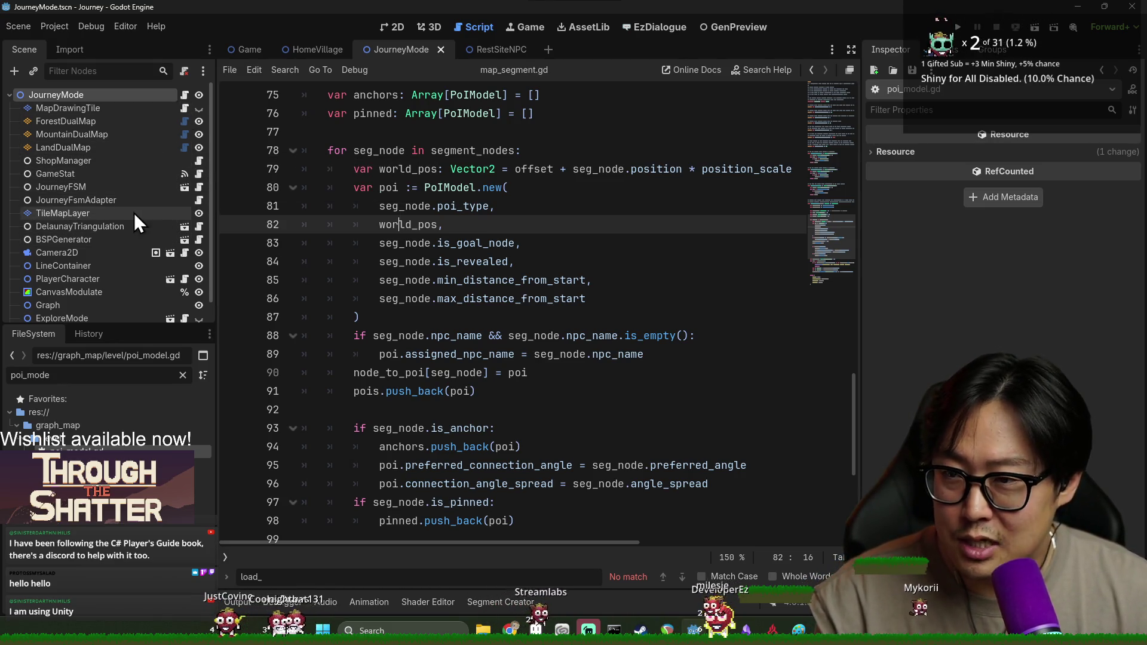
{"action": "scroll", "coordinate": [167, 266], "scroll_direction": "down", "scroll_amount": 1}
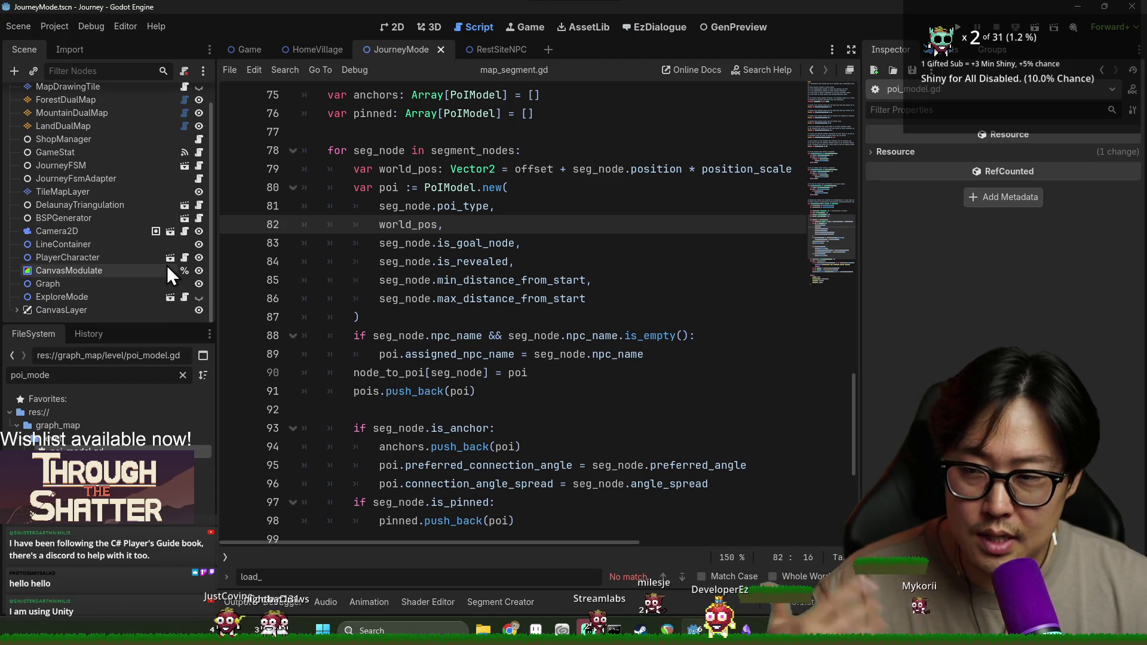
Open the ExploreMode script and jump to the _load_level_model definition.
{"action": "left_click", "coordinate": [185, 299]}
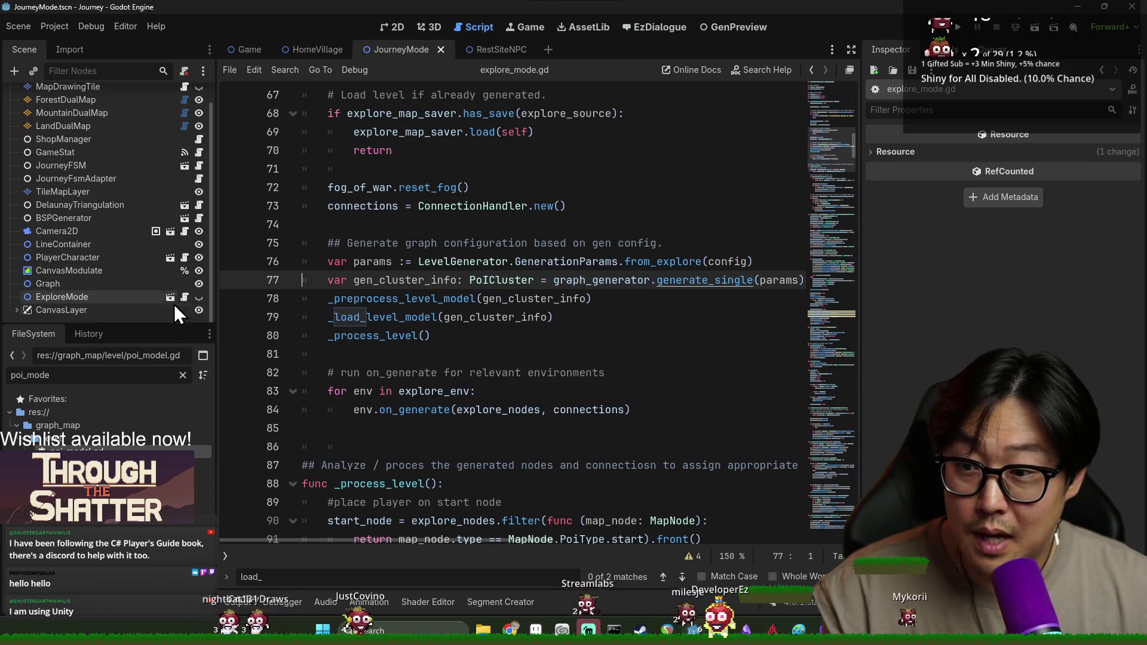
{"action": "left_click", "coordinate": [172, 298]}
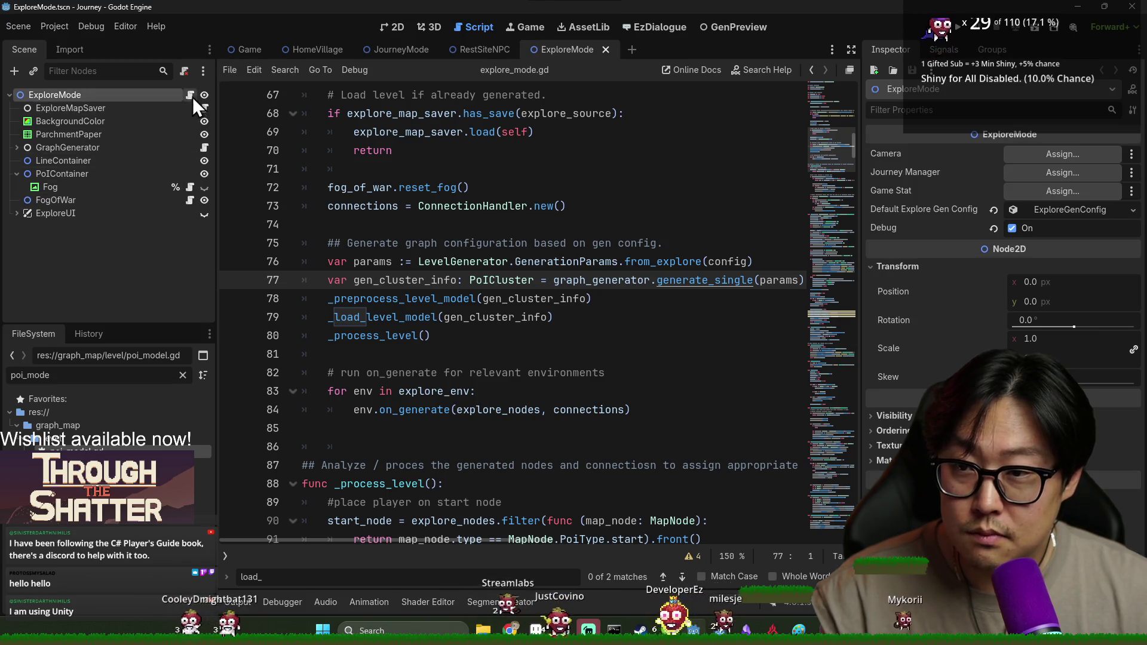
{"action": "left_click", "coordinate": [383, 316]}
{"action": "double_click", "coordinate": [394, 298]}
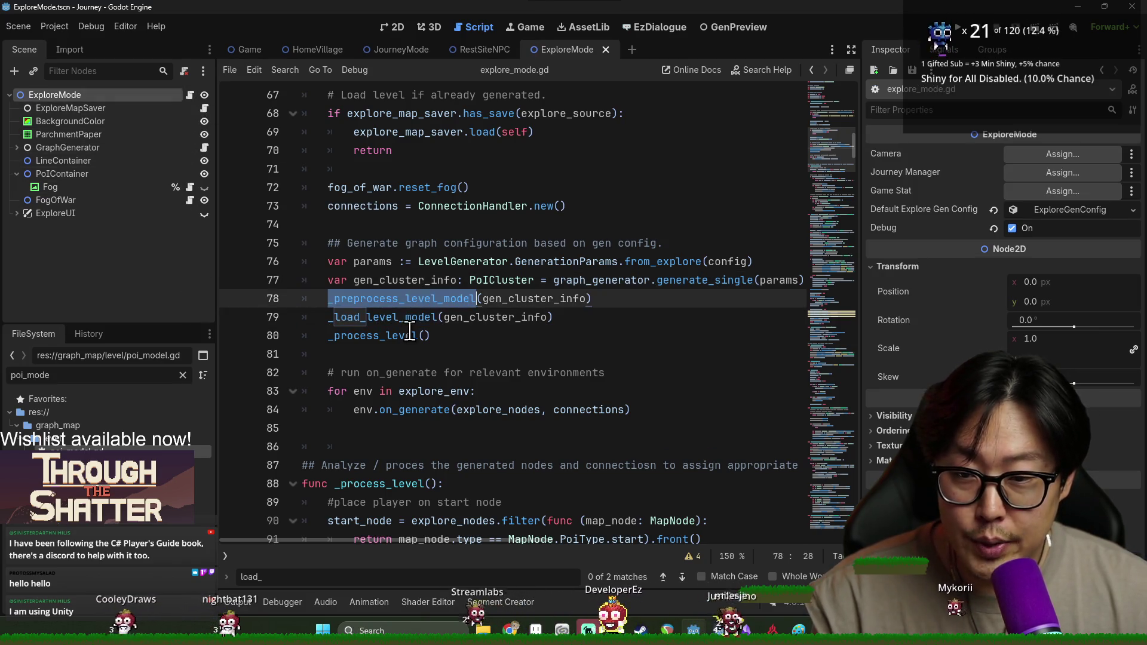
{"action": "left_click", "coordinate": [677, 281]}
{"action": "left_click", "coordinate": [410, 298]}
{"action": "double_click", "coordinate": [410, 299]}
{"action": "left_click", "coordinate": [374, 317]}
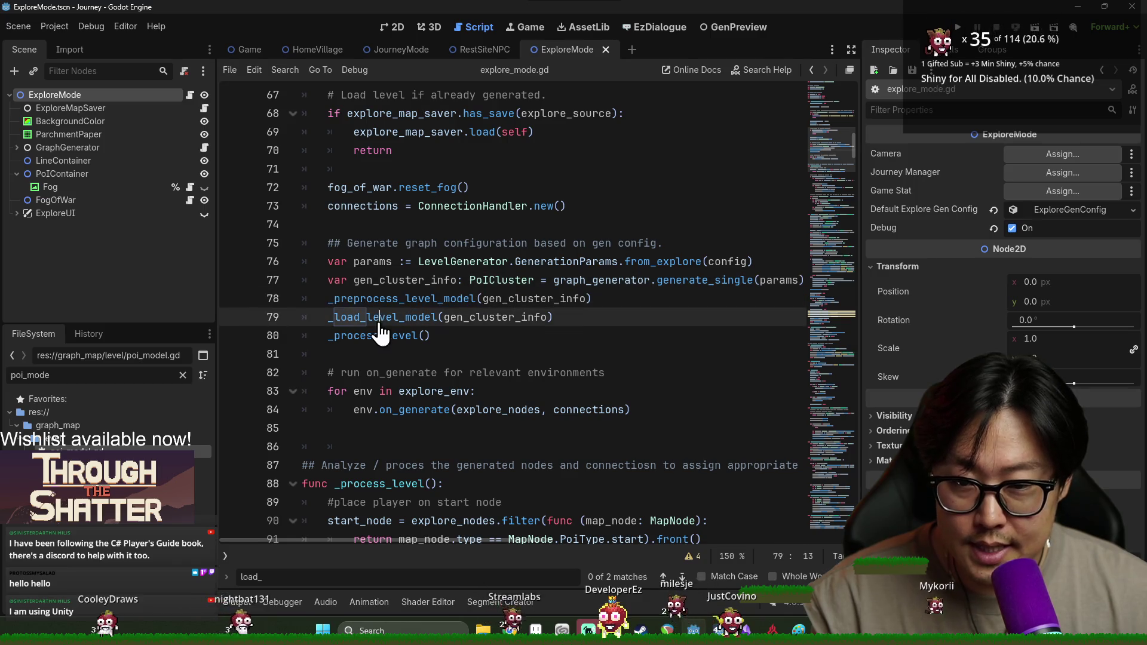
{"action": "left_click", "coordinate": [375, 317], "text": "ctrl"}
{"action": "scroll", "coordinate": [472, 323], "scroll_direction": "down", "scroll_amount": 2}
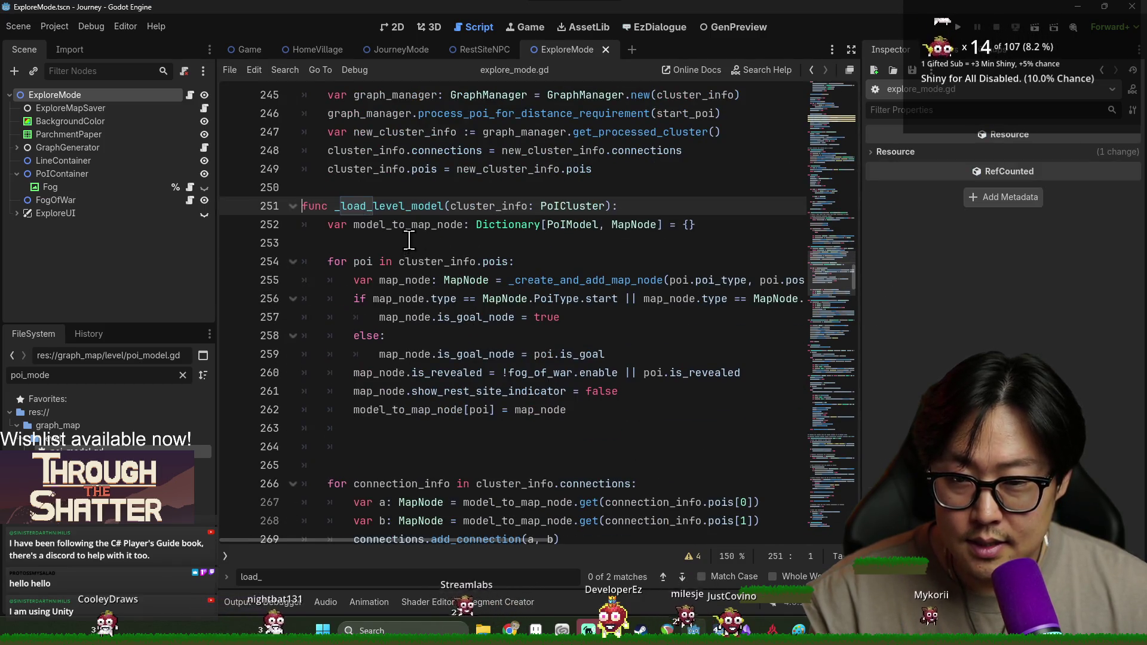
Delete the two extra blank lines after the pois loop in _load_level_model.
{"action": "double_click", "coordinate": [409, 280]}
{"action": "left_click", "coordinate": [393, 261]}
{"action": "scroll", "coordinate": [446, 343], "scroll_direction": "down", "scroll_amount": 3}
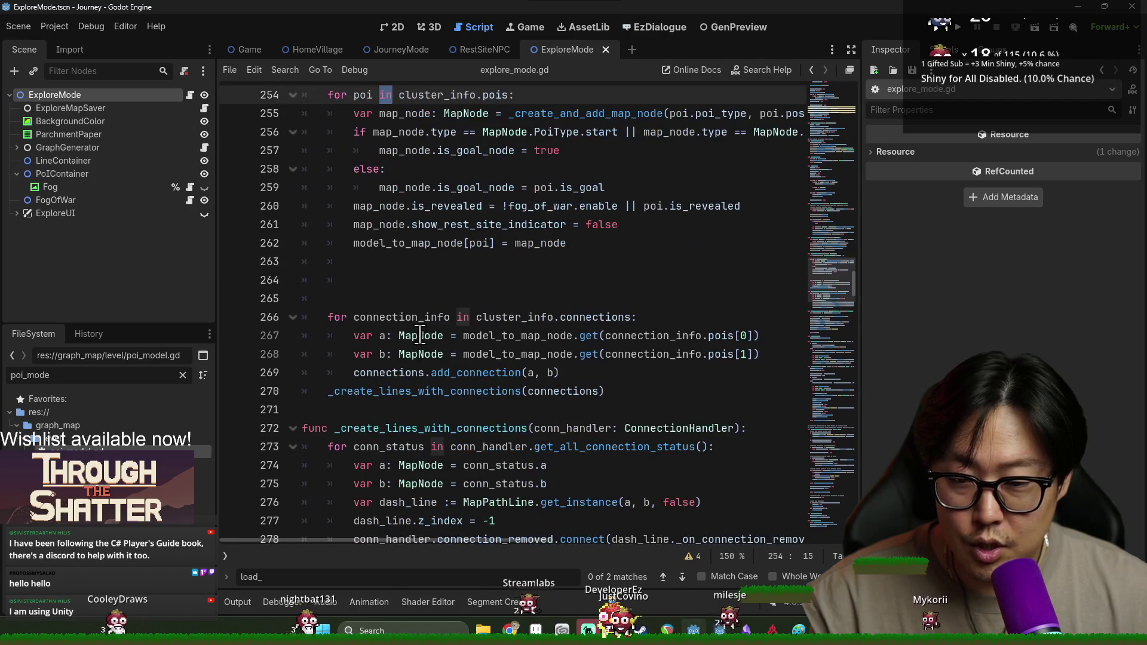
{"action": "left_click", "coordinate": [435, 287]}
{"action": "key", "text": "BackSpace"}
{"action": "key", "text": "BackSpace"}
{"action": "key", "text": "BackSpace"}
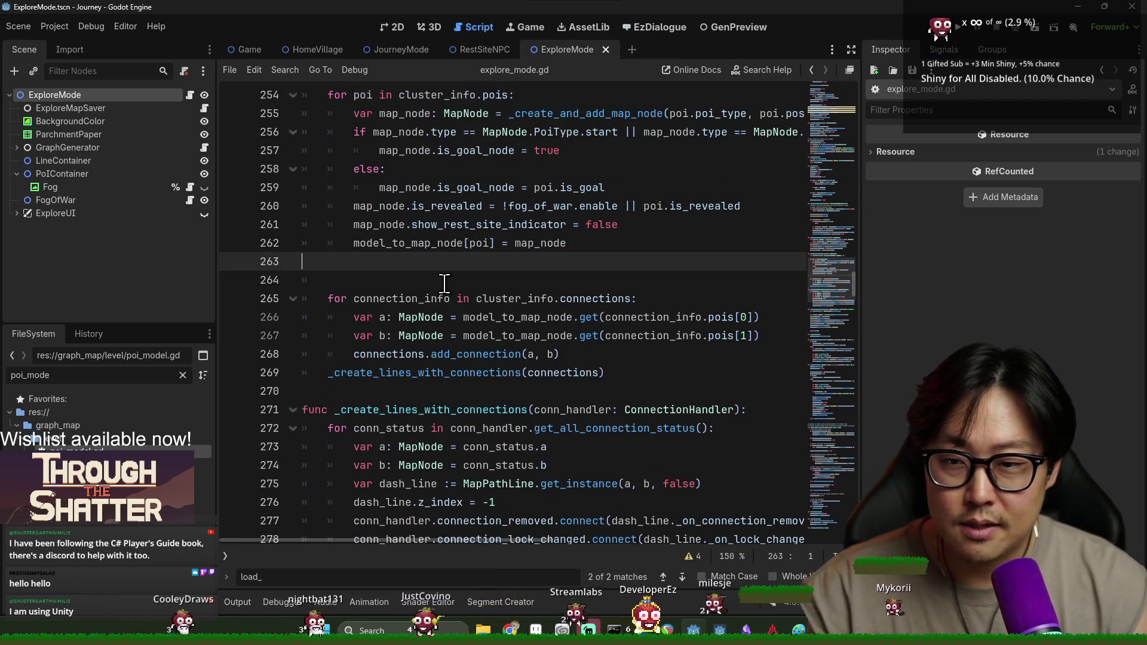
{"action": "key", "text": "BackSpace"}
{"action": "key", "text": "BackSpace"}
{"action": "key", "text": "BackSpace"}
{"action": "scroll", "coordinate": [419, 275], "scroll_direction": "up", "scroll_amount": 2}
{"action": "double_click", "coordinate": [387, 263]}
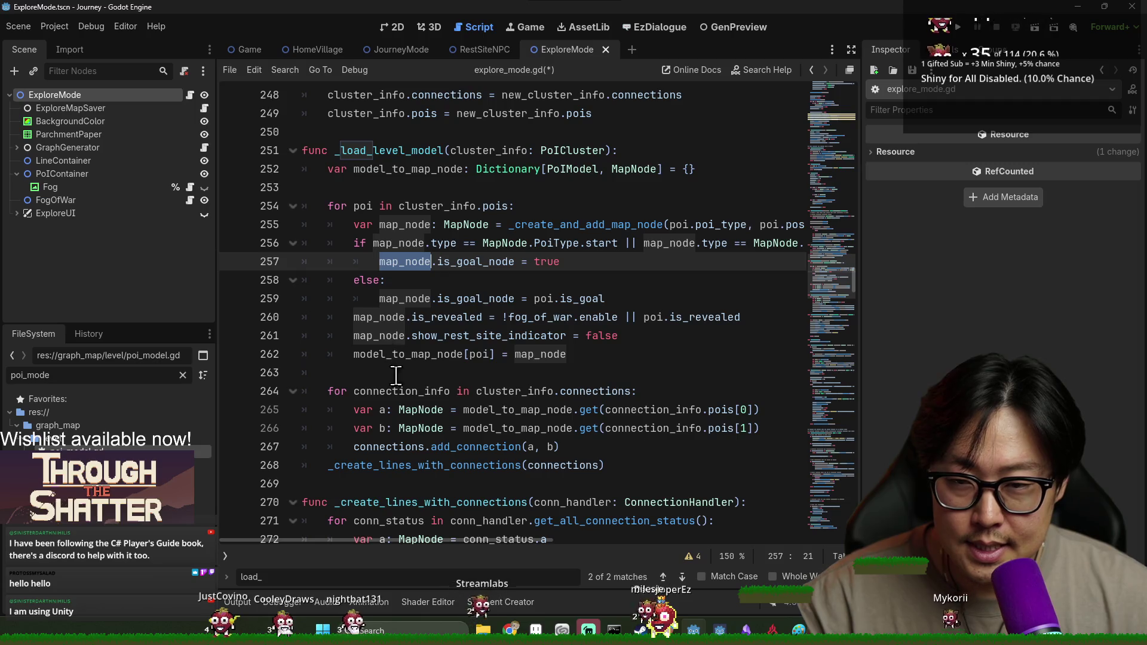
Inspect the _create_and_add_map_node definition, then search back to its first call.
{"action": "double_click", "coordinate": [565, 227]}
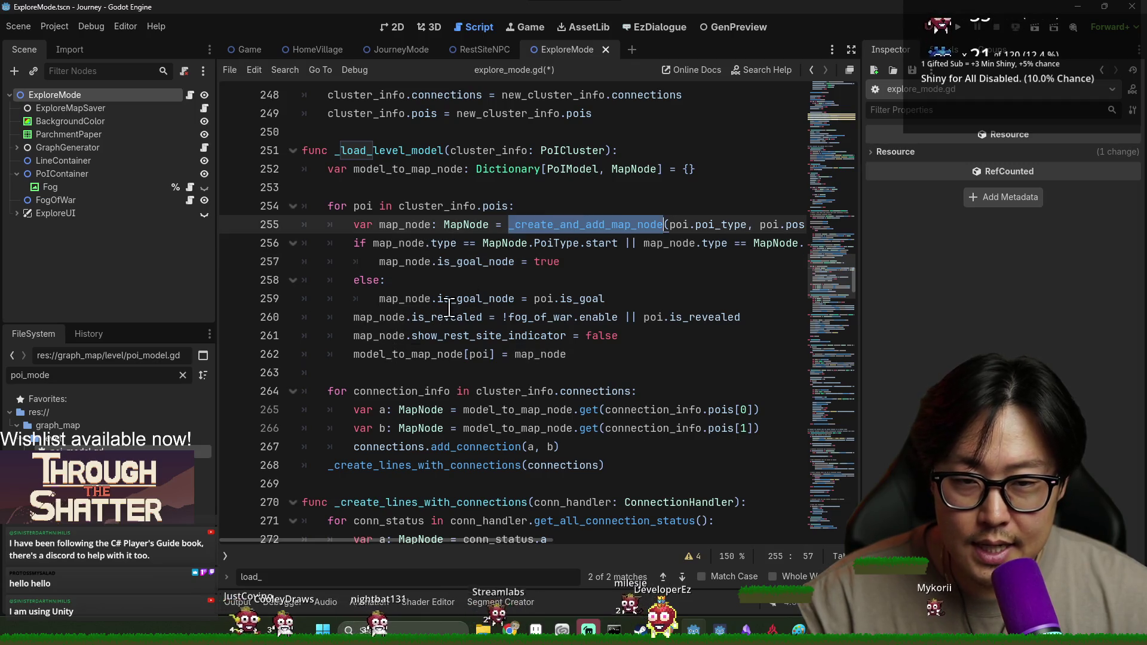
{"action": "double_click", "coordinate": [405, 224]}
{"action": "double_click", "coordinate": [573, 225]}
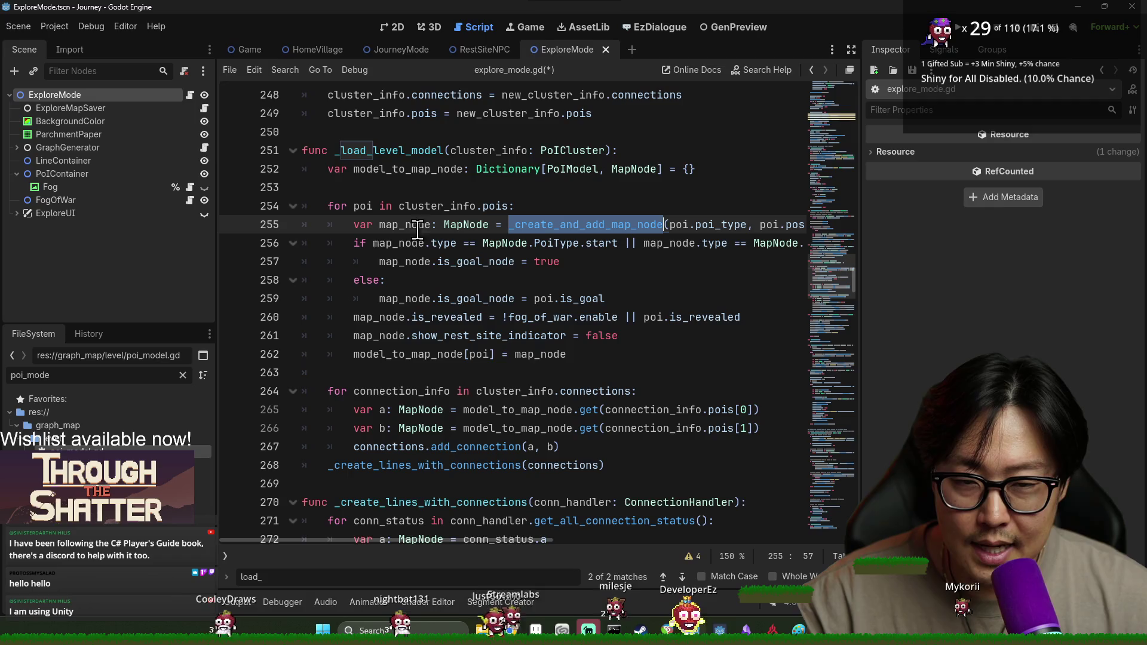
{"action": "left_click", "coordinate": [566, 226]}
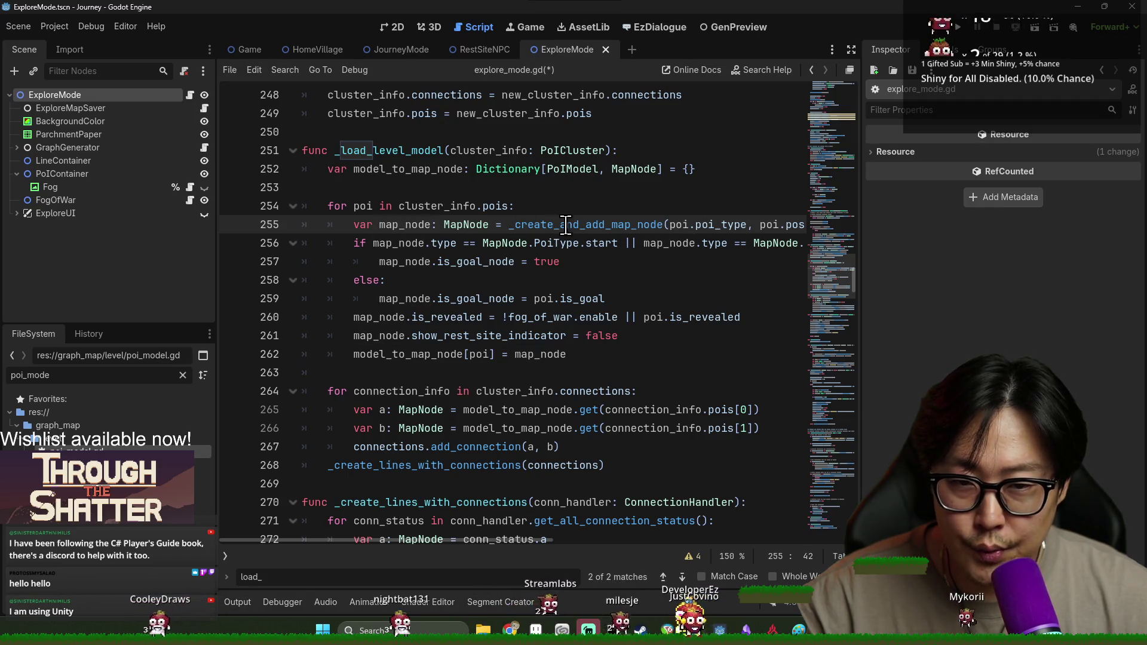
{"action": "left_click", "coordinate": [598, 230], "text": "ctrl"}
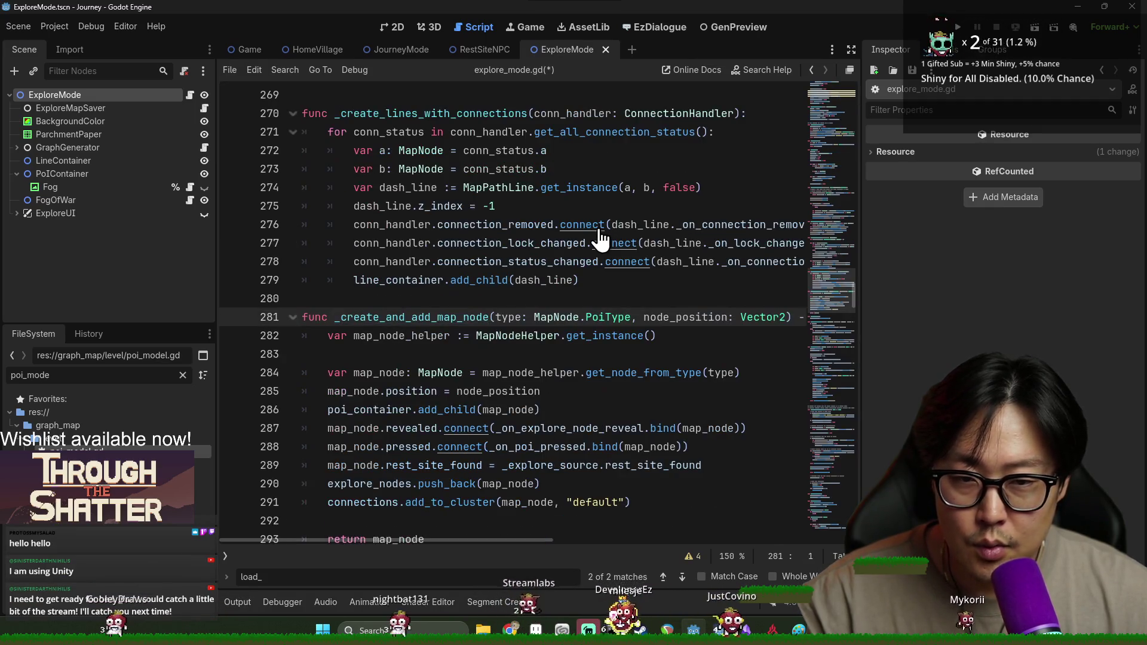
{"action": "double_click", "coordinate": [435, 317]}
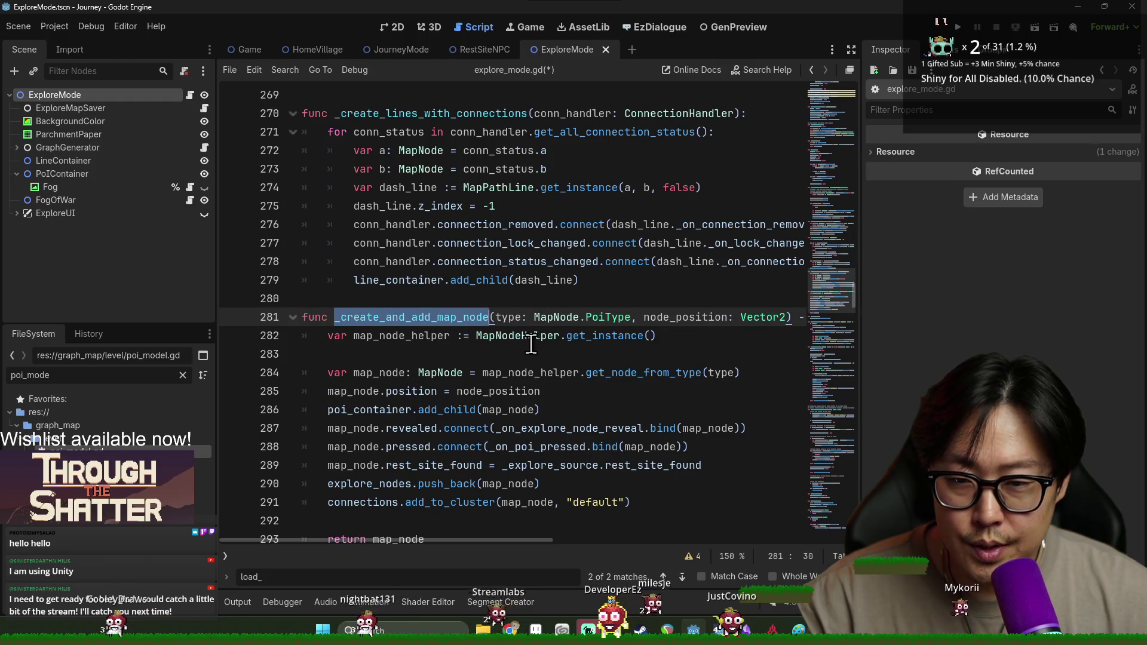
{"action": "key", "text": "ctrl+f"}
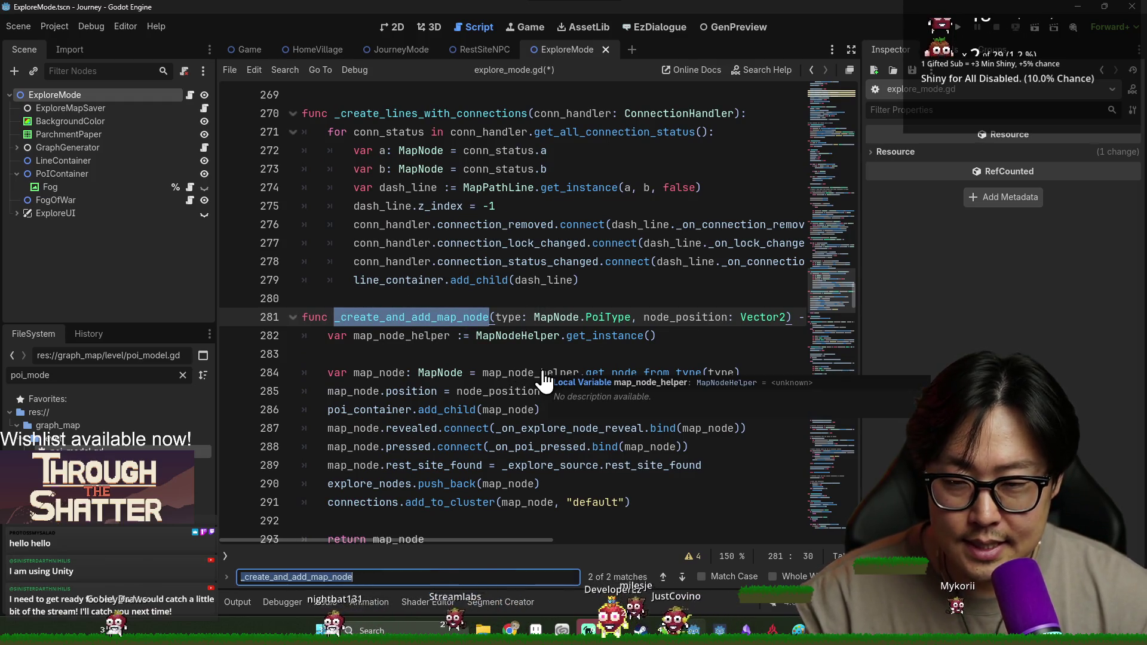
{"action": "scroll", "coordinate": [538, 371], "scroll_direction": "down", "scroll_amount": 4}
{"action": "scroll", "coordinate": [529, 357], "scroll_direction": "up", "scroll_amount": 2}
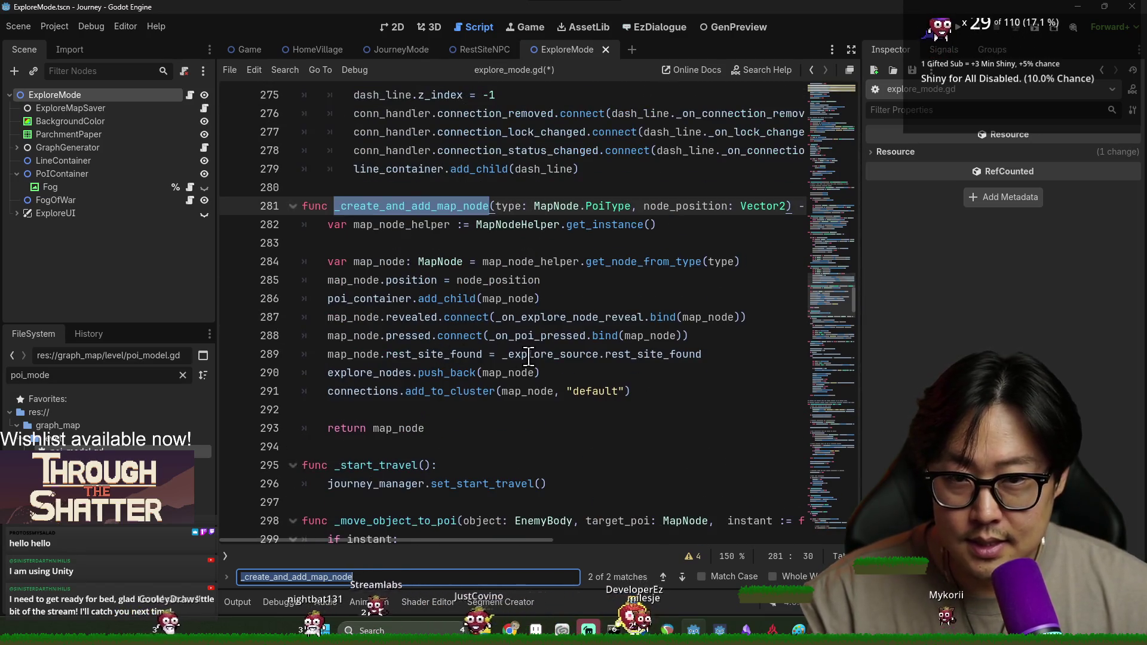
{"action": "double_click", "coordinate": [686, 206]}
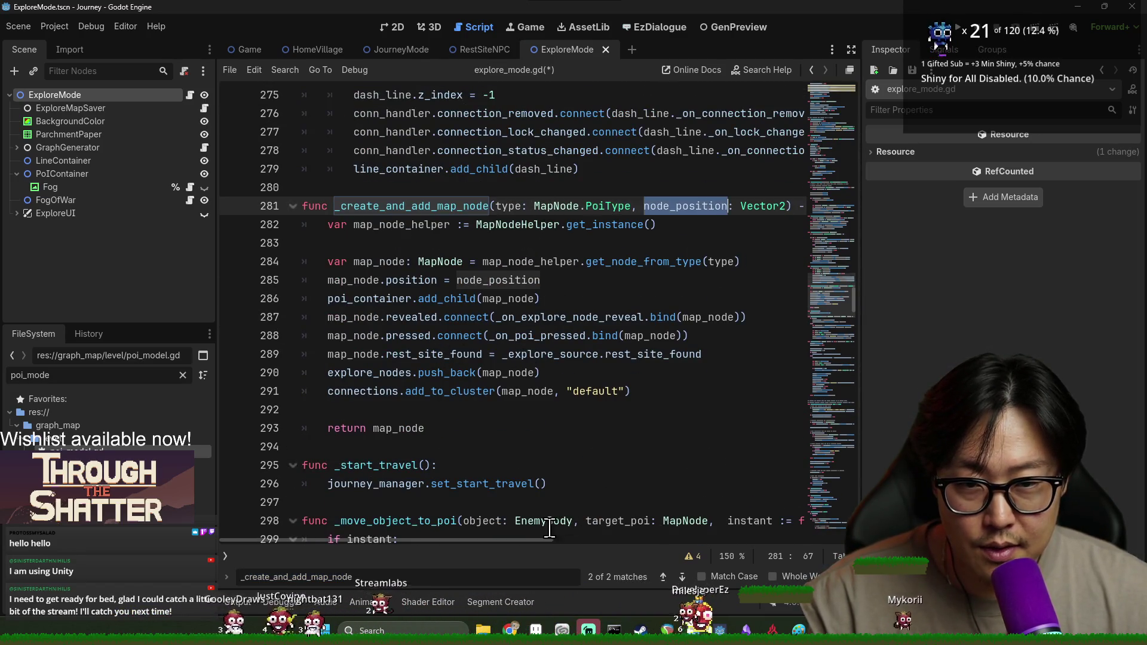
{"action": "scroll", "coordinate": [569, 543], "scroll_direction": "right", "scroll_amount": 2}
{"action": "scroll", "coordinate": [569, 542], "scroll_direction": "left", "scroll_amount": 2}
{"action": "double_click", "coordinate": [442, 206]}
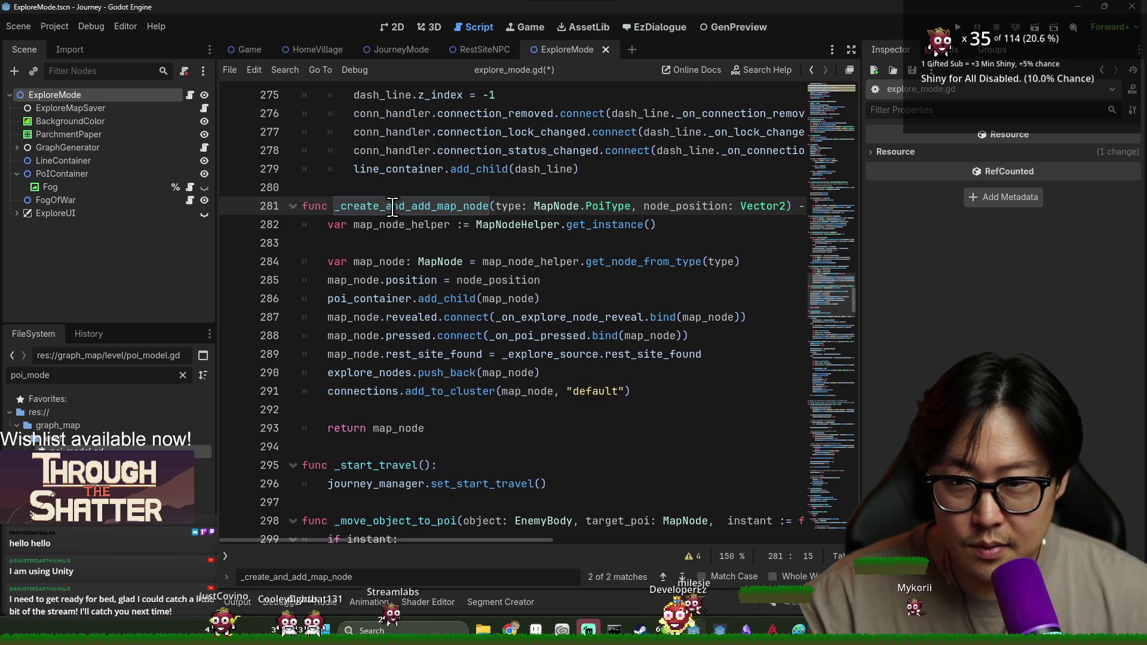
{"action": "key", "text": "ctrl+f"}
{"action": "key", "text": "Return"}
Place the caret at the end of line 262, where model_to_map_node stores map_node.
{"action": "double_click", "coordinate": [405, 313]}
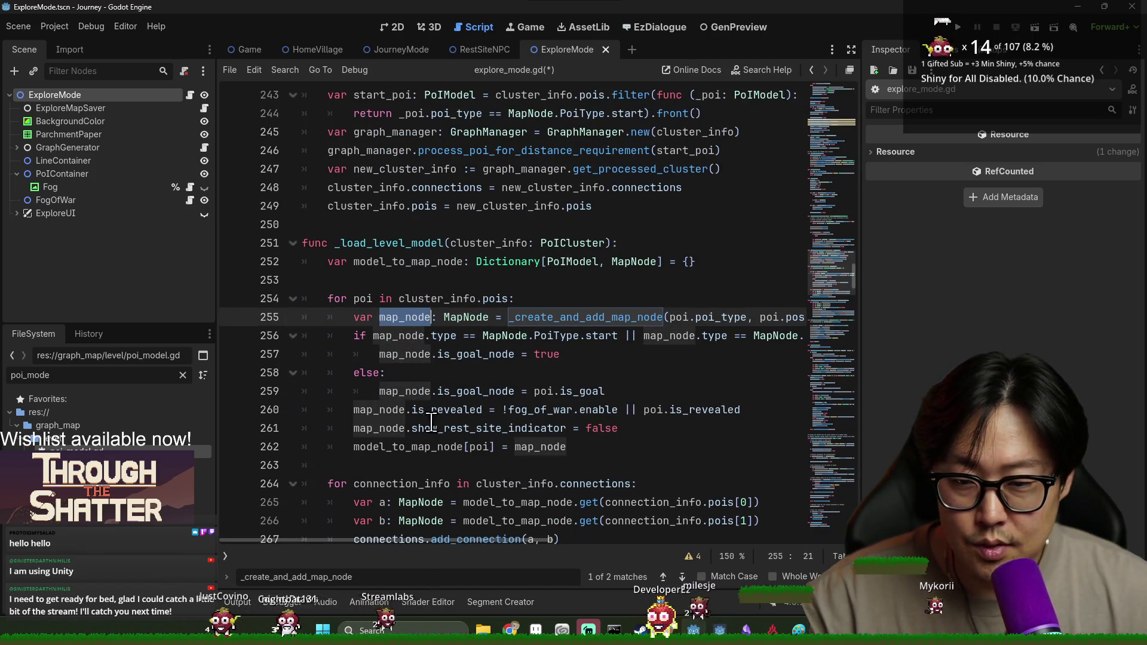
{"action": "scroll", "coordinate": [383, 437], "scroll_direction": "down", "scroll_amount": 2}
{"action": "left_click", "coordinate": [367, 344]}
{"action": "double_click", "coordinate": [435, 336]}
{"action": "left_click", "coordinate": [695, 326]}
{"action": "left_click", "coordinate": [667, 332]}
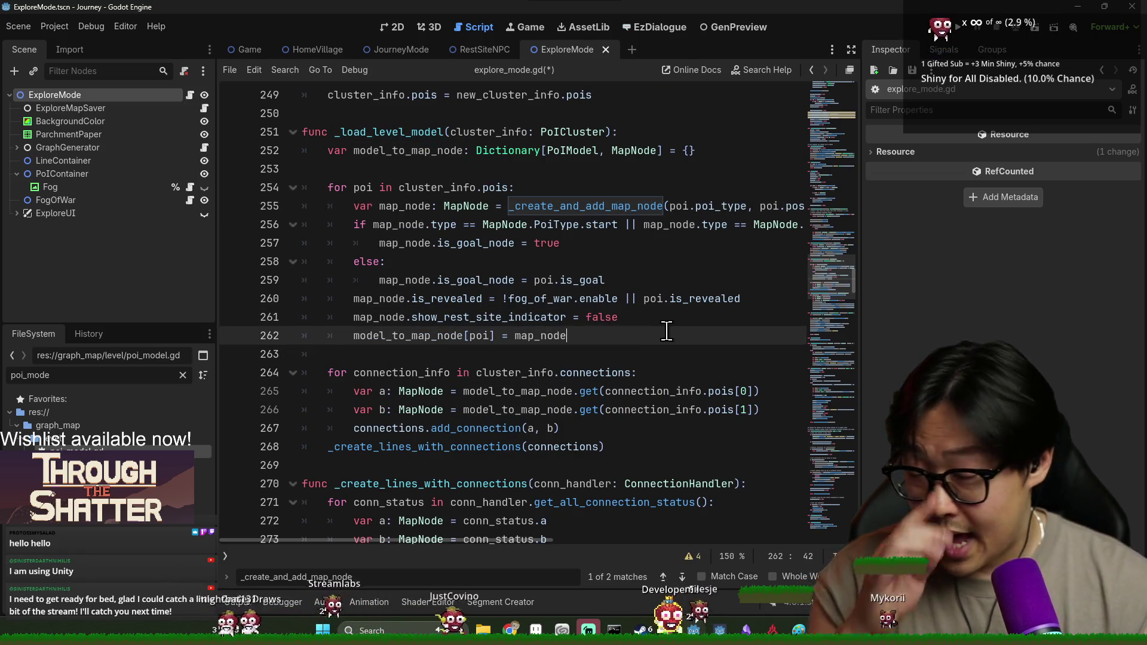
Below line 262, write NpcHelper.get_instance().get_npc_by_name() using autocomplete.
{"action": "key", "text": "Return"}
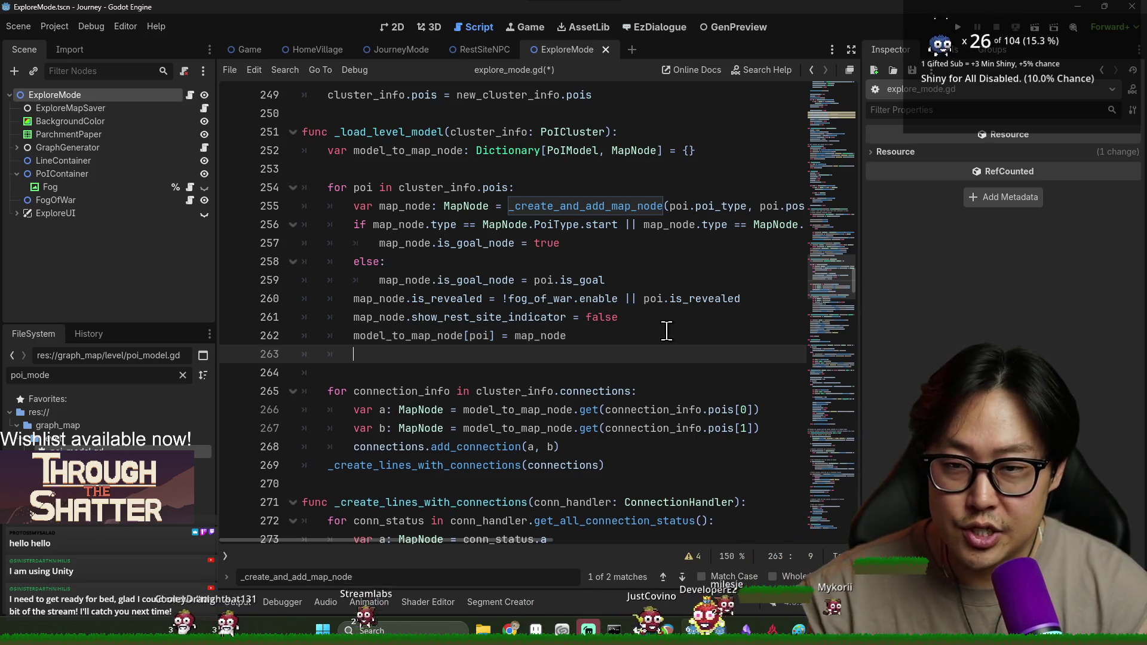
{"action": "key", "text": "Return"}
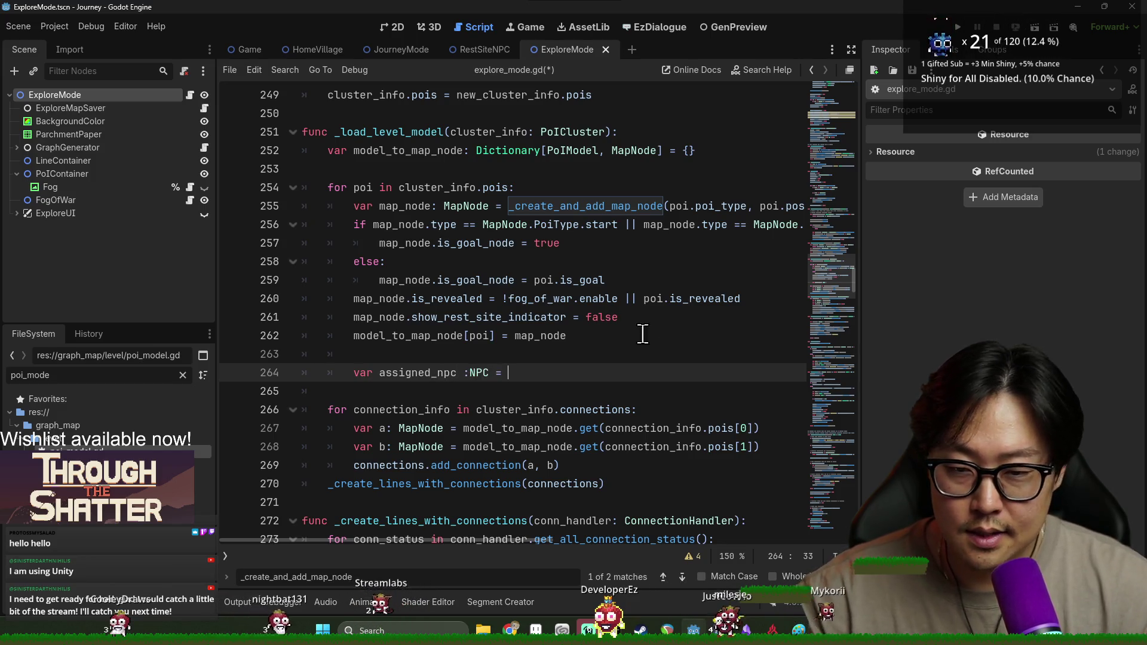
{"action": "key", "text": "ctrl+space"}
{"action": "type", "text": "NP"}
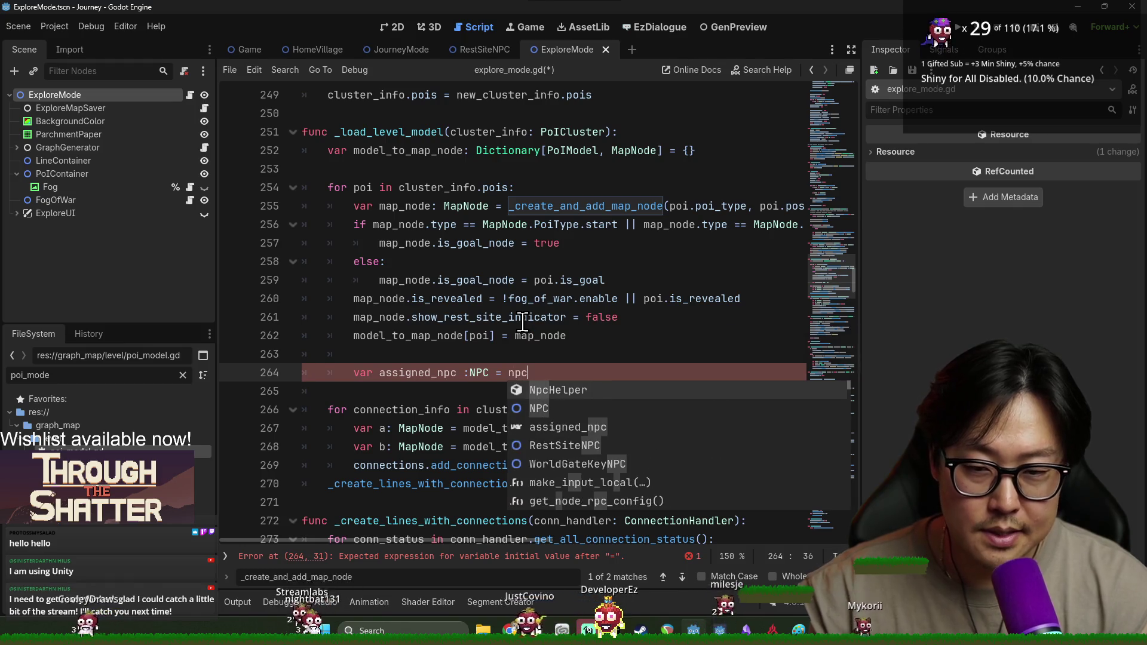
{"action": "type", "text": "CHe"}
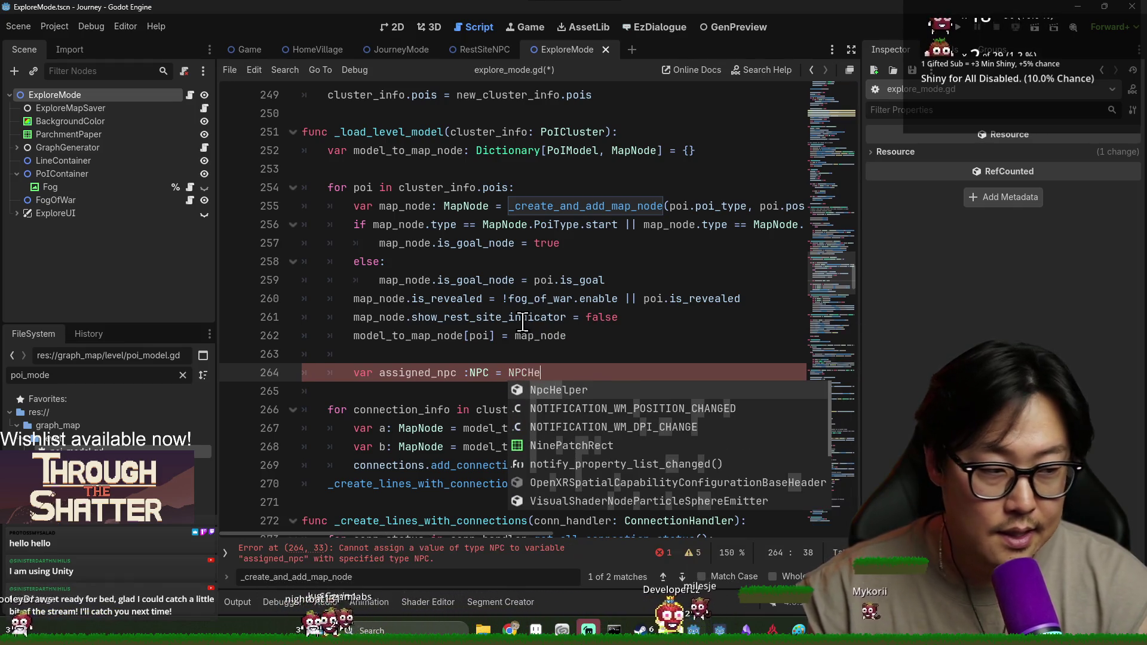
{"action": "key", "text": "Return"}
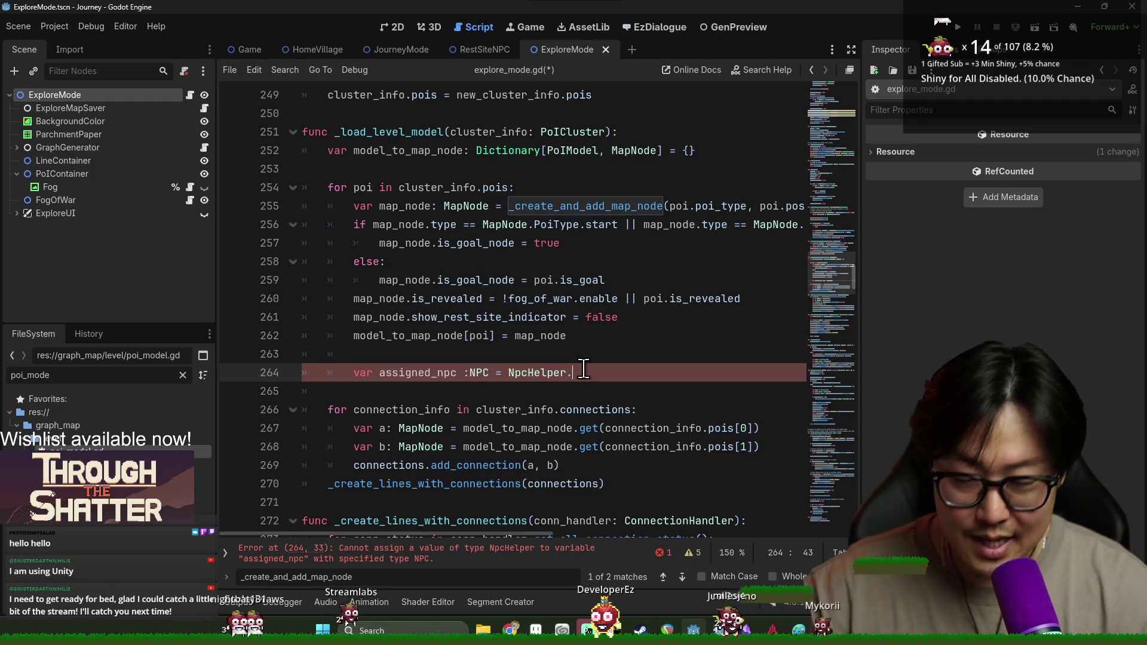
{"action": "key", "text": "Return"}
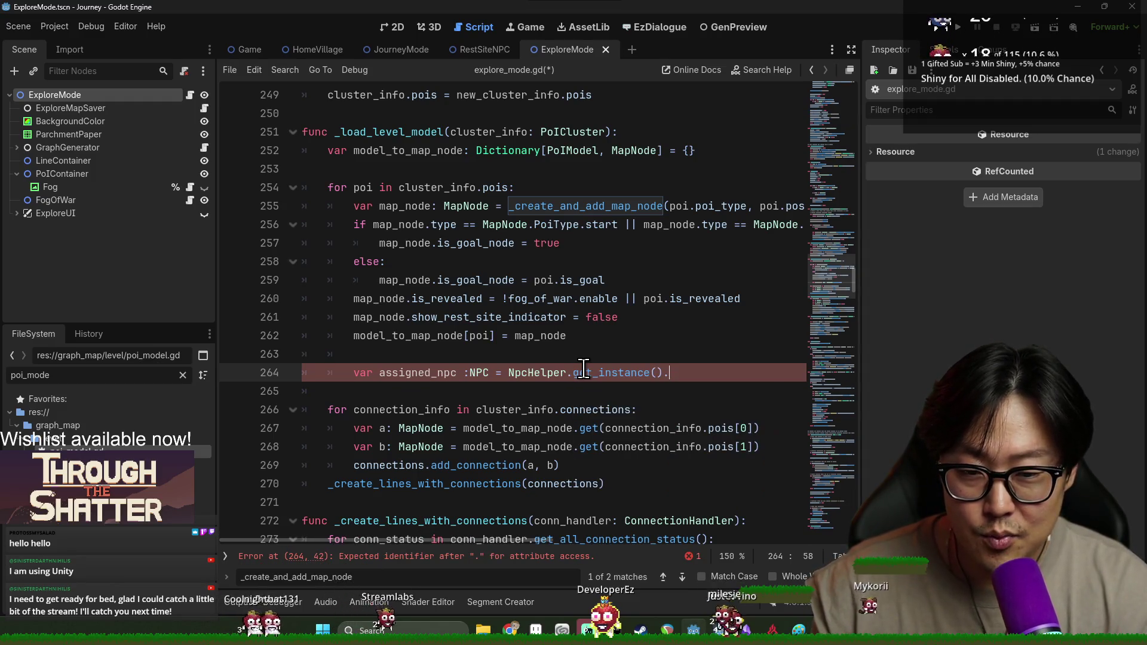
{"action": "type", "text": "."}
{"action": "key", "text": "Down"}
{"action": "key", "text": "Return"}
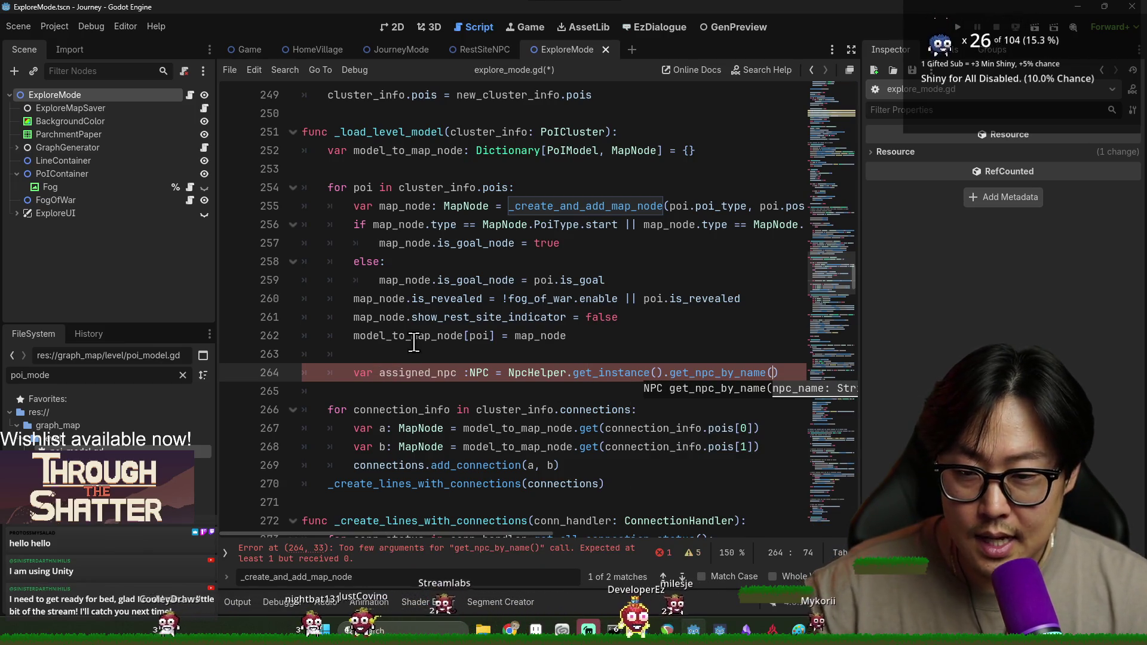
Pass poi.assigned_npc_name as the get_npc_by_name argument.
{"action": "left_click", "coordinate": [364, 188]}
{"action": "double_click", "coordinate": [364, 187]}
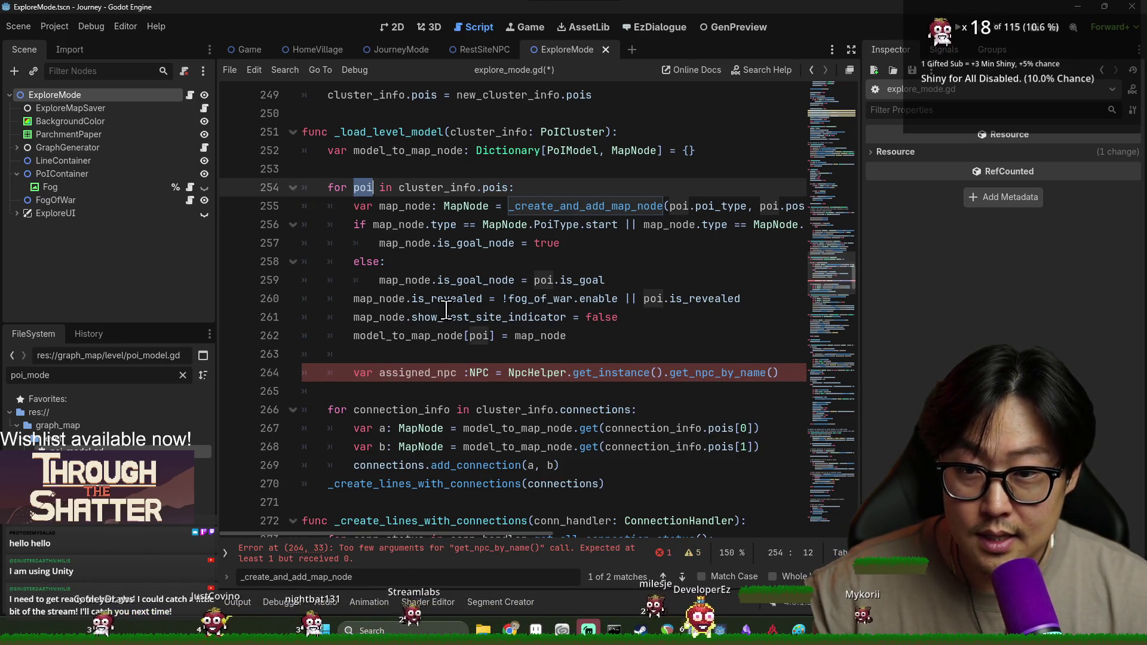
{"action": "scroll", "coordinate": [489, 533], "scroll_direction": "right", "scroll_amount": 1}
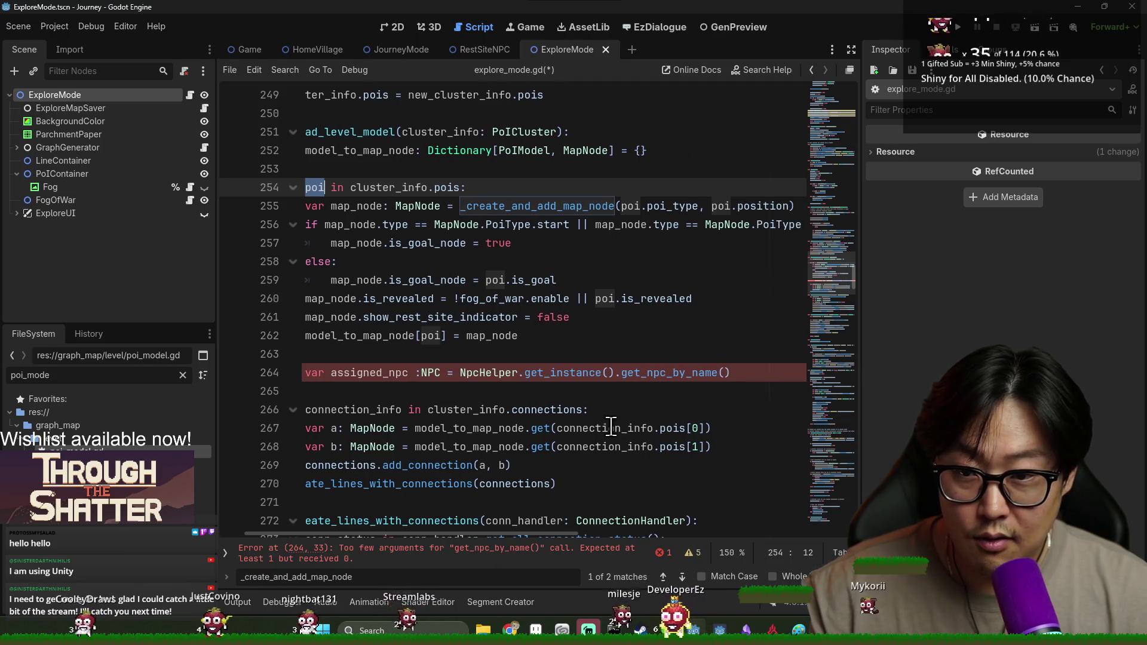
{"action": "left_click", "coordinate": [724, 373]}
{"action": "type", "text": "assigned_npc_name"}
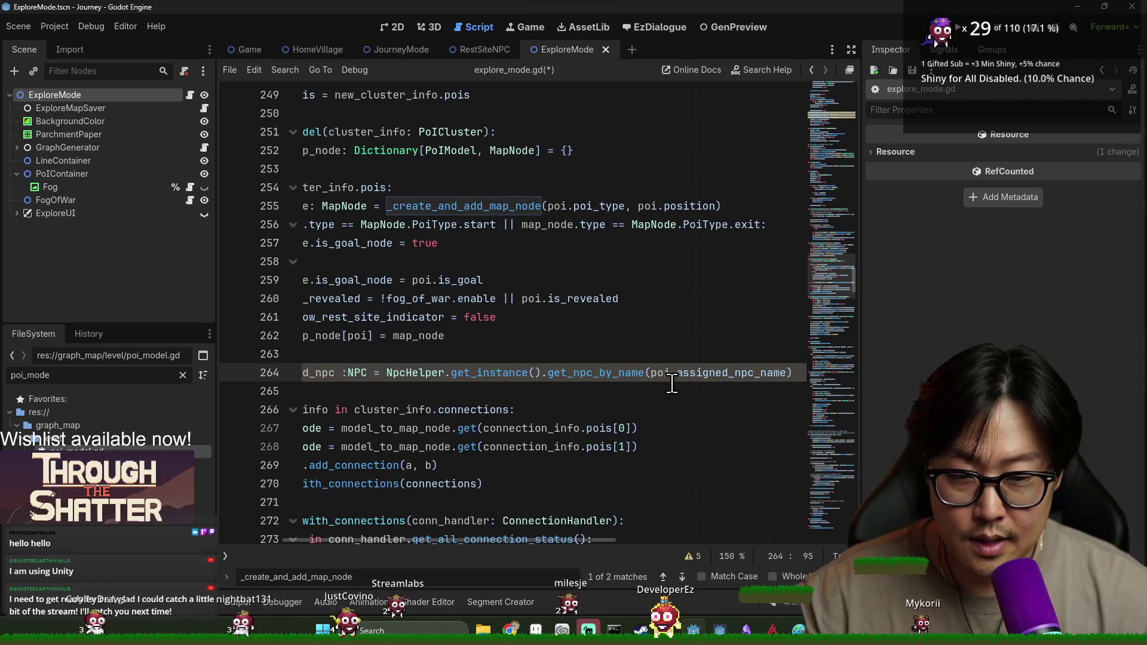
{"action": "key", "text": "Up"}
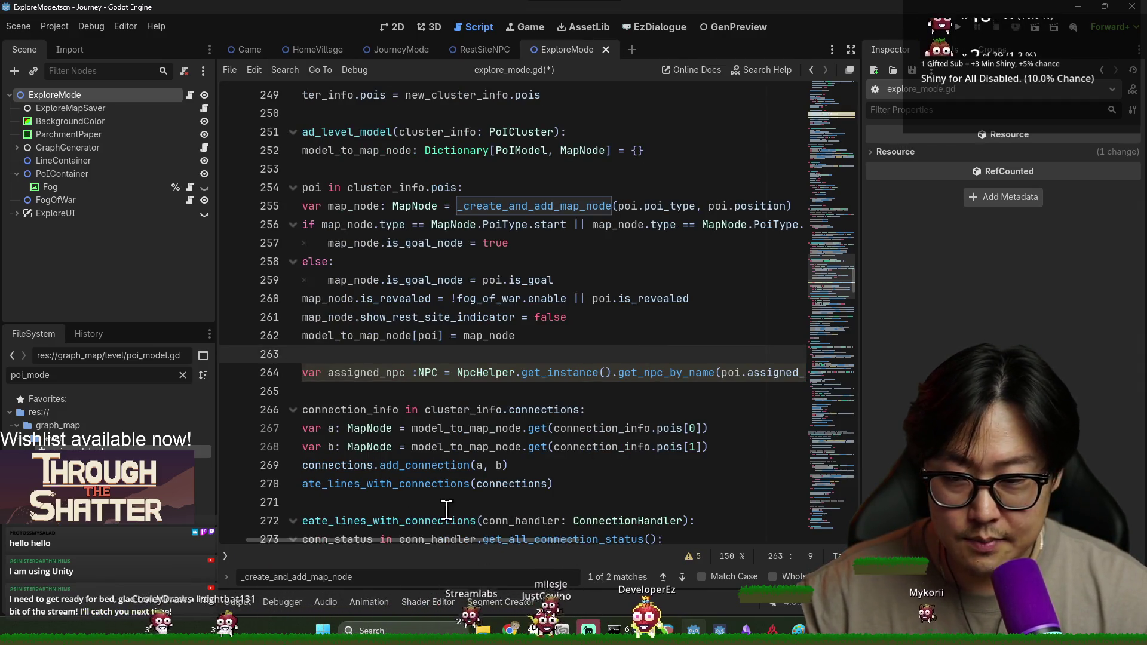
{"action": "scroll", "coordinate": [429, 526], "scroll_direction": "down", "scroll_amount": 2}
{"action": "scroll", "coordinate": [429, 526], "scroll_direction": "left", "scroll_amount": 2}
Write the condition if poi.assigned_npc_name && !poi.assigned_npc_name.is_empty():.
{"action": "type", "text": "if poi.assigned_npc_name && poi.assigned_npc_name "}
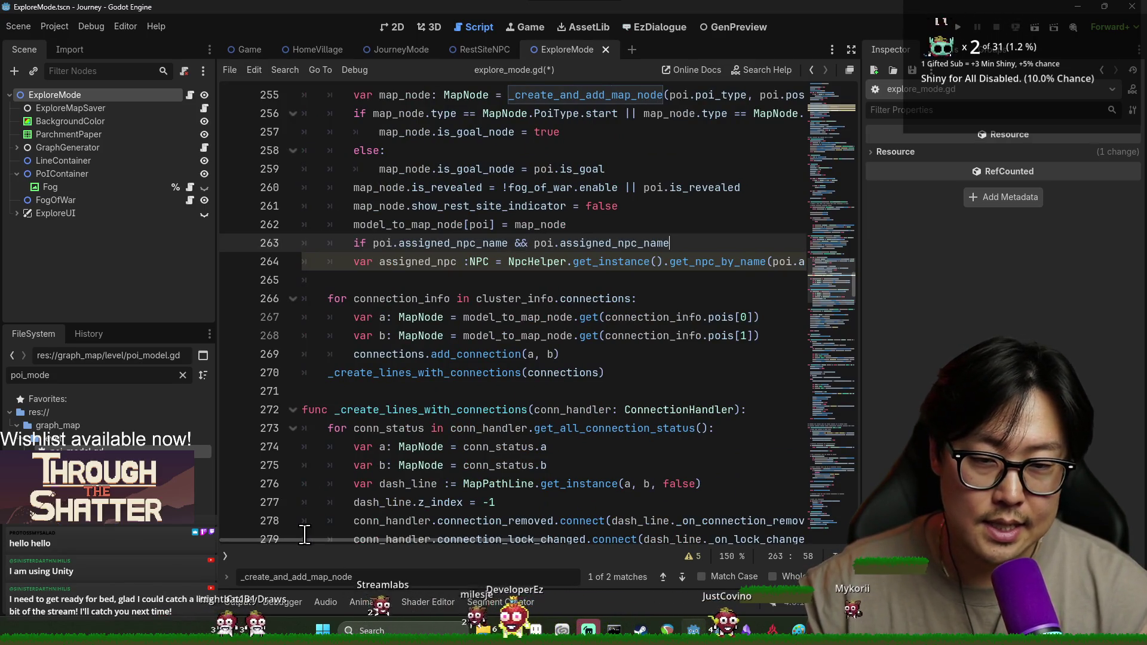
{"action": "type", "text": ".is"}
{"action": "key", "text": "Return"}
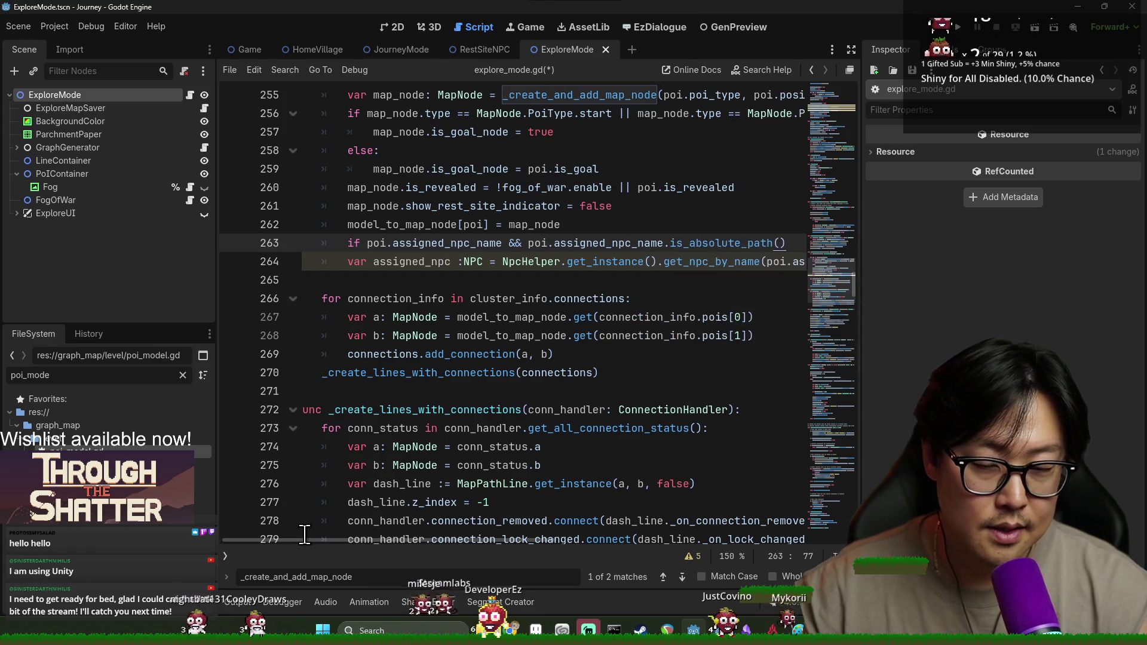
{"action": "key", "text": "ctrl+a"}
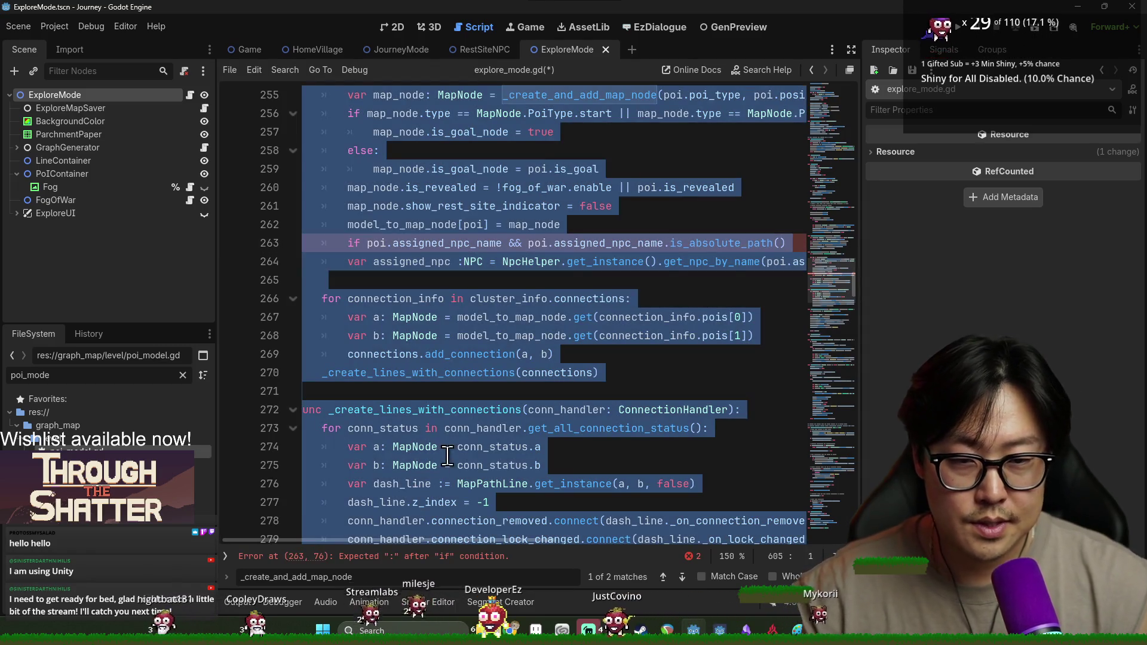
{"action": "double_click", "coordinate": [705, 244]}
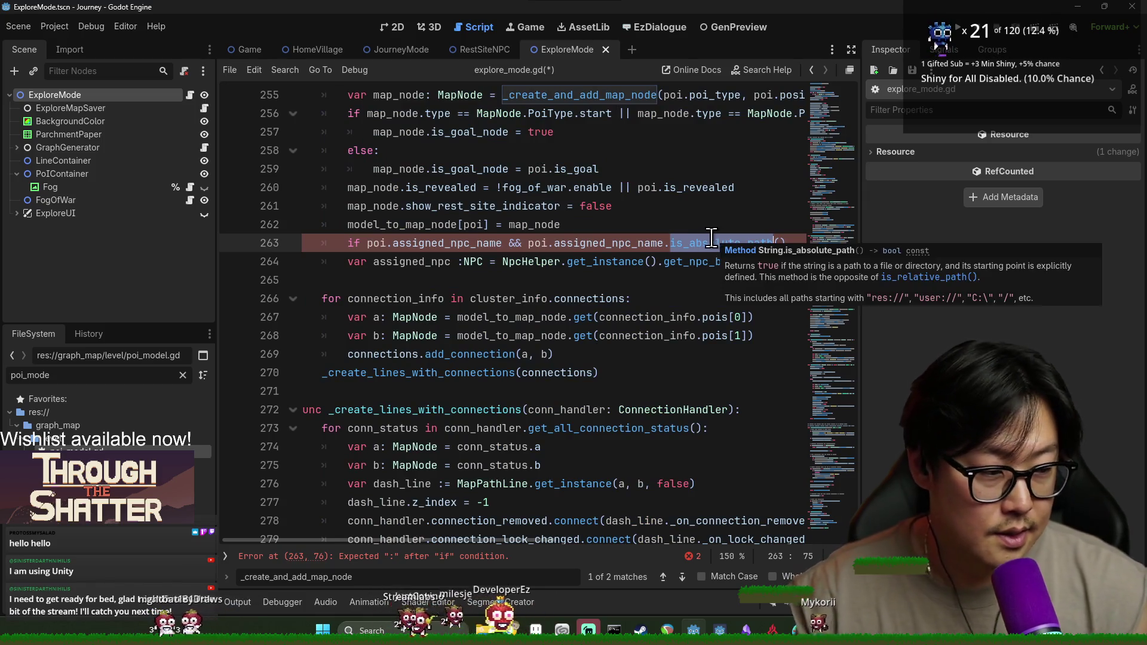
{"action": "type", "text": "is_"}
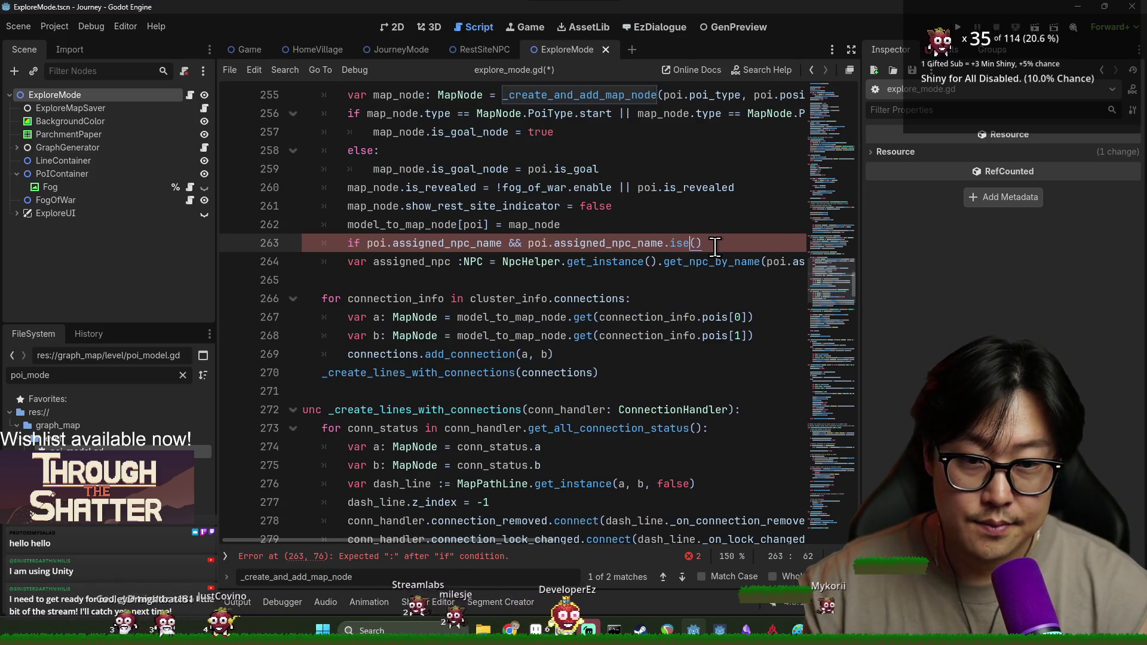
{"action": "type", "text": "empty"}
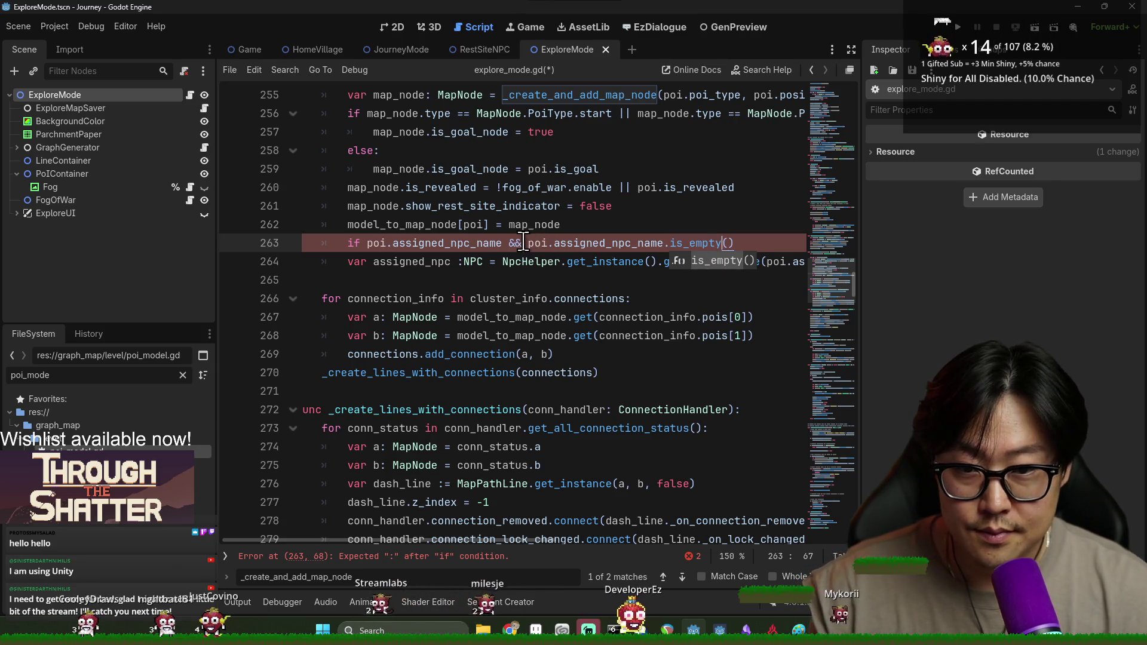
{"action": "key", "text": "Return"}
{"action": "left_click", "coordinate": [529, 243]}
{"action": "type", "text": "!"}
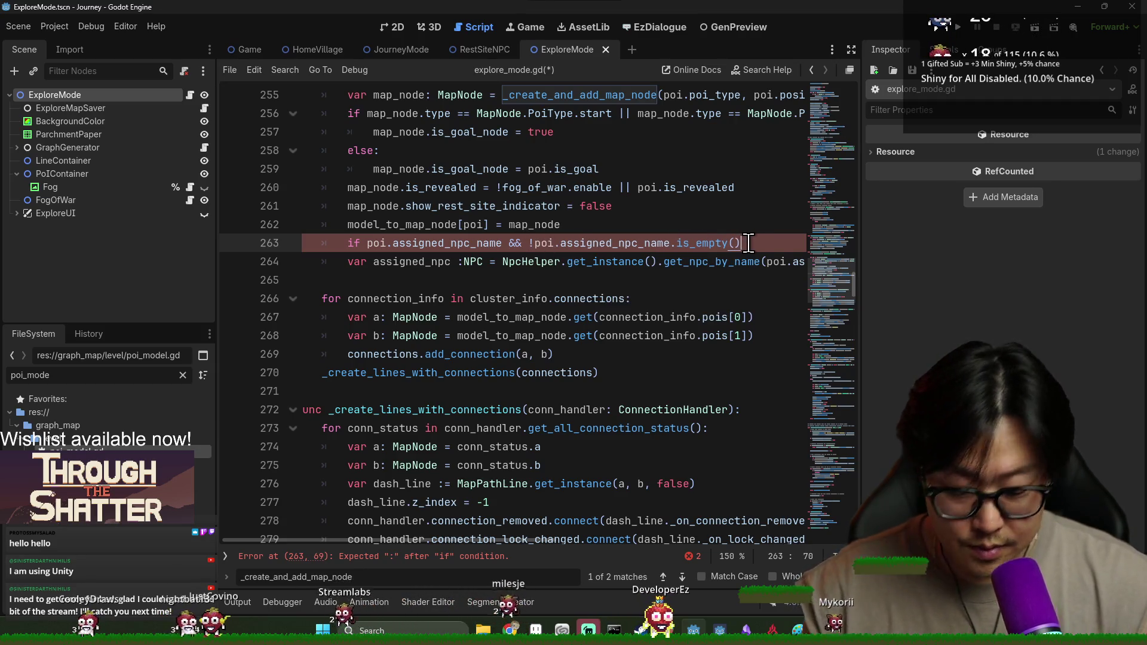
Indent the NPC lookup under the if, fix the type annotation spacing, and save.
{"action": "left_click", "coordinate": [345, 263]}
{"action": "key", "text": "Tab"}
{"action": "left_click", "coordinate": [484, 263]}
{"action": "key", "text": "BackSpace"}
{"action": "key", "text": "Down"}
{"action": "key", "text": "ctrl+s"}
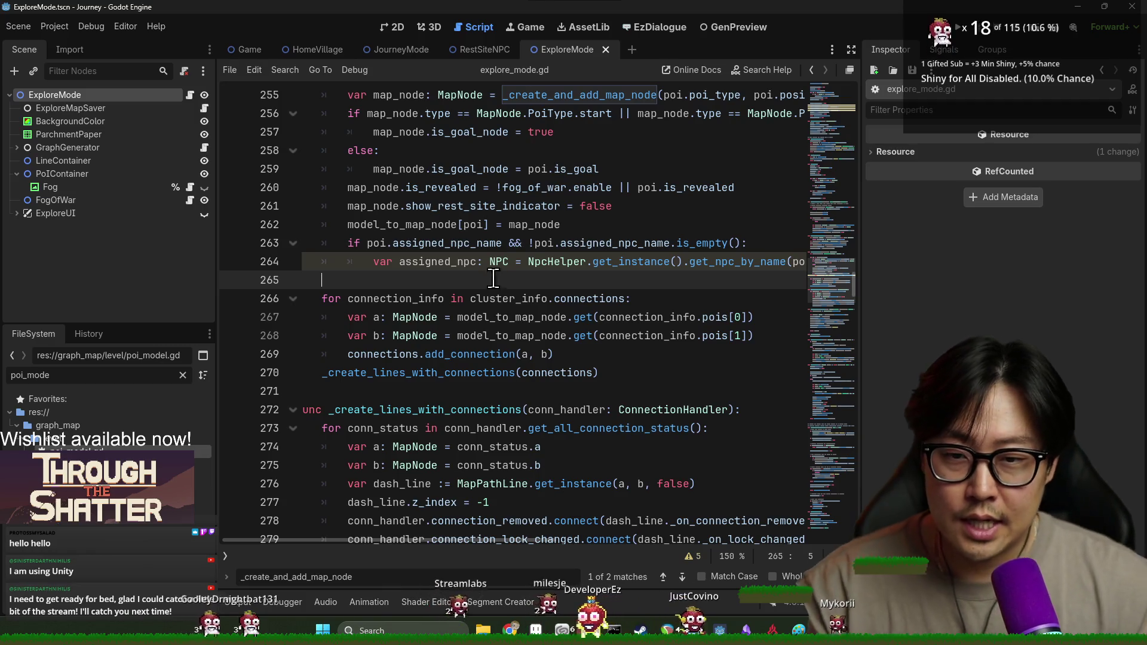
Search explore_mode.gd for other references to NPC.
{"action": "double_click", "coordinate": [472, 243]}
{"action": "scroll", "coordinate": [488, 340], "scroll_direction": "up", "scroll_amount": 2}
{"action": "scroll", "coordinate": [488, 339], "scroll_direction": "down", "scroll_amount": 3}
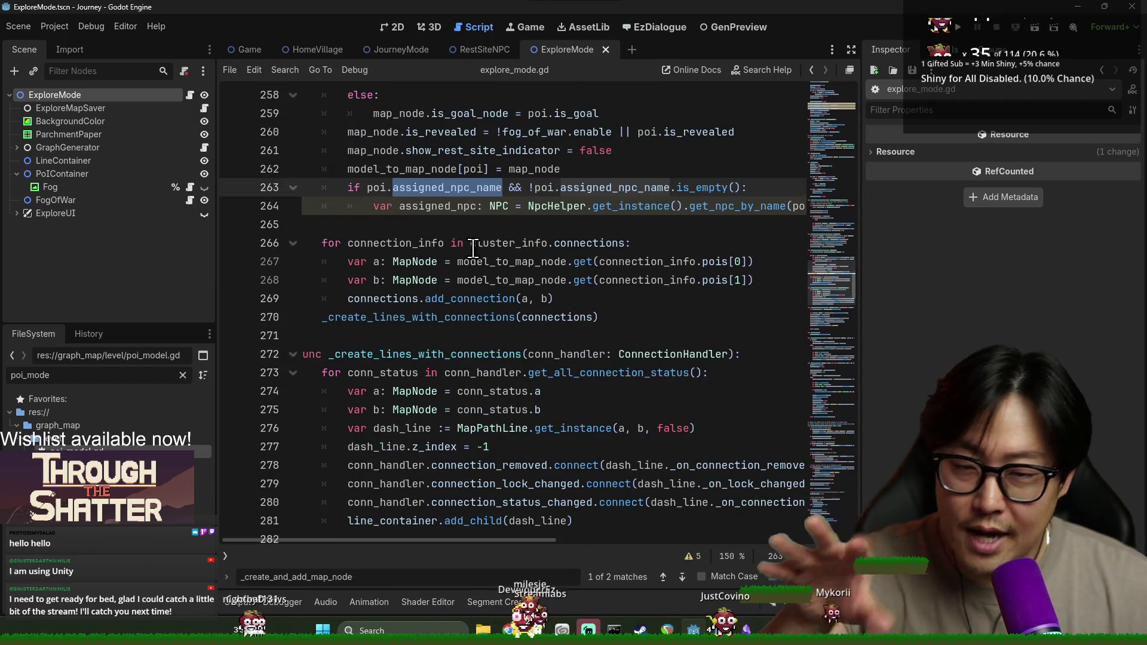
{"action": "double_click", "coordinate": [499, 206]}
{"action": "key", "text": "ctrl+f"}
{"action": "key", "text": "Return"}
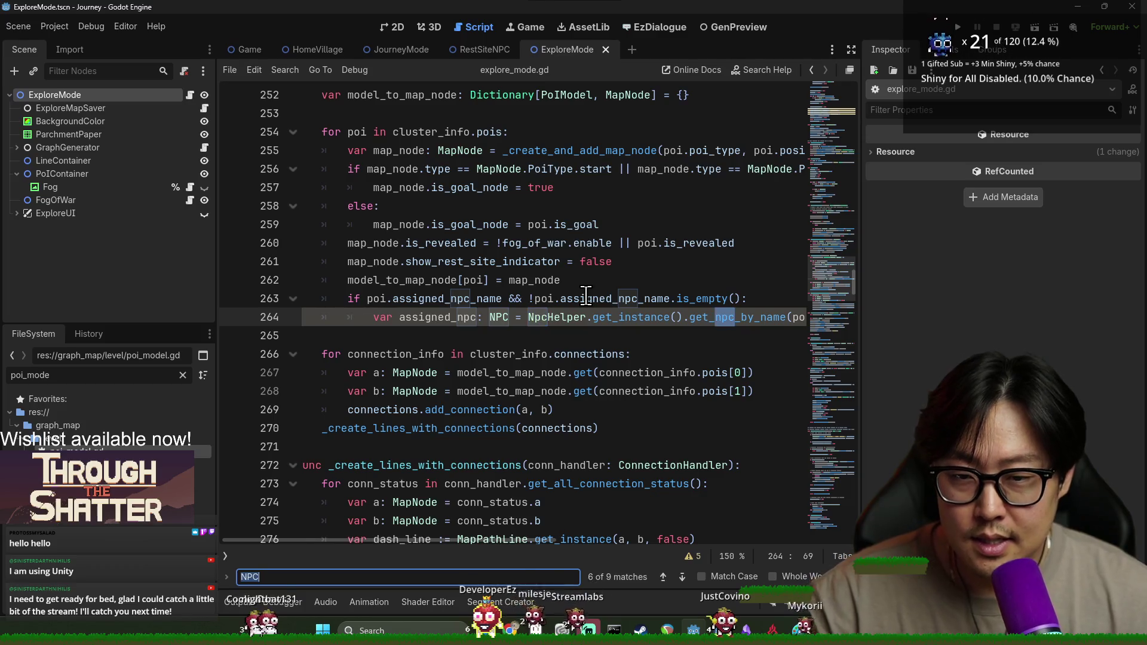
Review the on_arrival call and the player_current_node uses around line 360.
{"action": "key", "text": "Return"}
{"action": "key", "text": "Return"}
{"action": "key", "text": "Return"}
{"action": "mouse_move", "coordinate": [305, 538]}
{"action": "left_mouse_down"}
{"action": "mouse_move", "coordinate": [371, 559]}
{"action": "mouse_move", "coordinate": [372, 530]}
{"action": "left_mouse_up"}
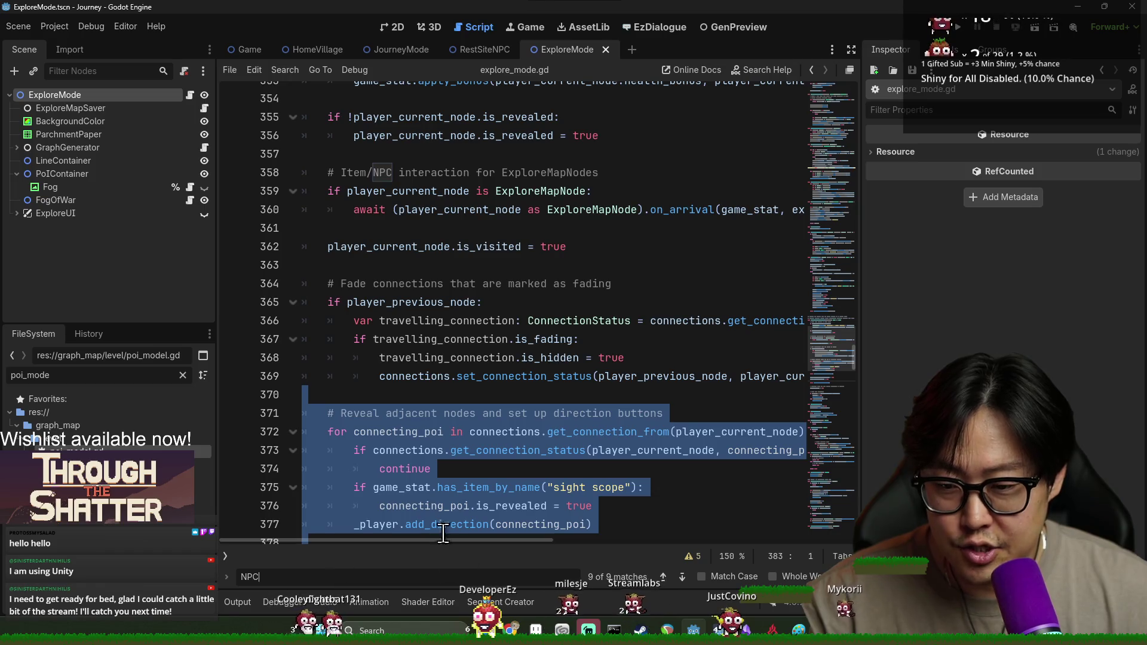
{"action": "left_click", "coordinate": [323, 283]}
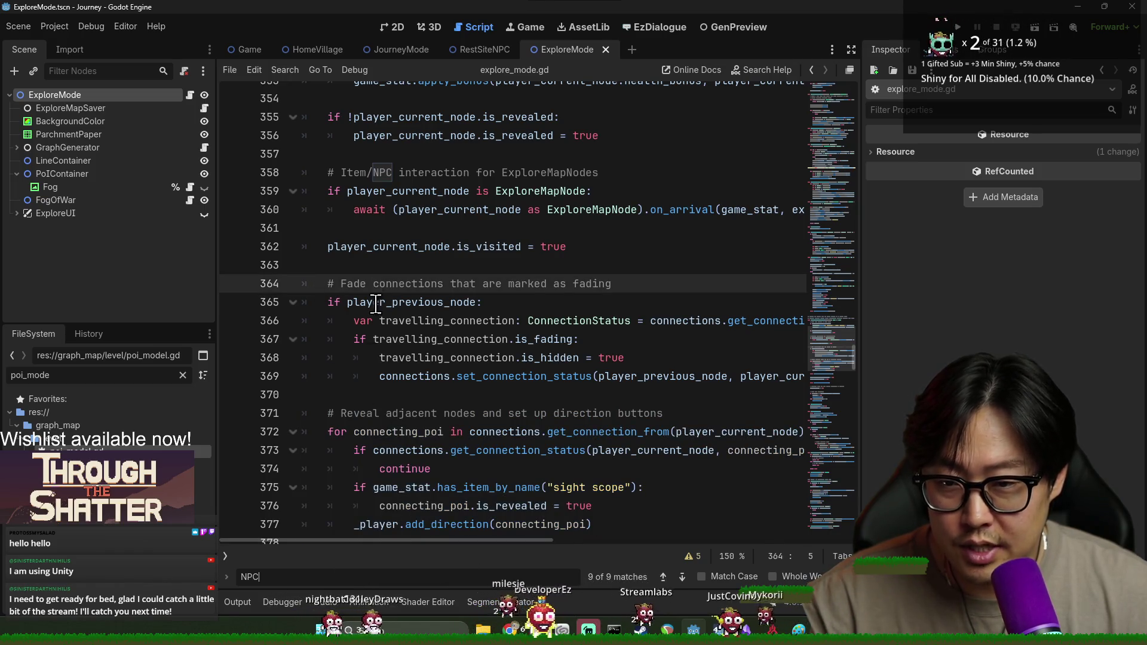
{"action": "scroll", "coordinate": [379, 322], "scroll_direction": "up", "scroll_amount": 1}
{"action": "key", "text": "Escape"}
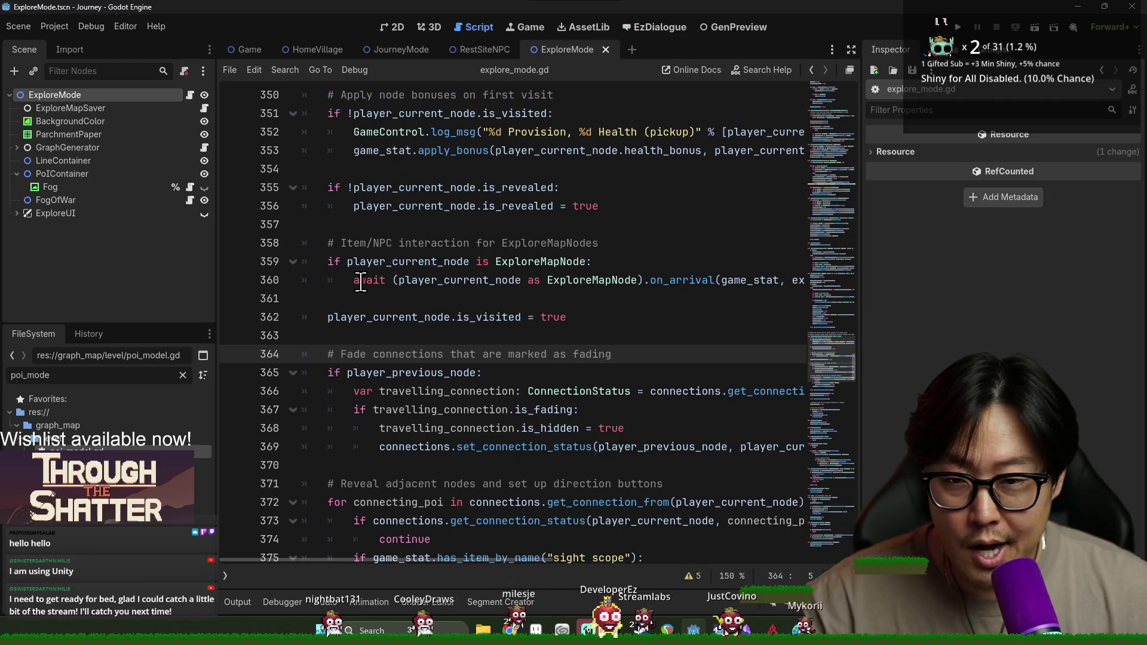
{"action": "triple_click", "coordinate": [400, 280]}
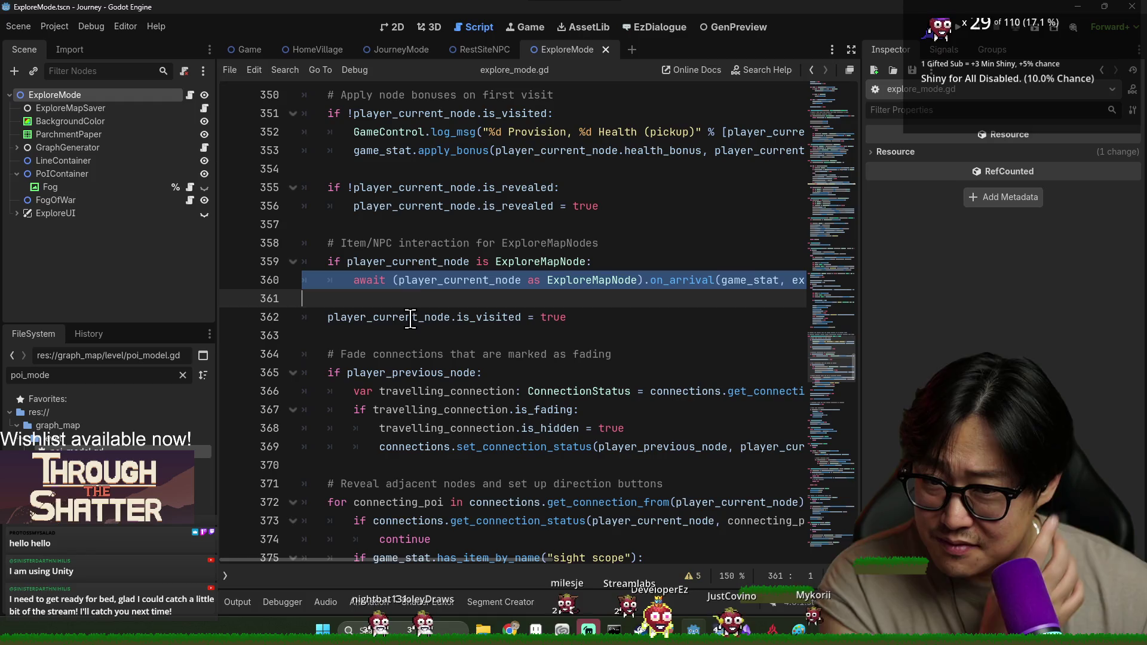
{"action": "double_click", "coordinate": [353, 243]}
{"action": "double_click", "coordinate": [394, 263]}
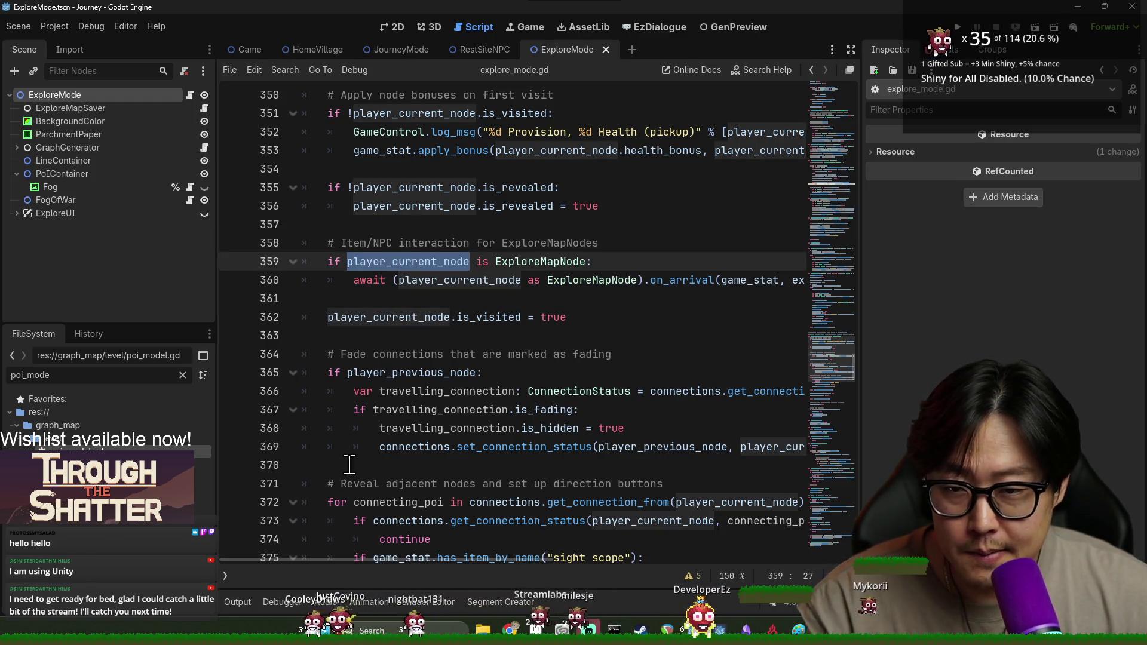
Search the script for 'npc' and step through its matches near the arrival code.
{"action": "key", "text": "ctrl+f"}
{"action": "type", "text": "npc"}
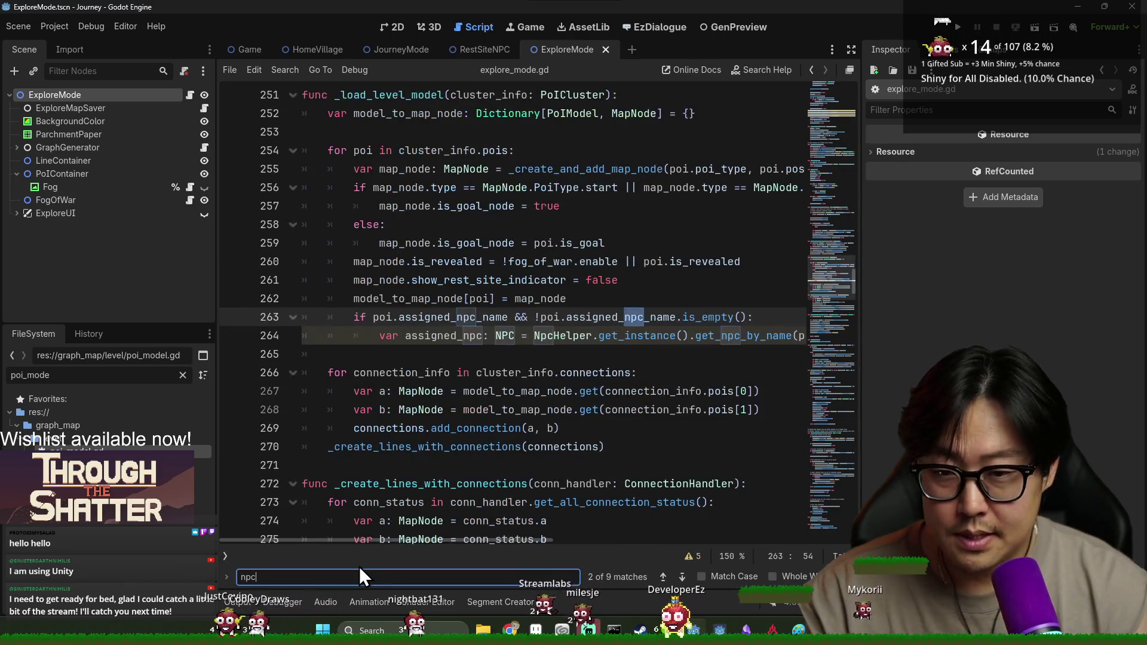
{"action": "key", "text": "Return"}
{"action": "key", "text": "Return"}
{"action": "key", "text": "Return"}
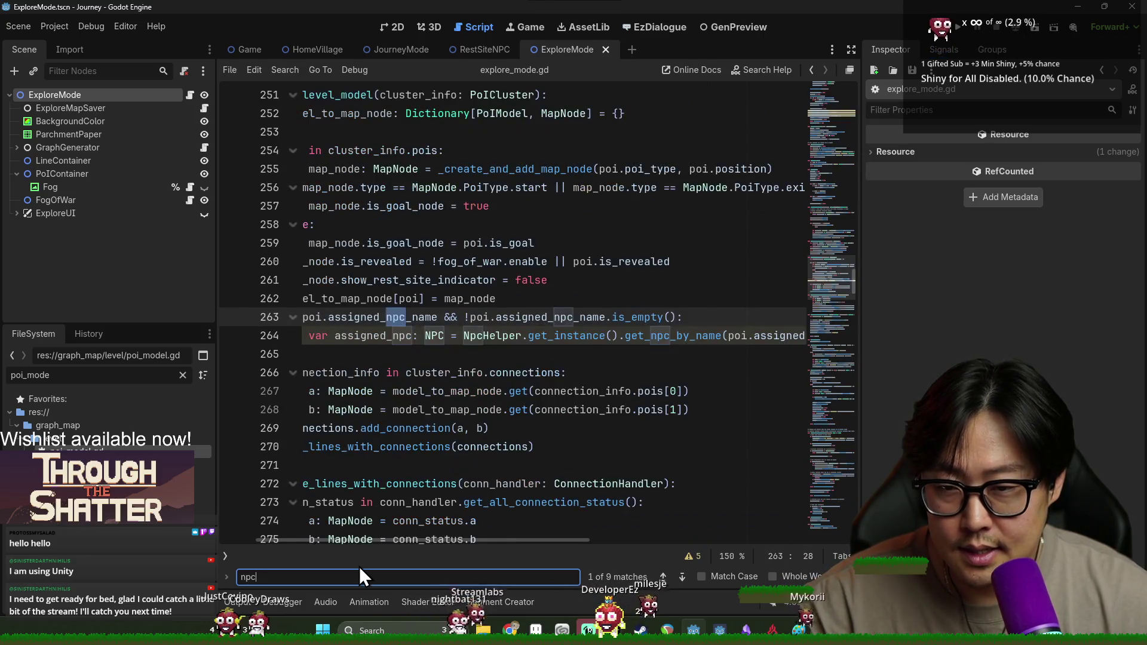
{"action": "key", "text": "Return"}
{"action": "key", "text": "Return"}
{"action": "key", "text": "Return"}
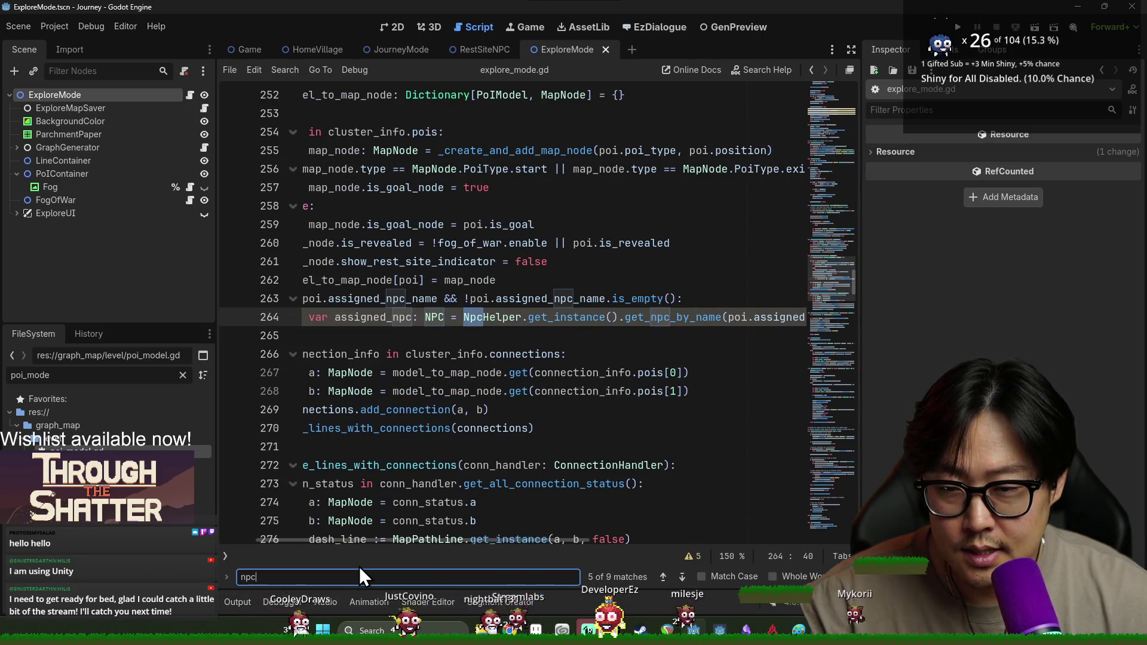
{"action": "key", "text": "Return"}
{"action": "key", "text": "Return"}
{"action": "key", "text": "Return"}
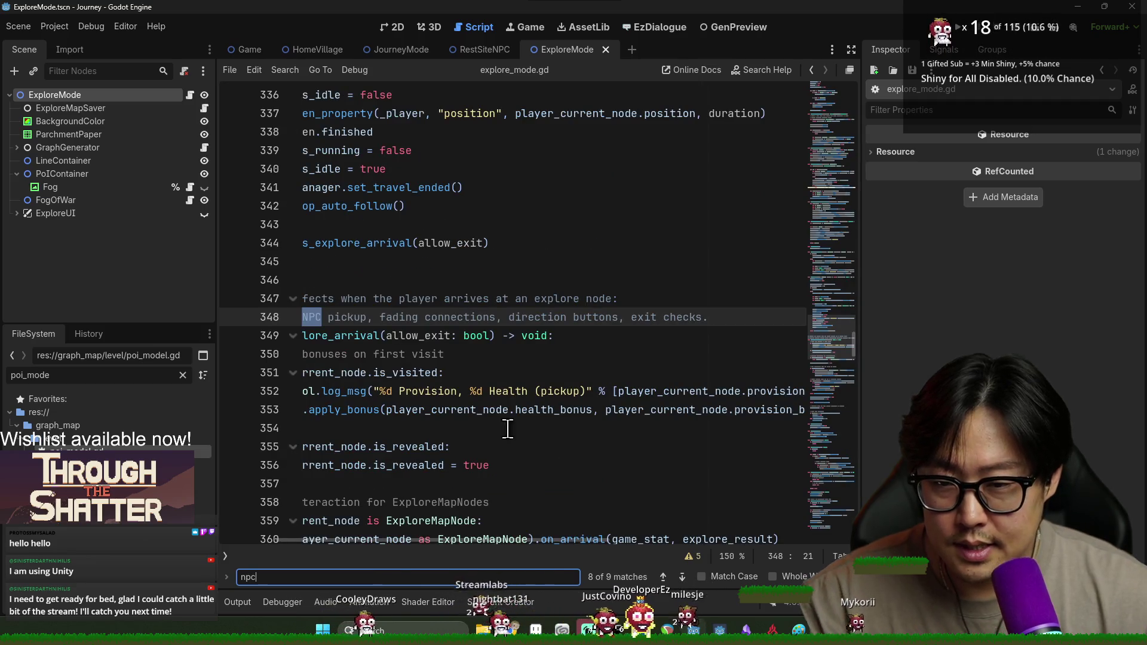
{"action": "left_click_drag", "start_coordinate": [324, 543], "coordinate": [247, 472]}
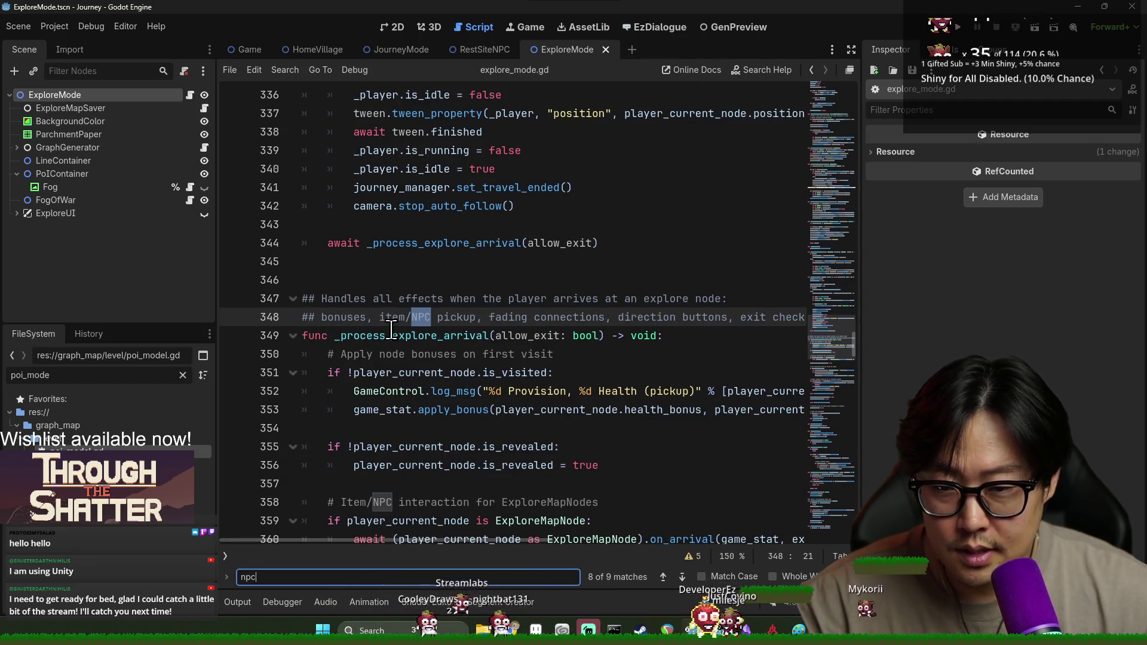
{"action": "scroll", "coordinate": [438, 337], "scroll_direction": "down", "scroll_amount": 1}
{"action": "double_click", "coordinate": [389, 287]}
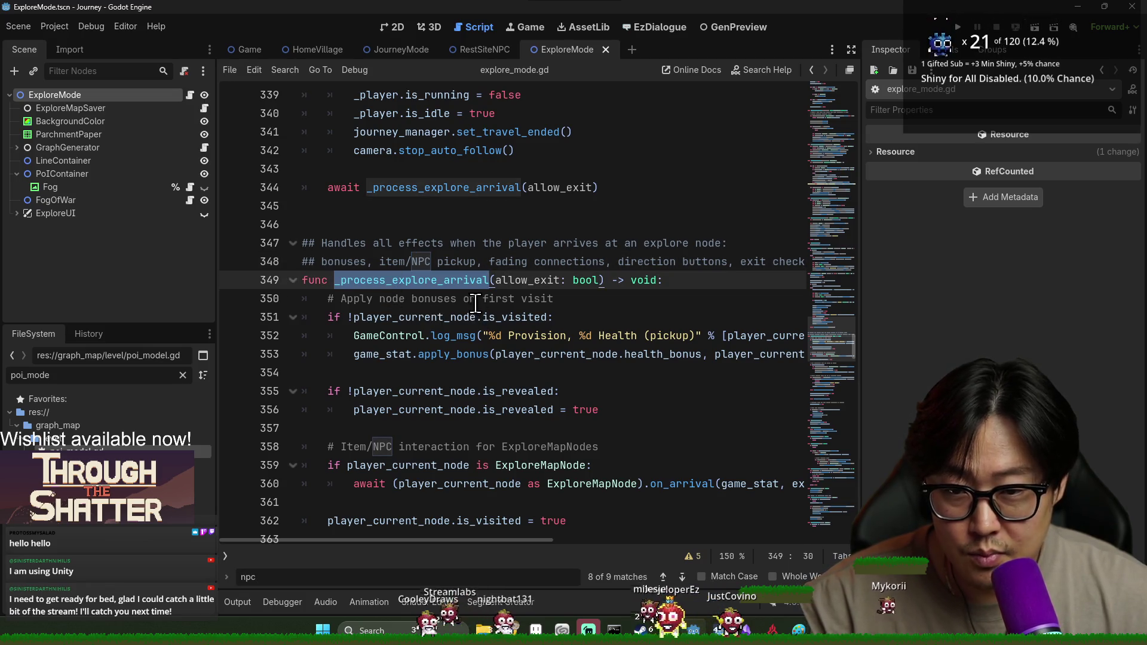
{"action": "scroll", "coordinate": [461, 342], "scroll_direction": "down", "scroll_amount": 1}
Open the ExploreMapNode script from line 360 and inspect its npc_scene export.
{"action": "double_click", "coordinate": [420, 409]}
{"action": "left_click", "coordinate": [559, 409]}
{"action": "double_click", "coordinate": [424, 409]}
{"action": "double_click", "coordinate": [541, 409]}
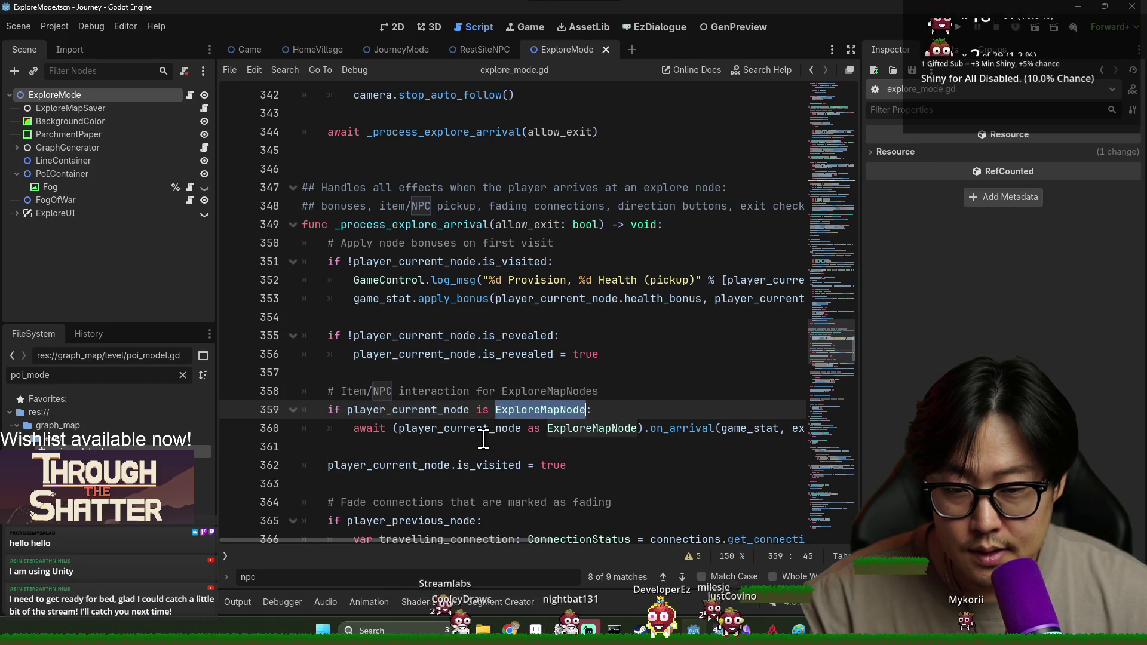
{"action": "double_click", "coordinate": [682, 428]}
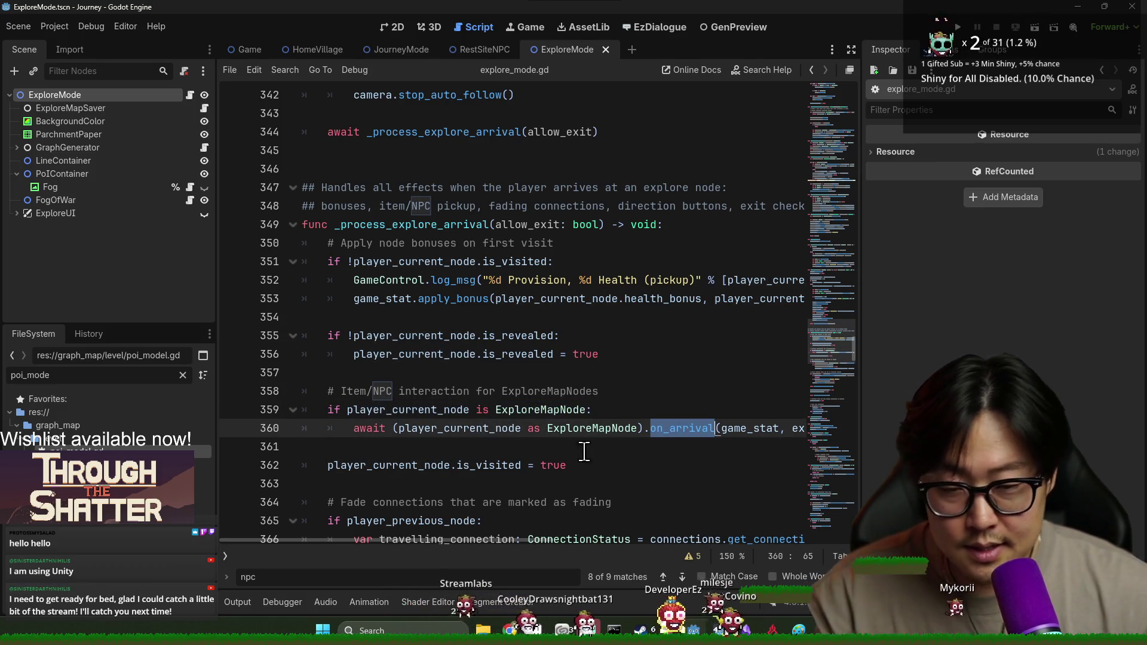
{"action": "double_click", "coordinate": [592, 429]}
{"action": "left_click", "coordinate": [457, 436]}
{"action": "double_click", "coordinate": [591, 429]}
{"action": "left_click", "coordinate": [594, 428]}
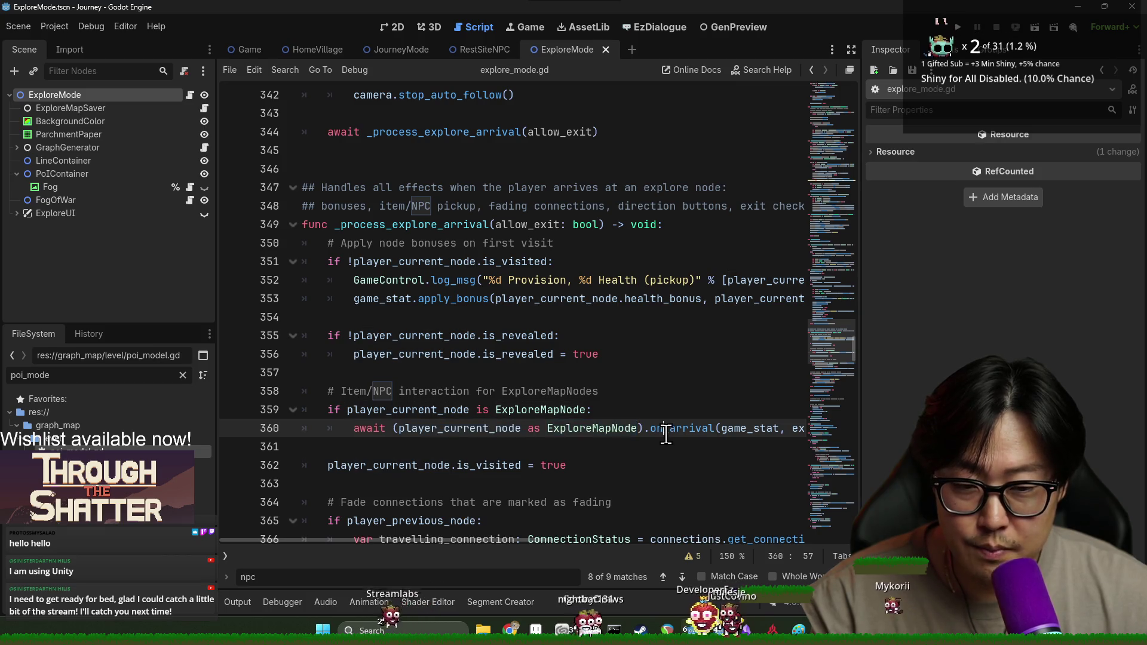
{"action": "double_click", "coordinate": [625, 441]}
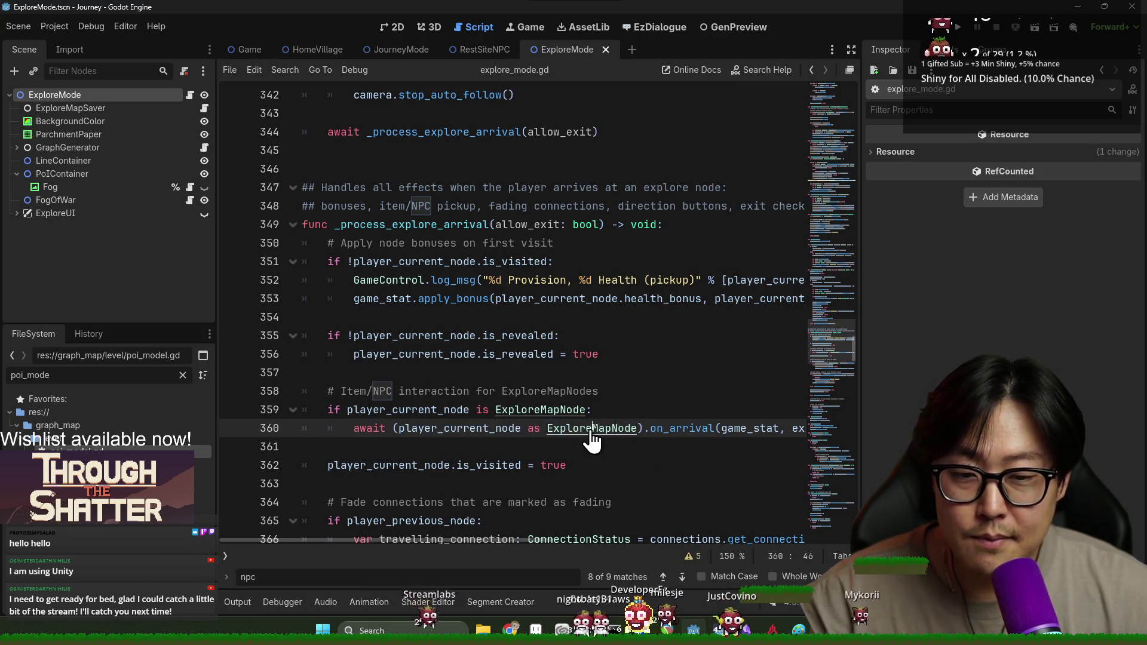
{"action": "left_click", "coordinate": [590, 434], "text": "ctrl"}
{"action": "double_click", "coordinate": [397, 150]}
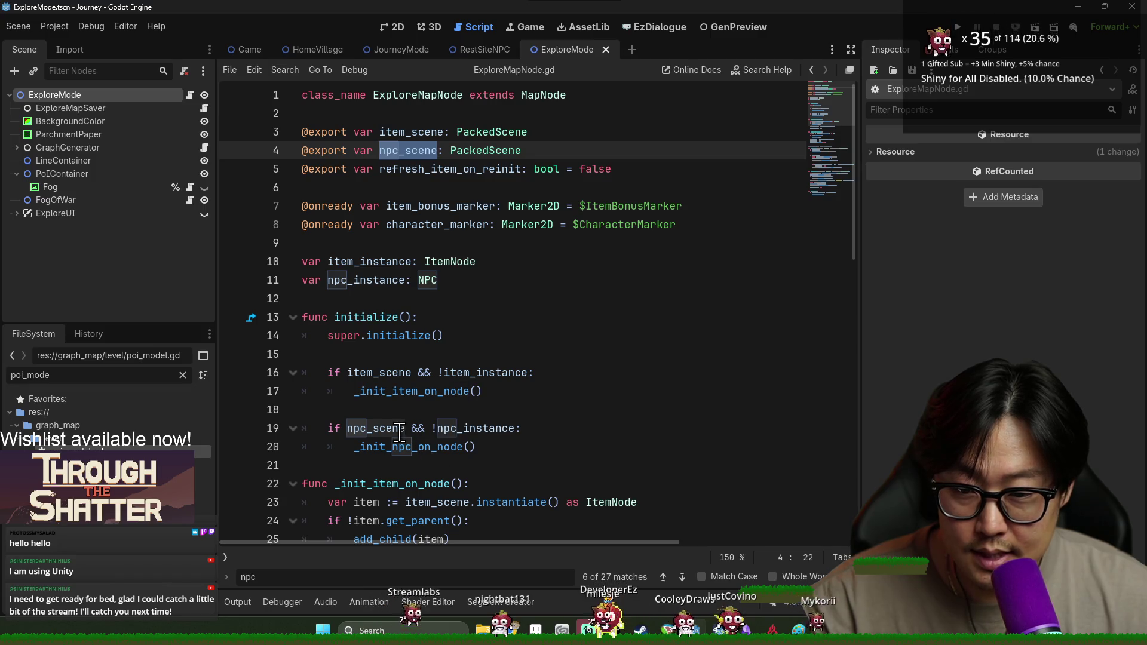
Review initialize's npc_scene use and the _init_npc_on_node call on line 20.
{"action": "double_click", "coordinate": [364, 316]}
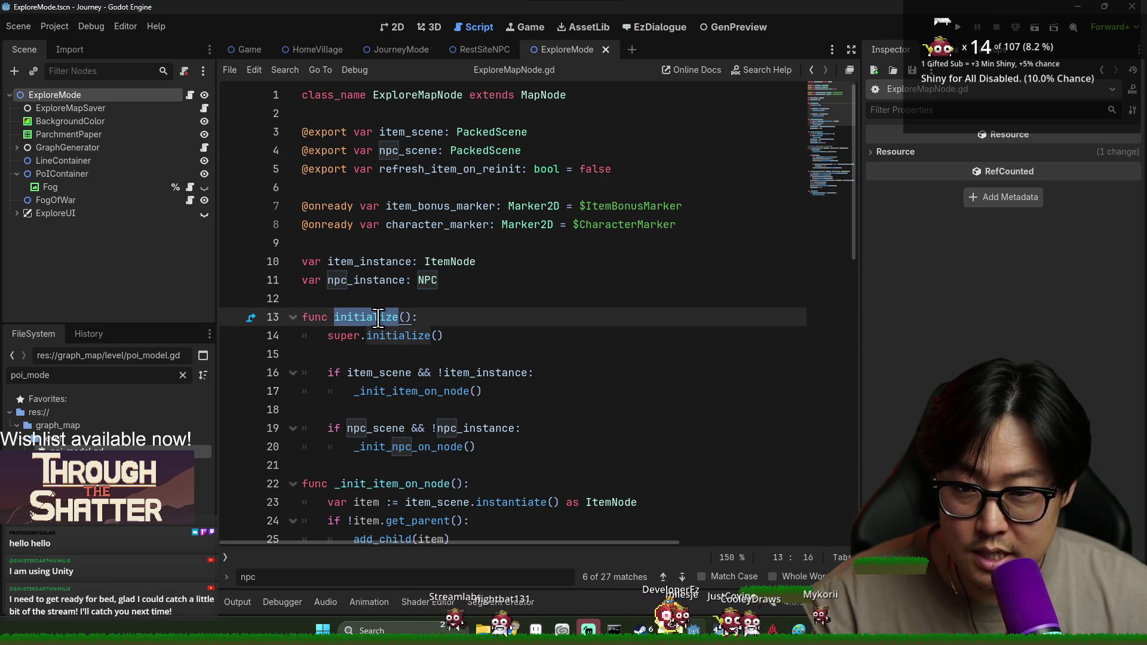
{"action": "double_click", "coordinate": [407, 152]}
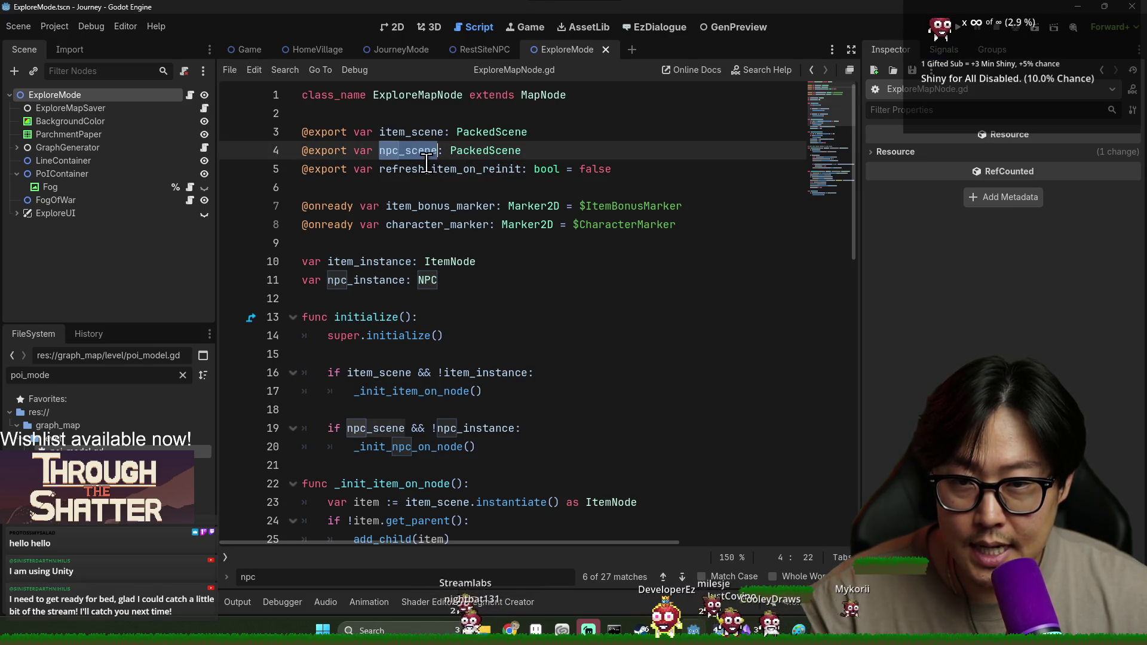
{"action": "scroll", "coordinate": [403, 337], "scroll_direction": "down", "scroll_amount": 2}
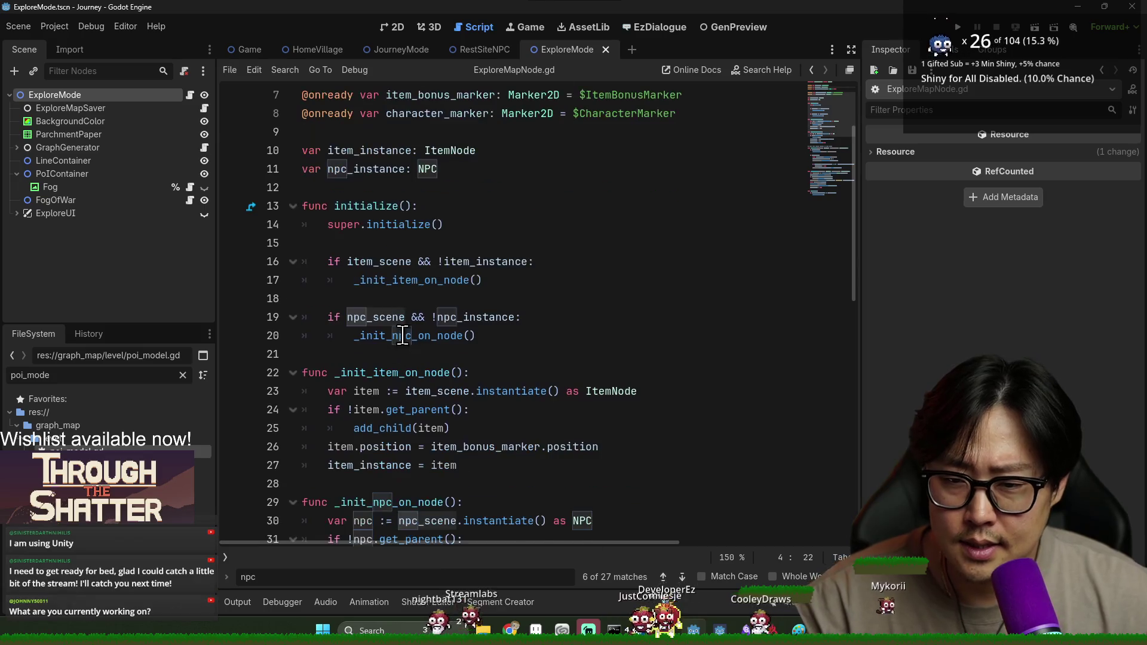
{"action": "left_click", "coordinate": [379, 312]}
{"action": "double_click", "coordinate": [397, 336]}
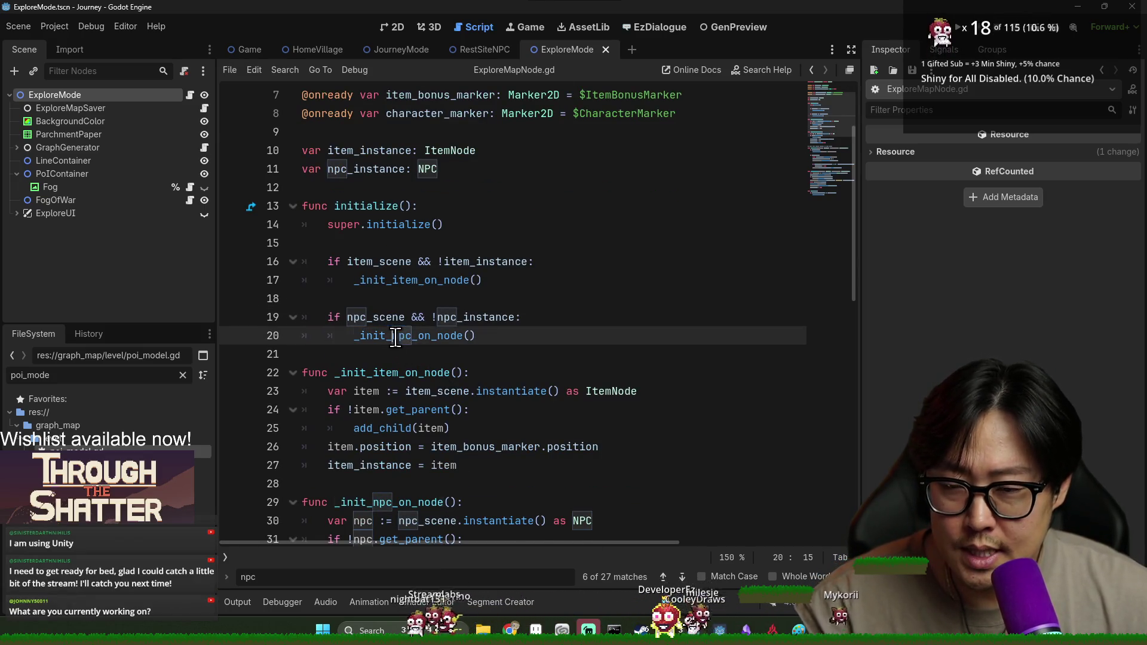
{"action": "left_click", "coordinate": [365, 179]}
{"action": "double_click", "coordinate": [365, 171]}
{"action": "left_click", "coordinate": [512, 338]}
Add a place_npc(npc: NPC) function with a pass body below line 20.
{"action": "key", "text": "Return"}
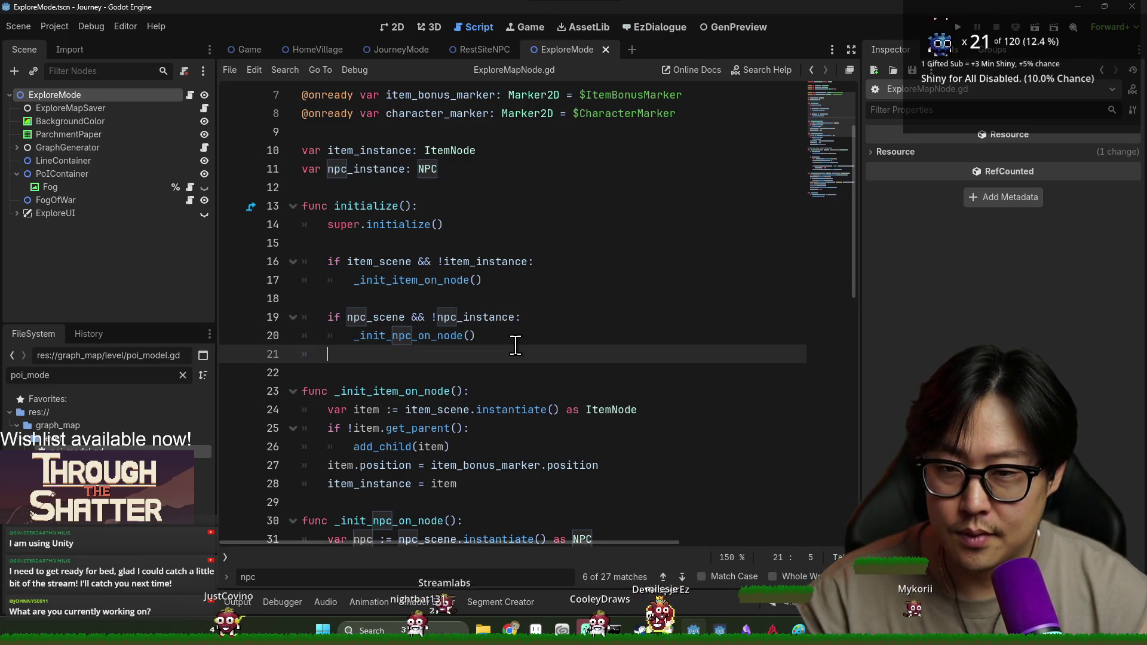
{"action": "key", "text": "BackSpace"}
{"action": "key", "text": "Return"}
{"action": "type", "text": "func reg"}
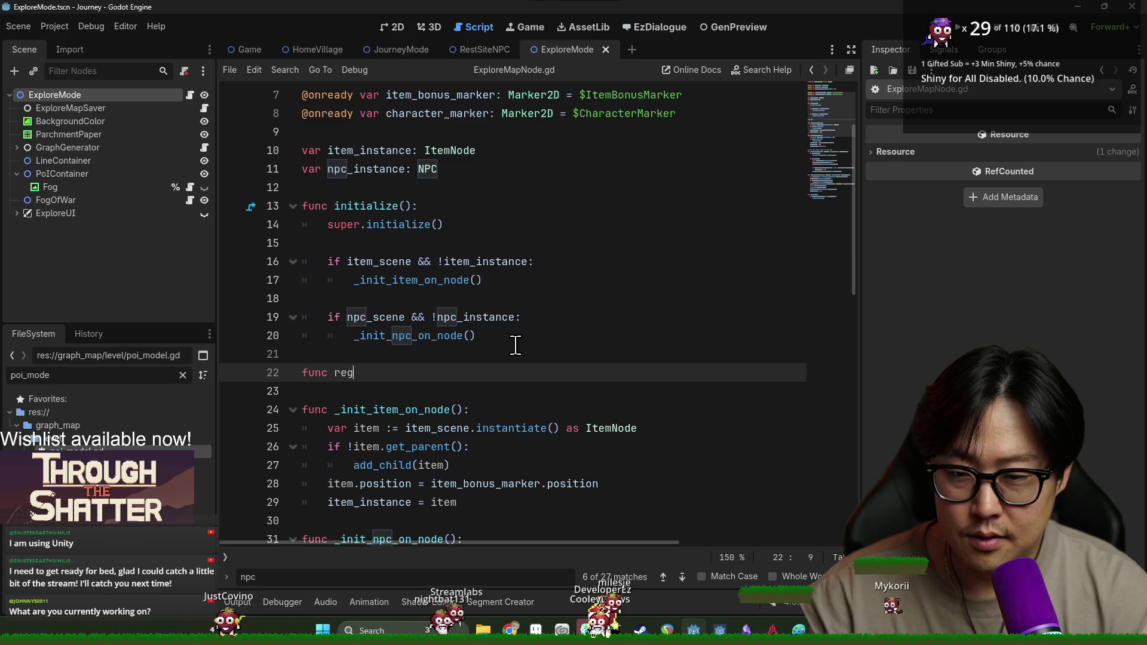
{"action": "type", "text": "i9ster"}
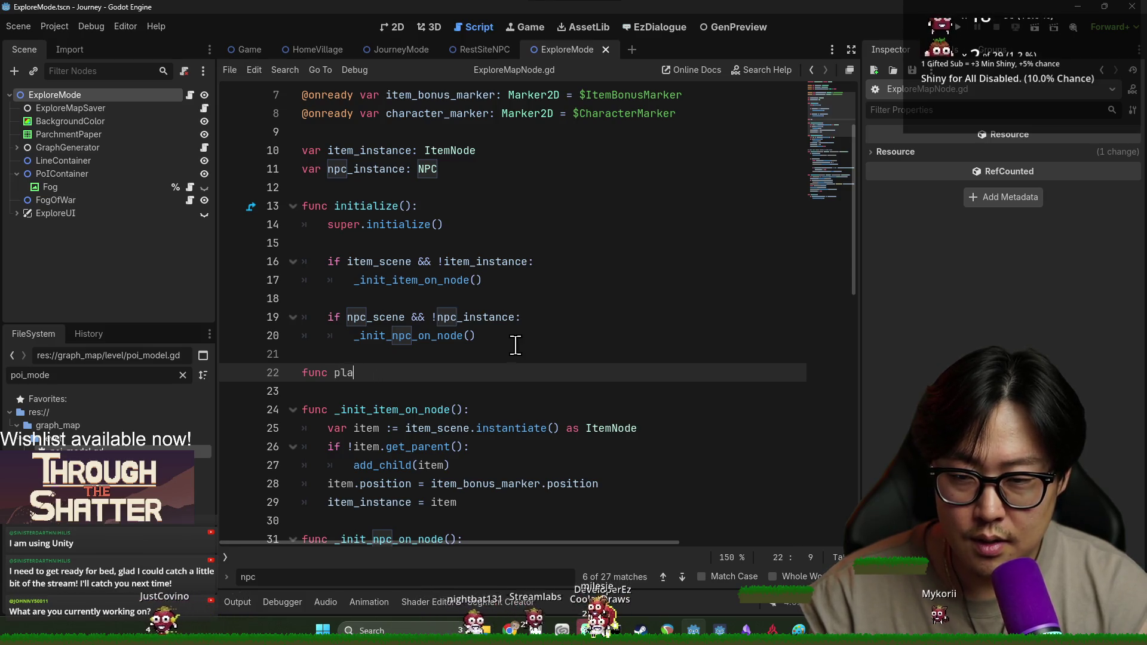
{"action": "type", "text": "ce_n()"}
{"action": "key", "text": "BackSpace"}
{"action": "type", "text": "pc: NPC):"}
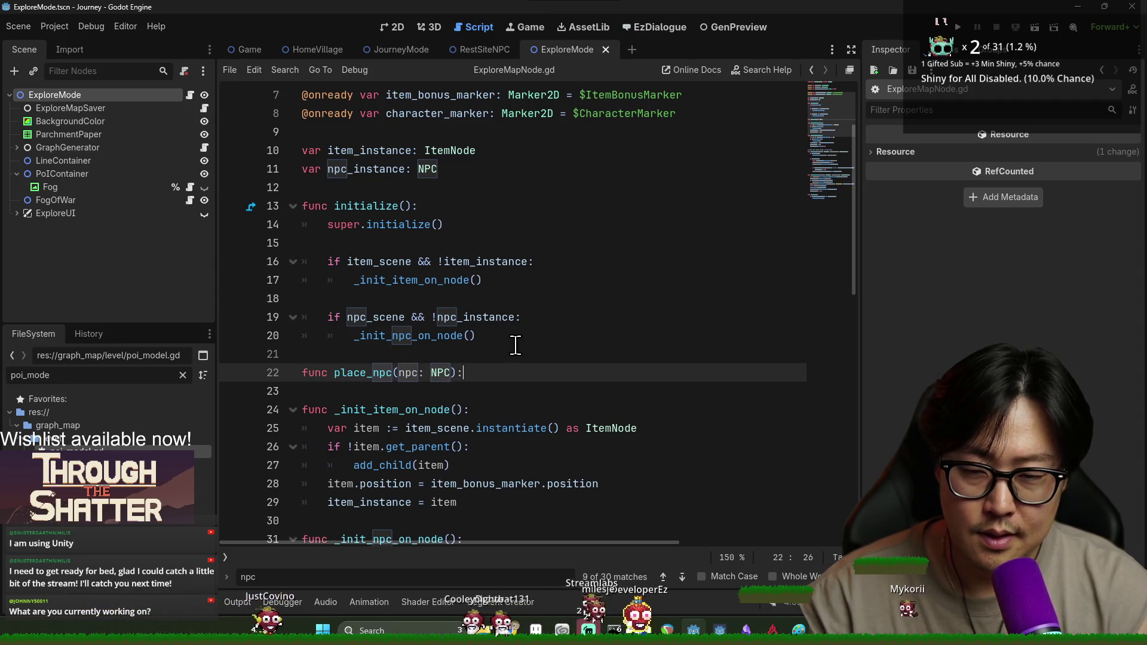
{"action": "key", "text": "Return"}
{"action": "type", "text": "pass"}
{"action": "double_click", "coordinate": [394, 347]}
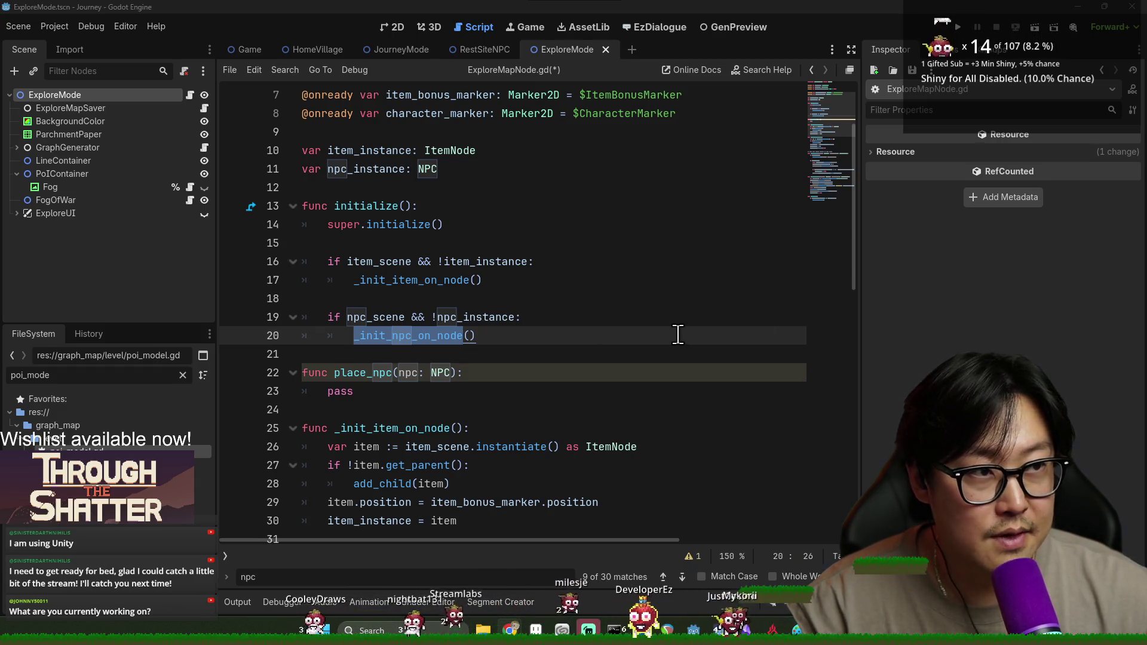
Bring up the Through the Shatter Steam page, move it top-left, and browse screenshots.
{"action": "key", "text": "alt+Tab"}
{"action": "mouse_move", "coordinate": [466, 43]}
{"action": "left_mouse_down"}
{"action": "mouse_move", "coordinate": [120, 9]}
{"action": "mouse_move", "coordinate": [322, 261]}
{"action": "mouse_move", "coordinate": [193, 18]}
{"action": "left_mouse_up"}
{"action": "scroll", "coordinate": [425, 410], "scroll_direction": "down", "scroll_amount": 1}
{"action": "left_click", "coordinate": [328, 435]}
Cycle through the Through the Shatter screenshots past Choose A Upgrade, then close the page.
{"action": "left_click", "coordinate": [393, 443]}
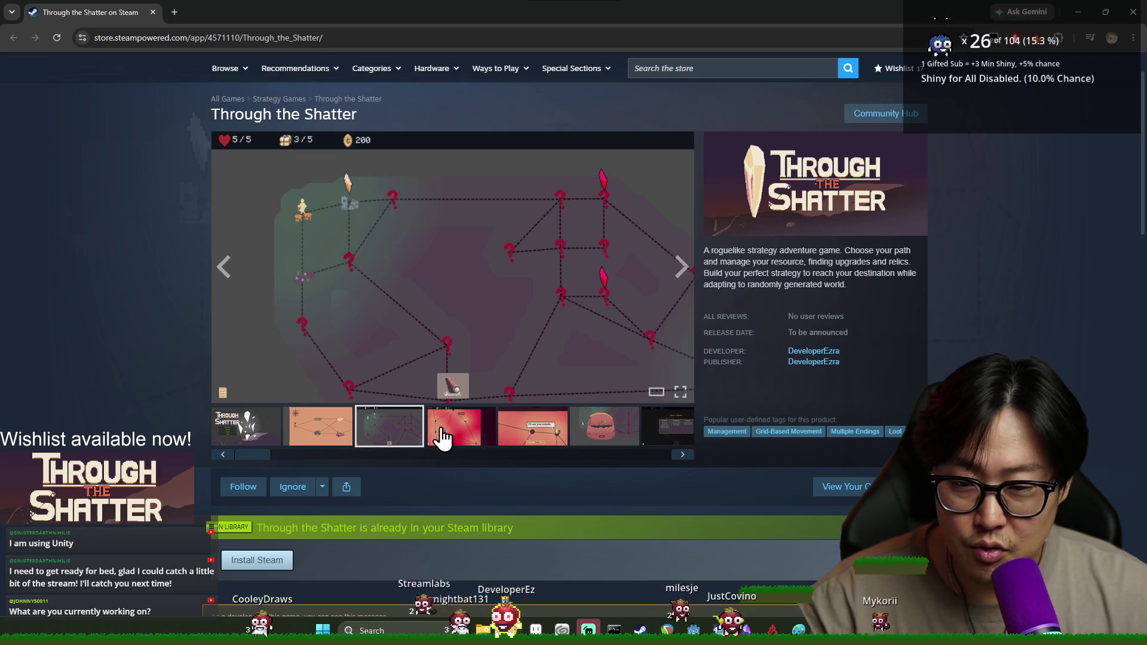
{"action": "left_click", "coordinate": [441, 435]}
{"action": "left_click", "coordinate": [537, 440]}
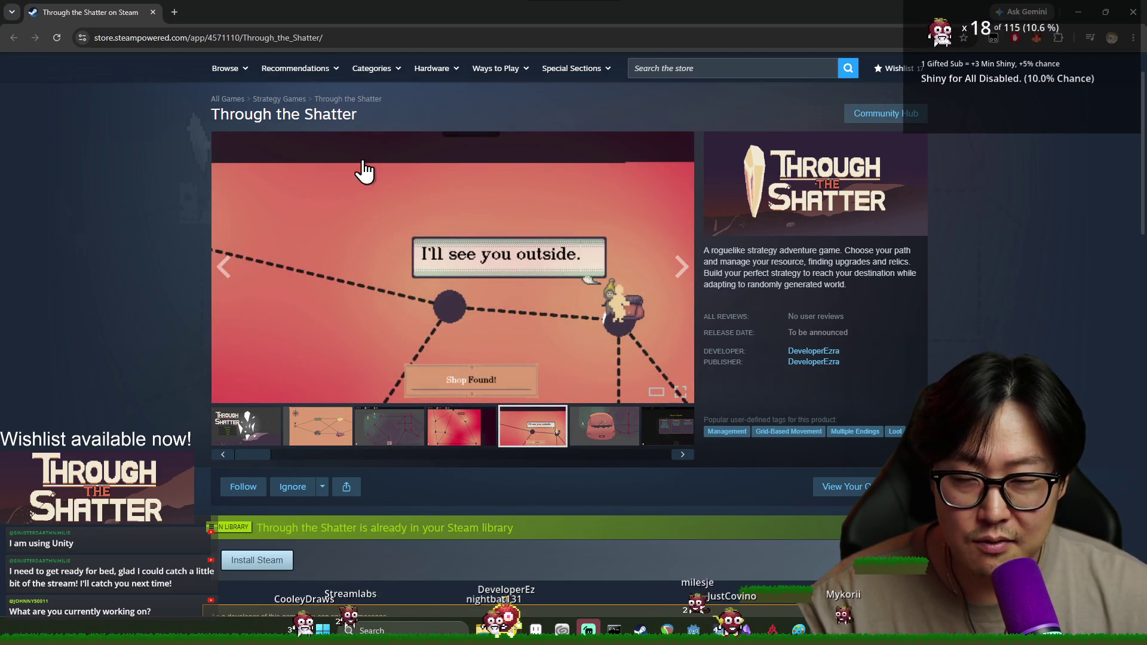
{"action": "scroll", "coordinate": [641, 333], "scroll_direction": "up", "scroll_amount": 1}
{"action": "left_click", "coordinate": [604, 486]}
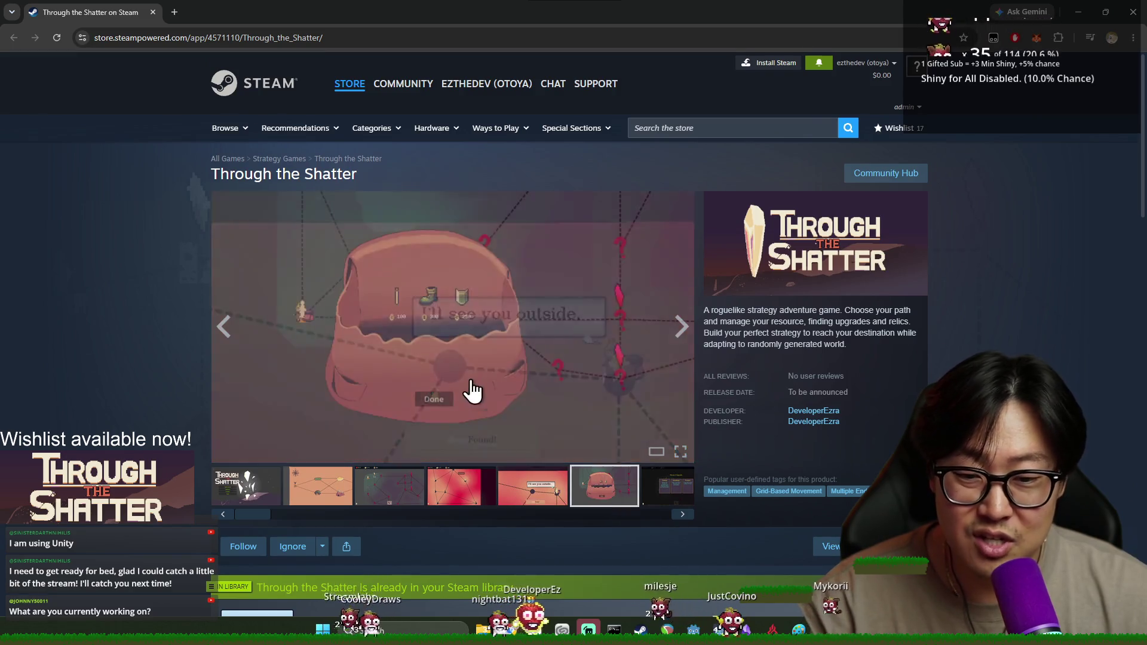
{"action": "left_click", "coordinate": [668, 490]}
{"action": "left_click", "coordinate": [656, 485]}
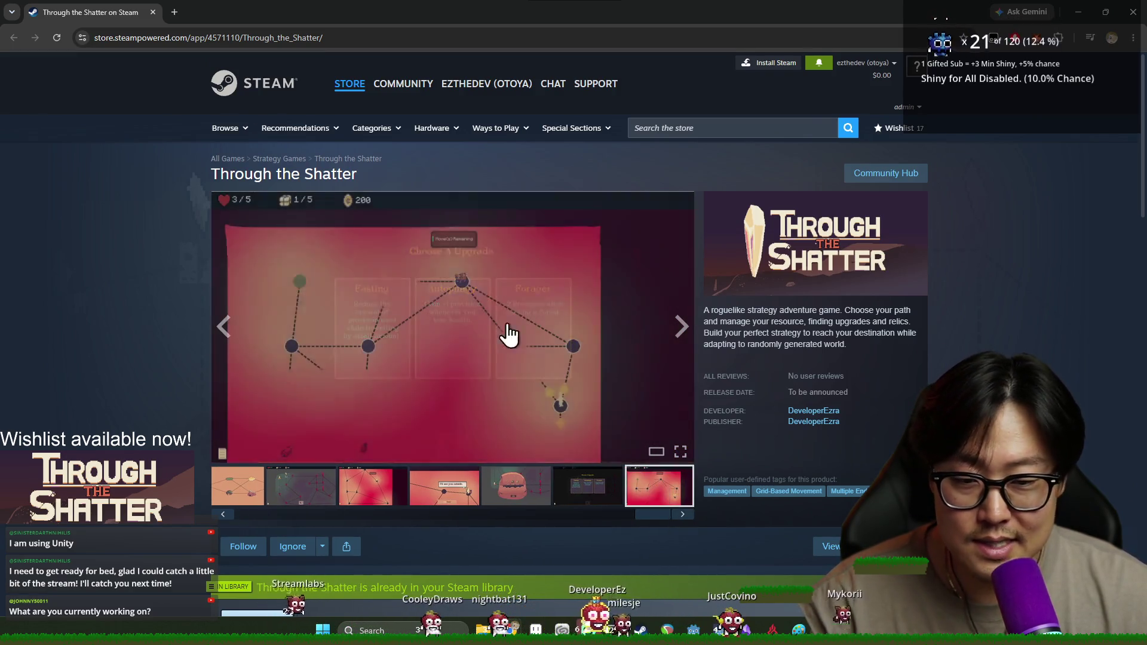
{"action": "left_click", "coordinate": [680, 330]}
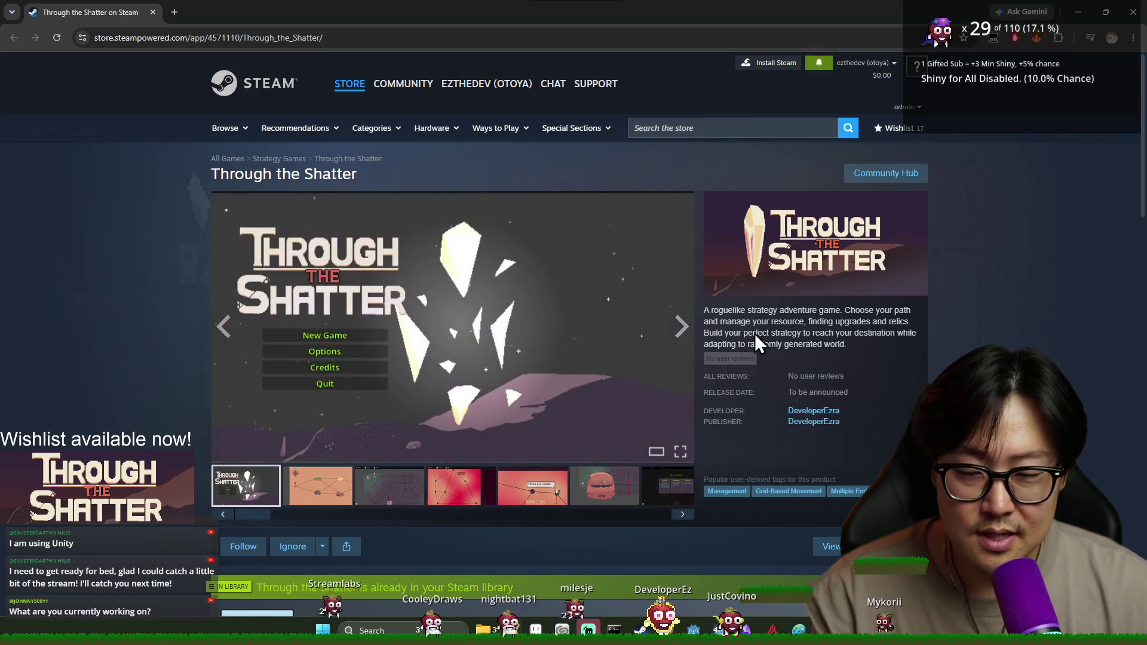
{"action": "left_click", "coordinate": [152, 12]}
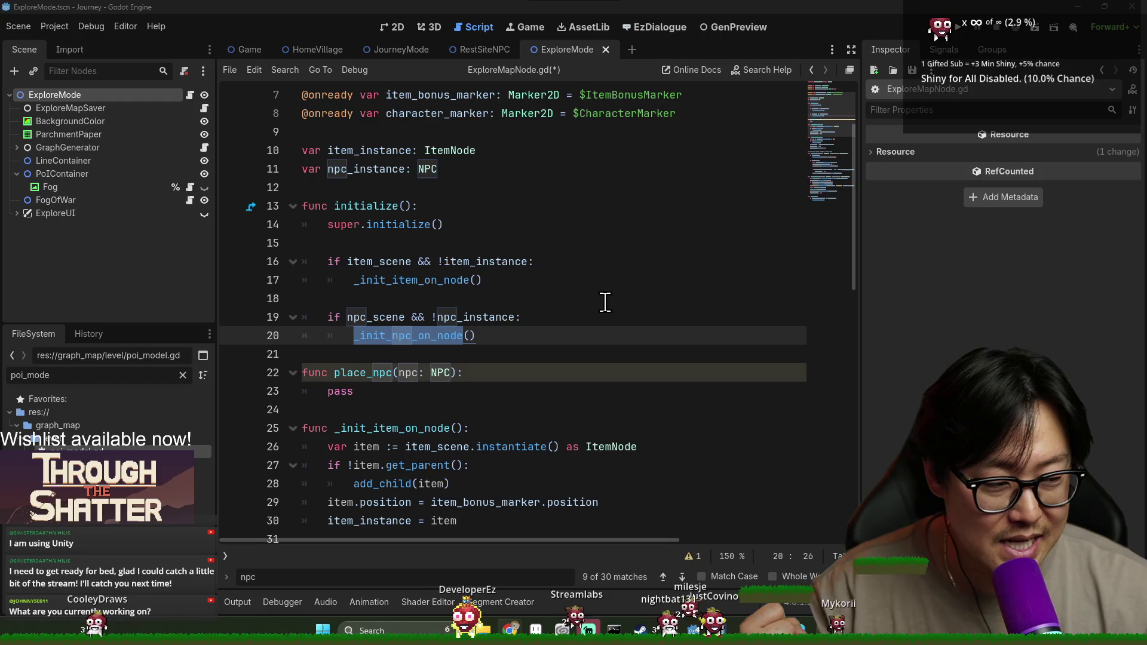
Close the npc find bar in ExploreMapNode.gd so the match highlights clear.
{"action": "left_click", "coordinate": [487, 280]}
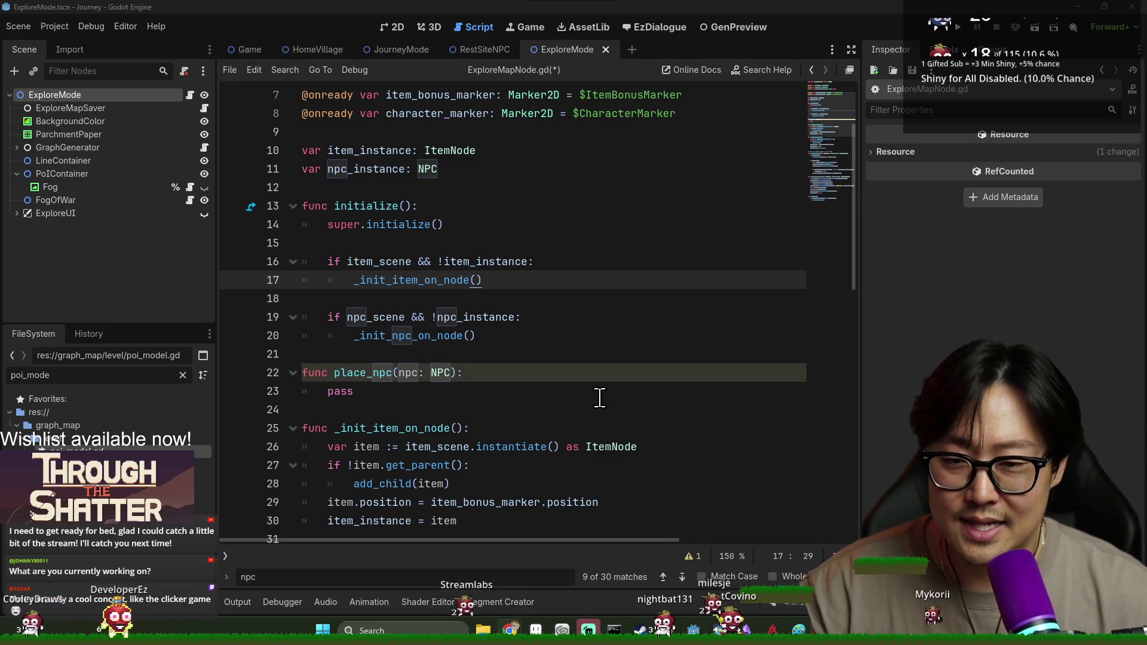
{"action": "left_click", "coordinate": [511, 392]}
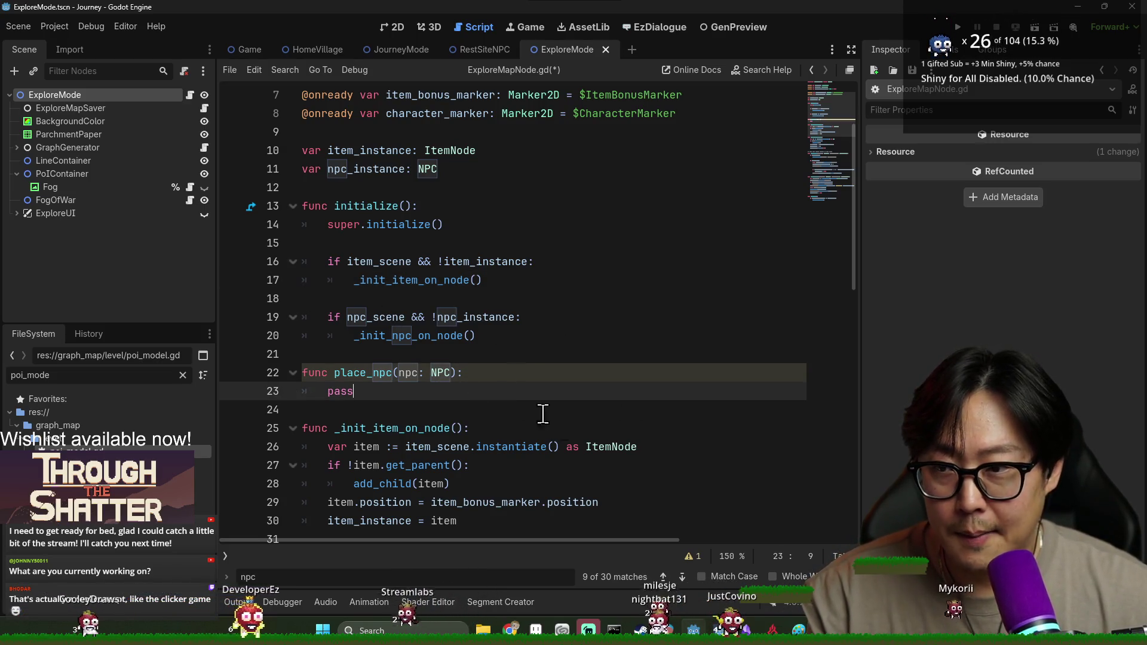
{"action": "key", "text": "Escape"}
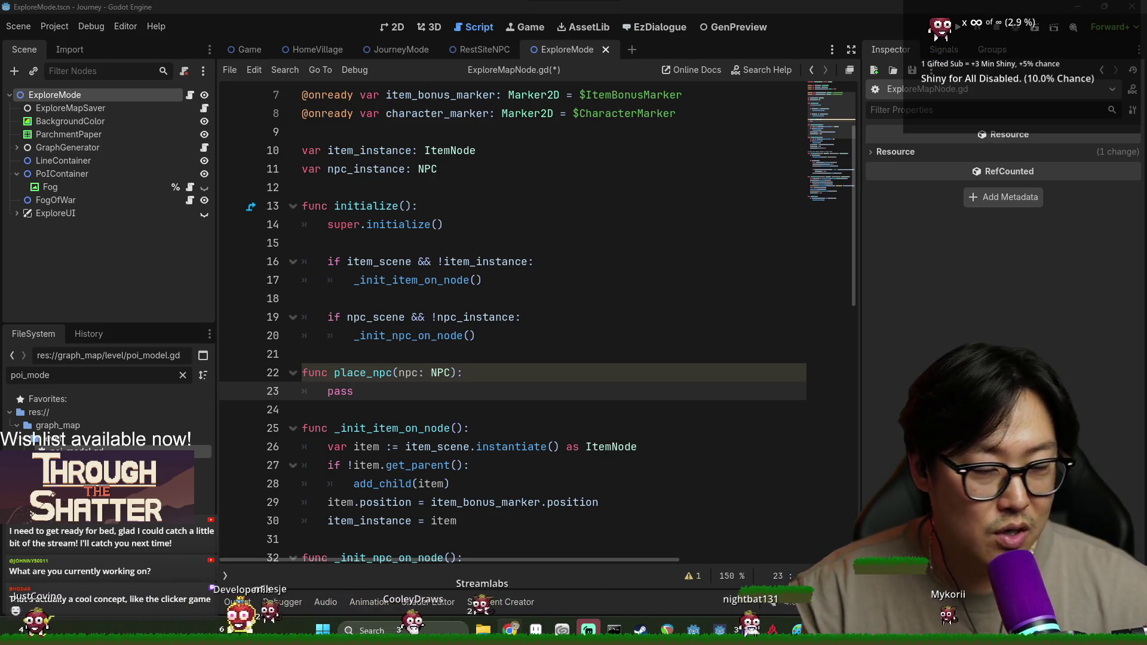
{"action": "left_click", "coordinate": [488, 338]}
{"action": "scroll", "coordinate": [489, 338], "scroll_direction": "down", "scroll_amount": 1}
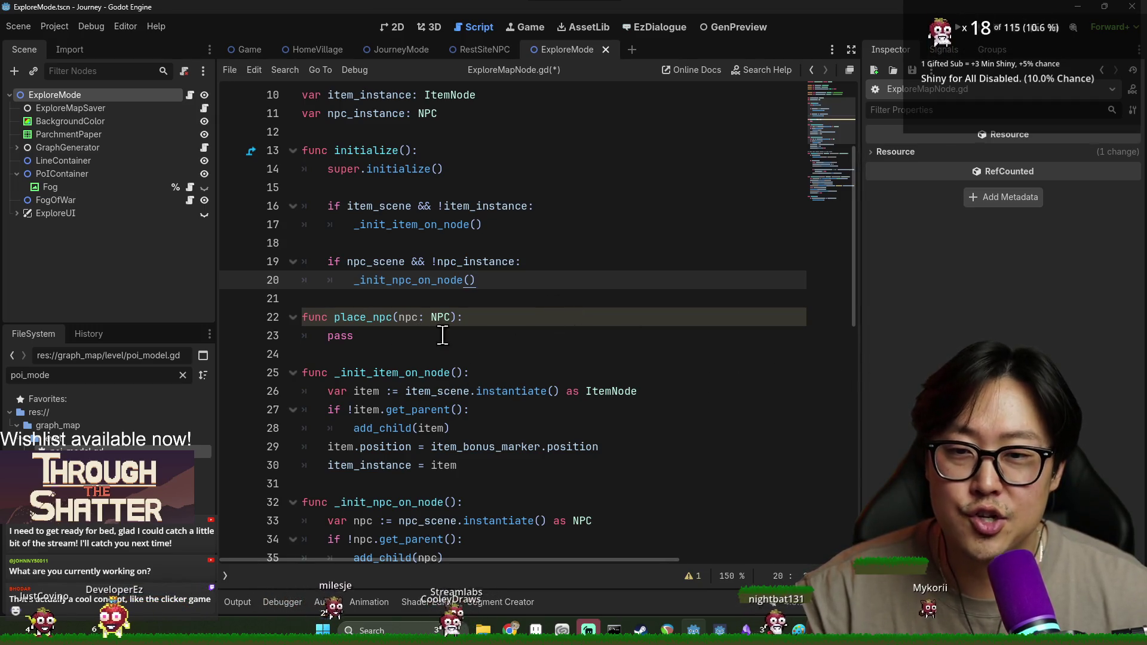
Inspect npc_instance on line 19 and scroll down to the place_npc stub.
{"action": "left_click", "coordinate": [499, 263]}
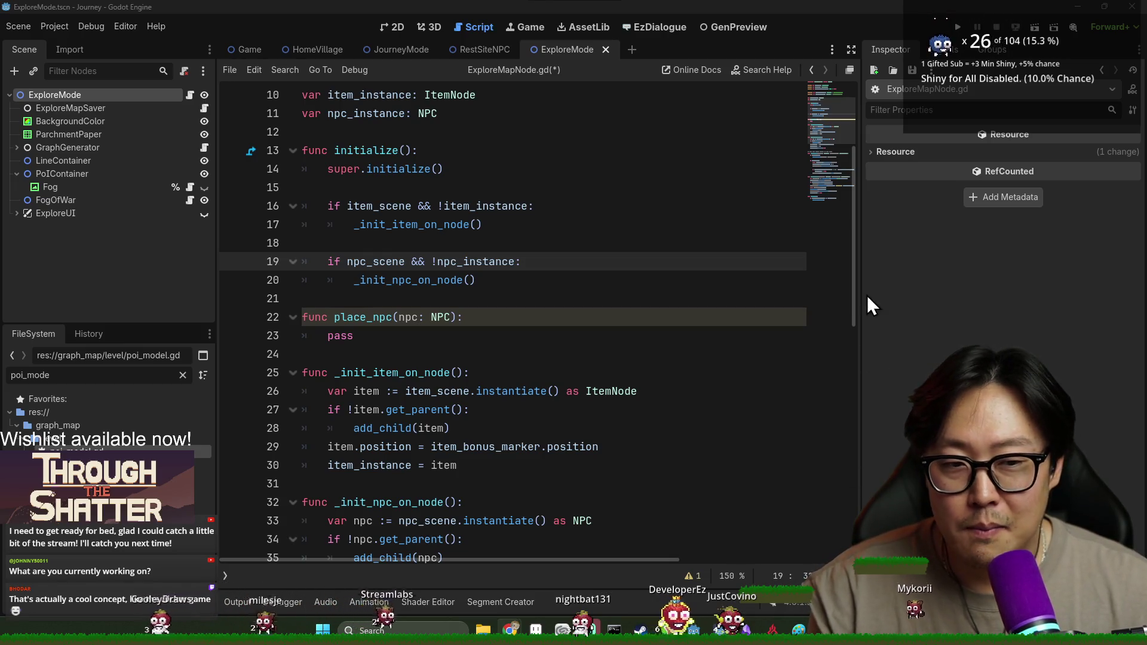
{"action": "scroll", "coordinate": [789, 321], "scroll_direction": "down", "scroll_amount": 3}
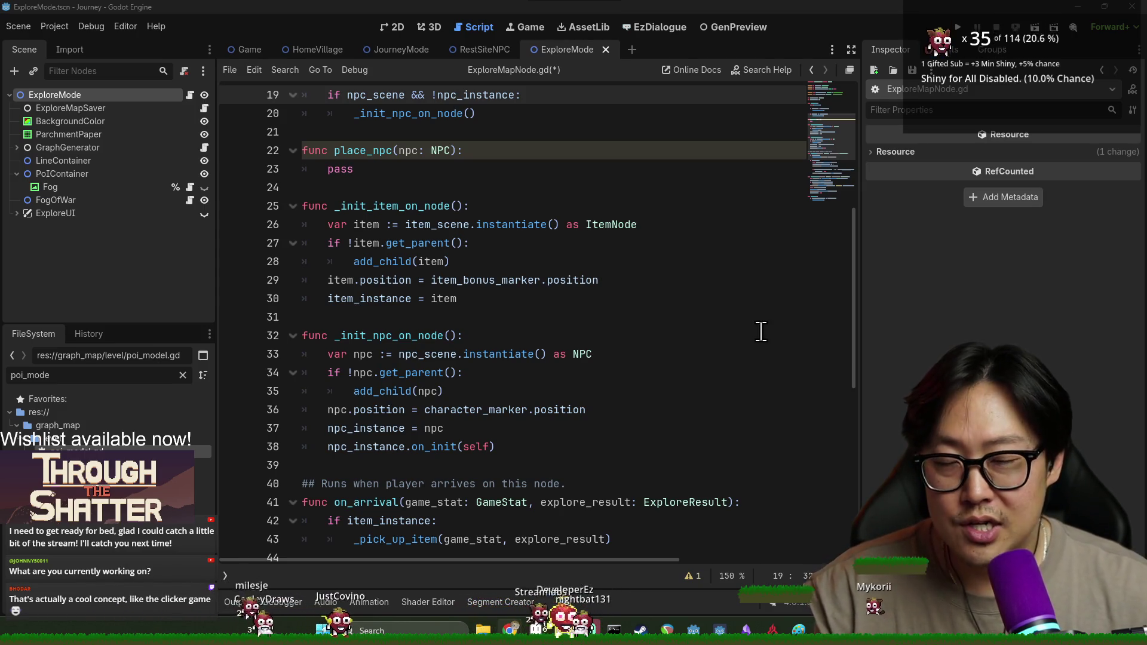
Locate the place_npc stub and the _init_npc_on_node definition.
{"action": "key", "text": "Down"}
{"action": "key", "text": "Down"}
{"action": "key", "text": "Down"}
{"action": "left_click", "coordinate": [415, 188]}
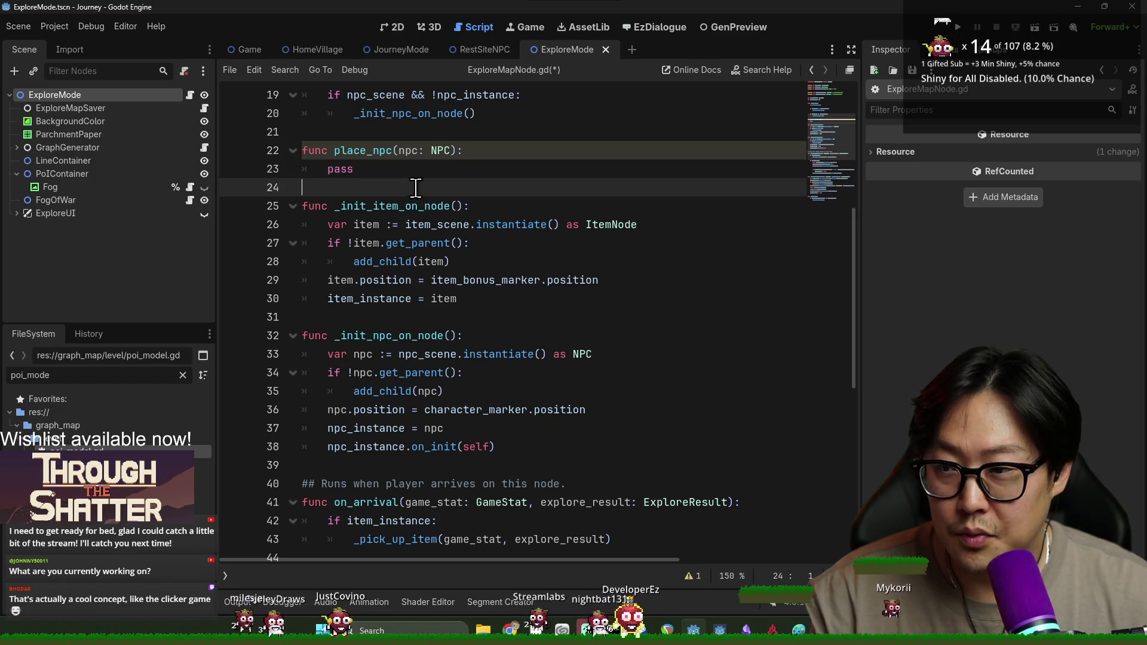
{"action": "key", "text": "Up"}
{"action": "key", "text": "Up"}
{"action": "key", "text": "Up"}
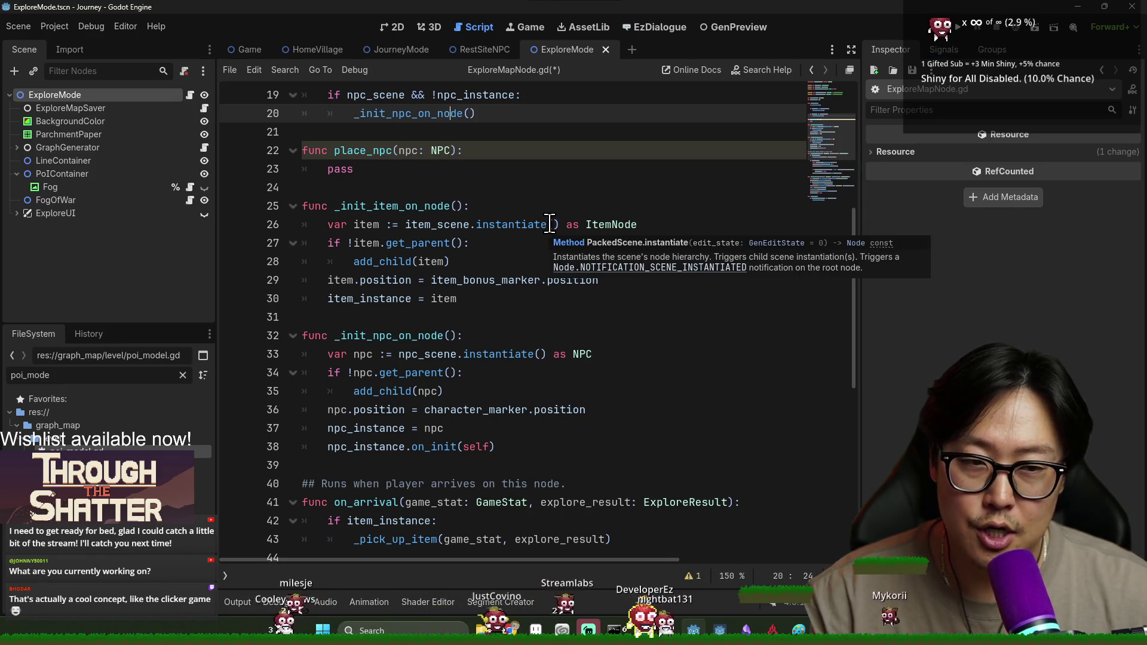
{"action": "left_click", "coordinate": [502, 190]}
{"action": "scroll", "coordinate": [469, 201], "scroll_direction": "up", "scroll_amount": 2}
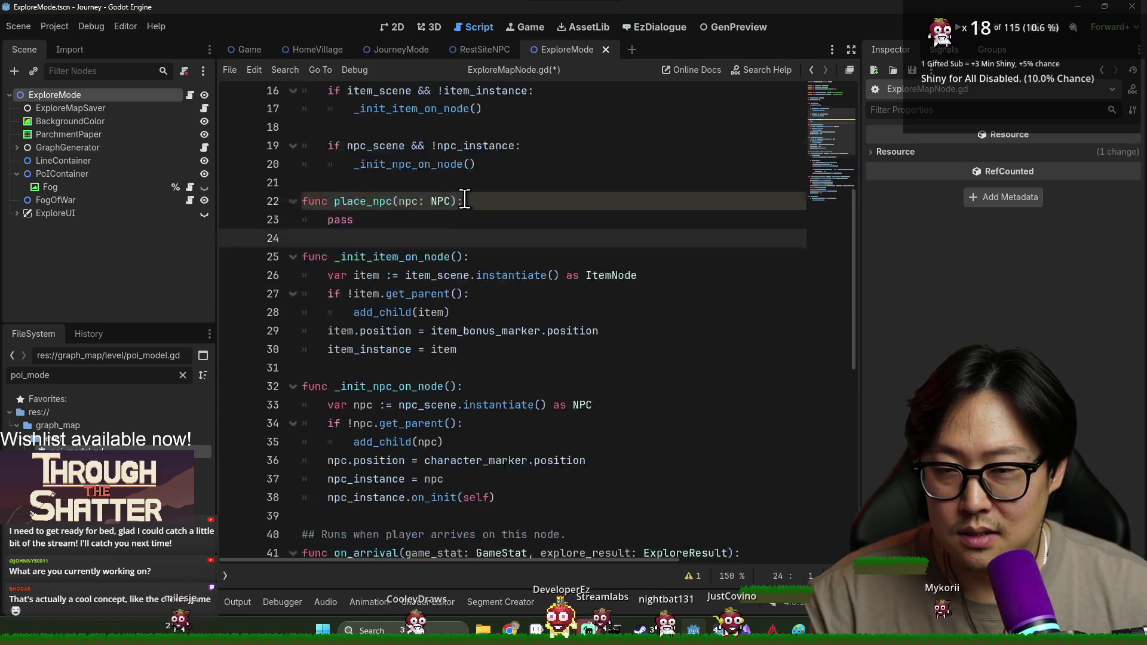
{"action": "left_click", "coordinate": [351, 259]}
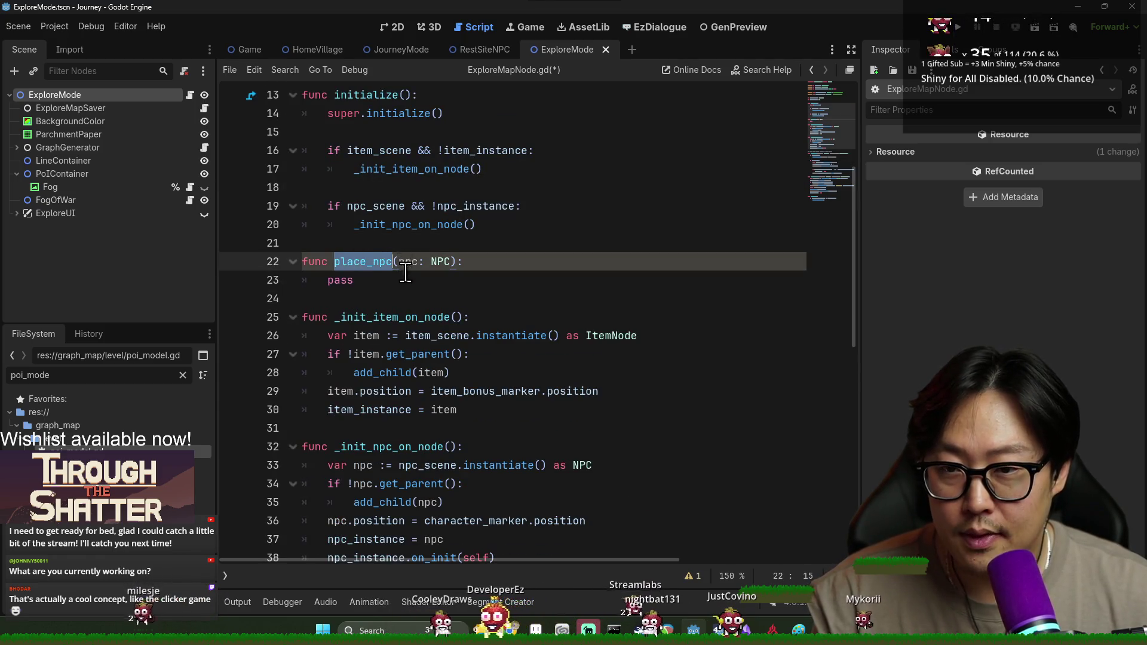
{"action": "scroll", "coordinate": [405, 271], "scroll_direction": "down", "scroll_amount": 2}
{"action": "left_click", "coordinate": [396, 114], "text": "ctrl"}
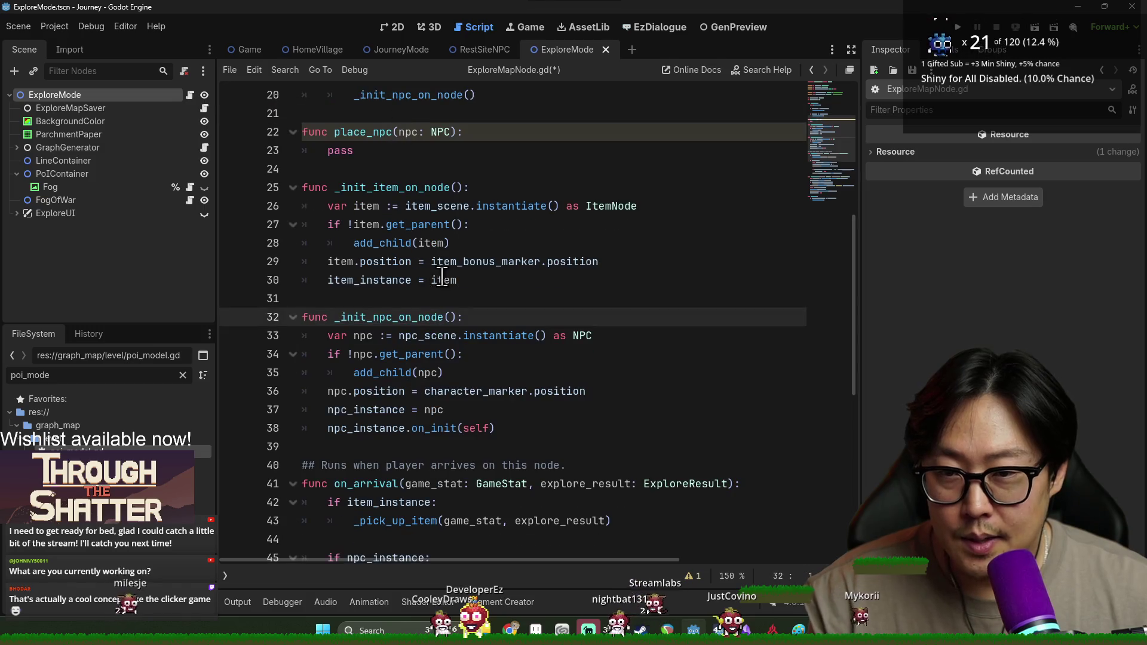
{"action": "double_click", "coordinate": [377, 132]}
{"action": "double_click", "coordinate": [392, 317]}
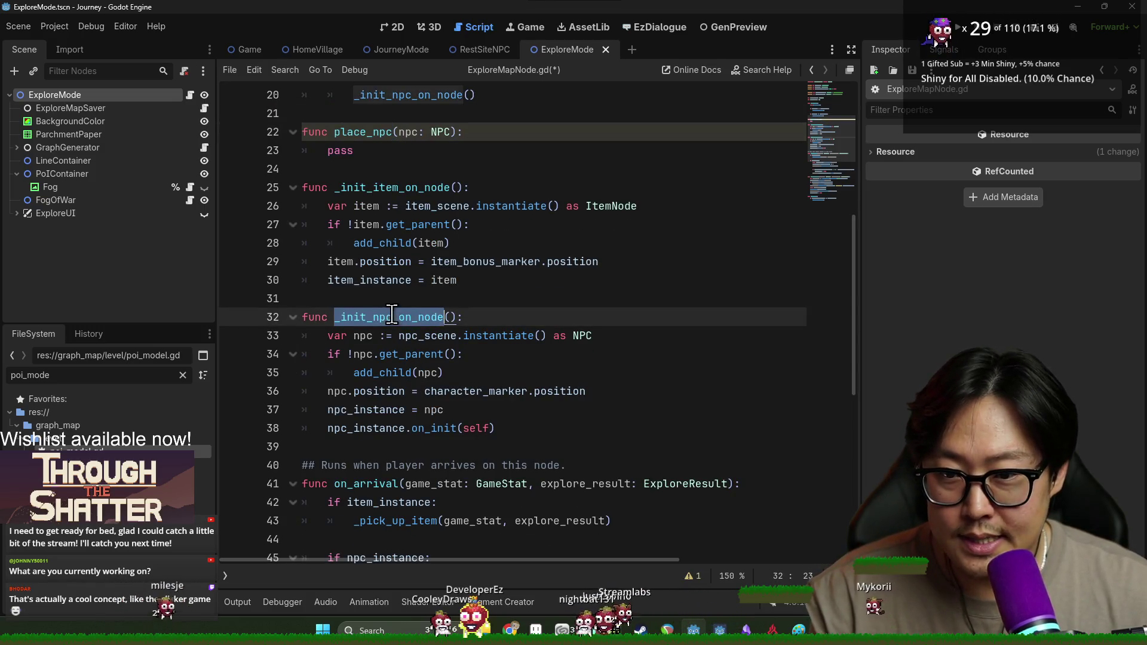
Copy _init_npc_on_node's body into place_npc and delete the redundant var npc line.
{"action": "left_click", "coordinate": [381, 335]}
{"action": "mouse_move", "coordinate": [329, 335]}
{"action": "left_mouse_down"}
{"action": "mouse_move", "coordinate": [359, 372]}
{"action": "mouse_move", "coordinate": [517, 430]}
{"action": "left_mouse_up"}
{"action": "left_click", "coordinate": [521, 431]}
{"action": "left_click", "coordinate": [323, 338], "text": "shift"}
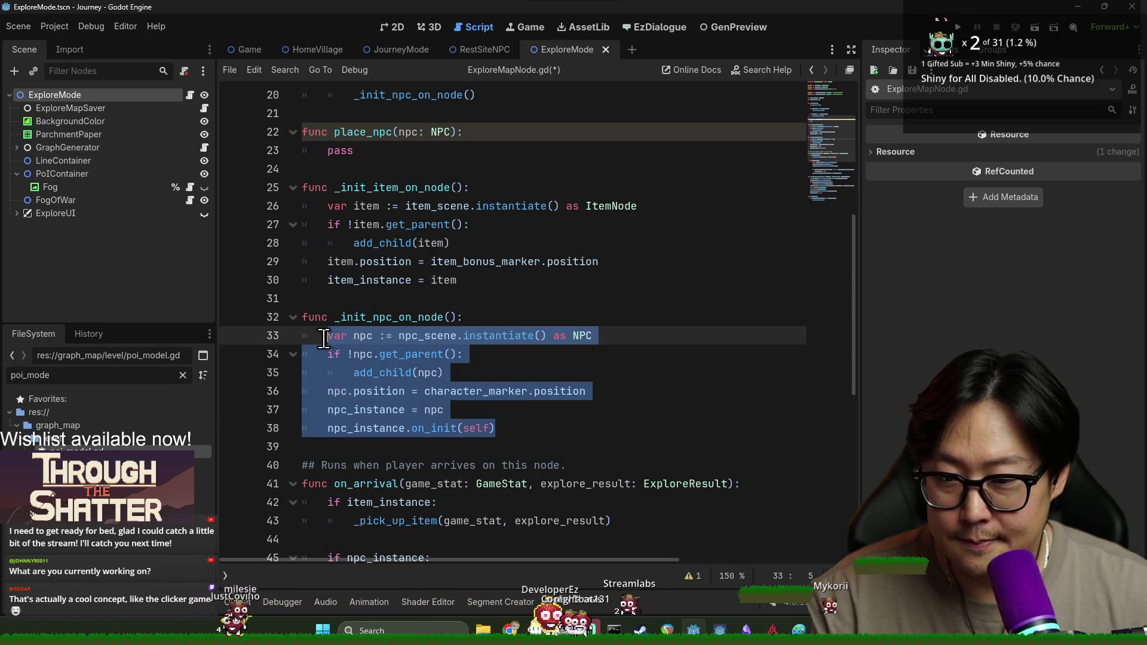
{"action": "key", "text": "ctrl+c"}
{"action": "double_click", "coordinate": [344, 150]}
{"action": "key", "text": "ctrl+v"}
{"action": "double_click", "coordinate": [337, 150]}
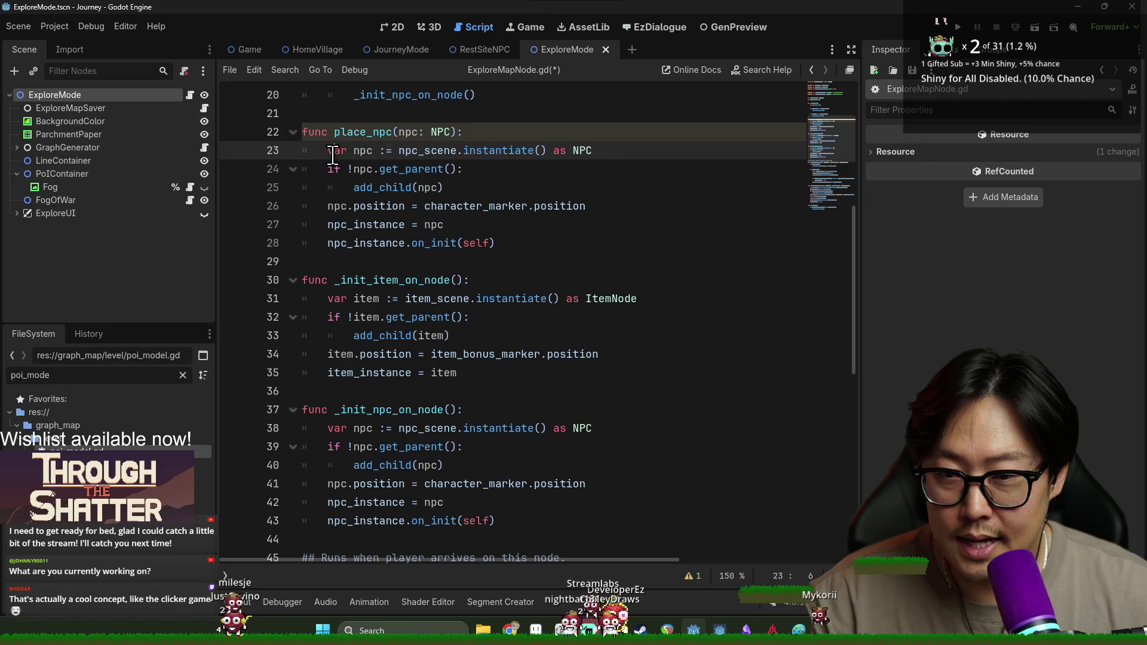
{"action": "double_click", "coordinate": [364, 150]}
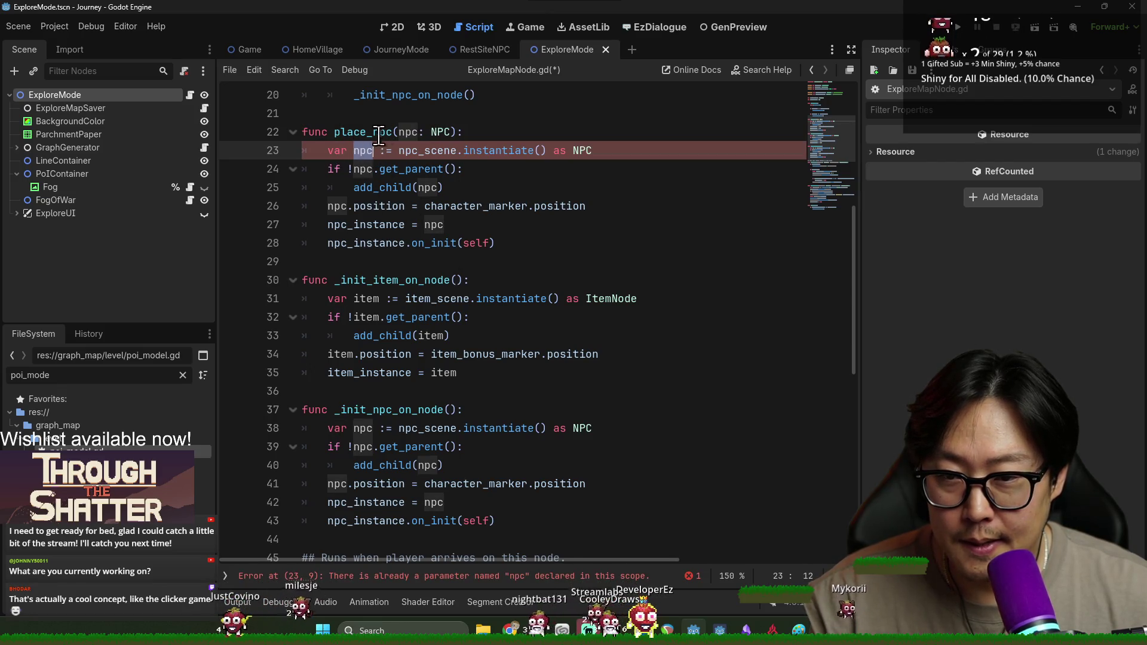
{"action": "triple_click", "coordinate": [355, 150]}
{"action": "key", "text": "BackSpace"}
Review the pasted add_child, position and npc_instance on_init lines in place_npc.
{"action": "left_click", "coordinate": [372, 169]}
{"action": "double_click", "coordinate": [389, 170]}
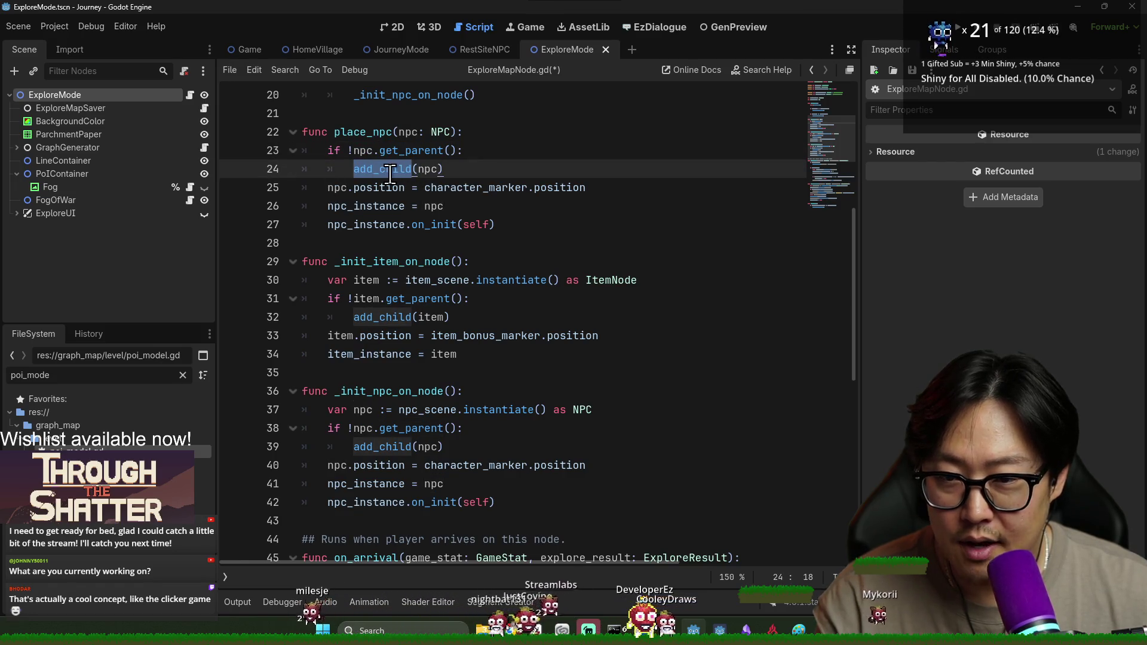
{"action": "double_click", "coordinate": [333, 187]}
{"action": "double_click", "coordinate": [380, 187]}
{"action": "left_click", "coordinate": [551, 189]}
{"action": "double_click", "coordinate": [343, 206]}
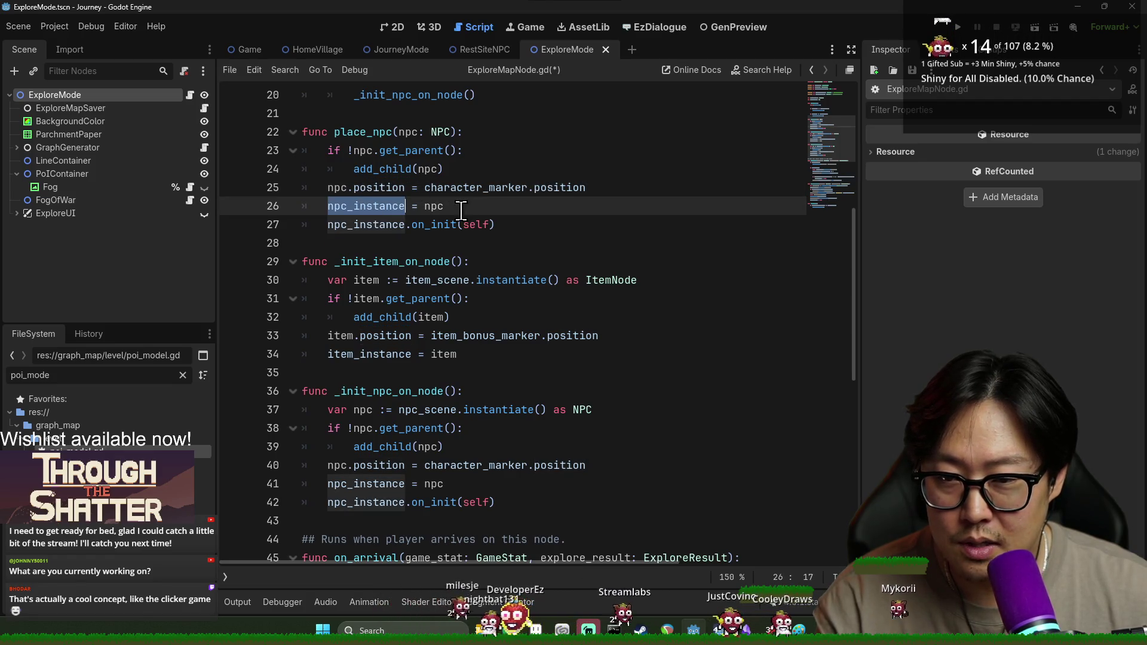
{"action": "double_click", "coordinate": [387, 225]}
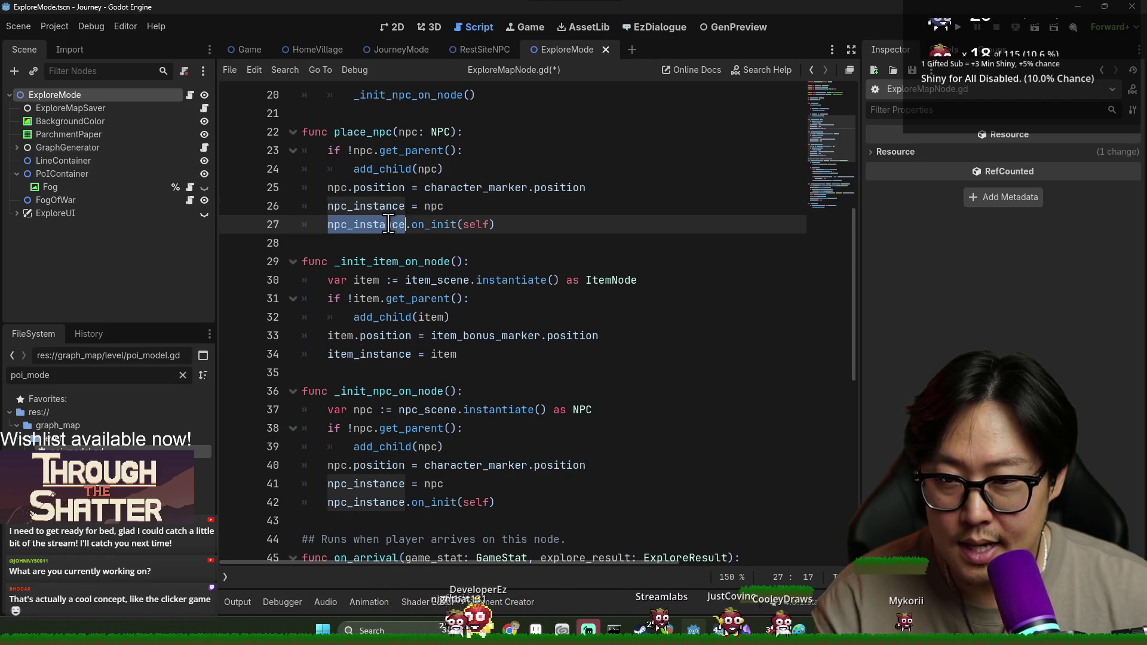
Replace the old placement lines in _init_npc_on_node with place_npc(npc) and save.
{"action": "double_click", "coordinate": [426, 225]}
{"action": "left_click", "coordinate": [364, 132]}
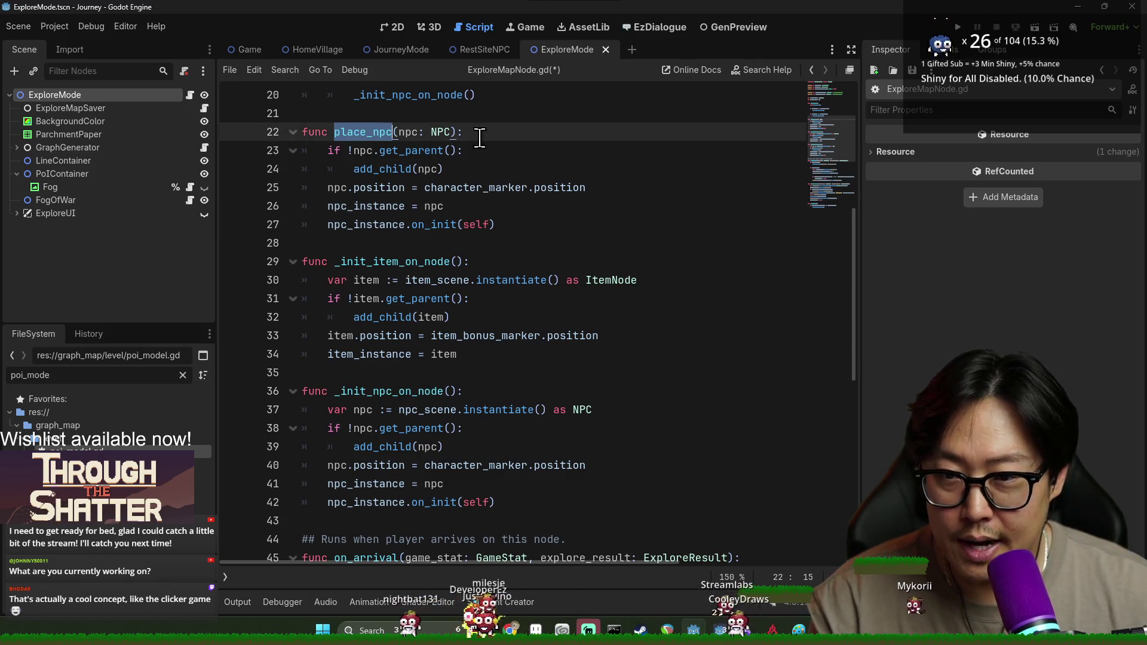
{"action": "left_click", "coordinate": [327, 428]}
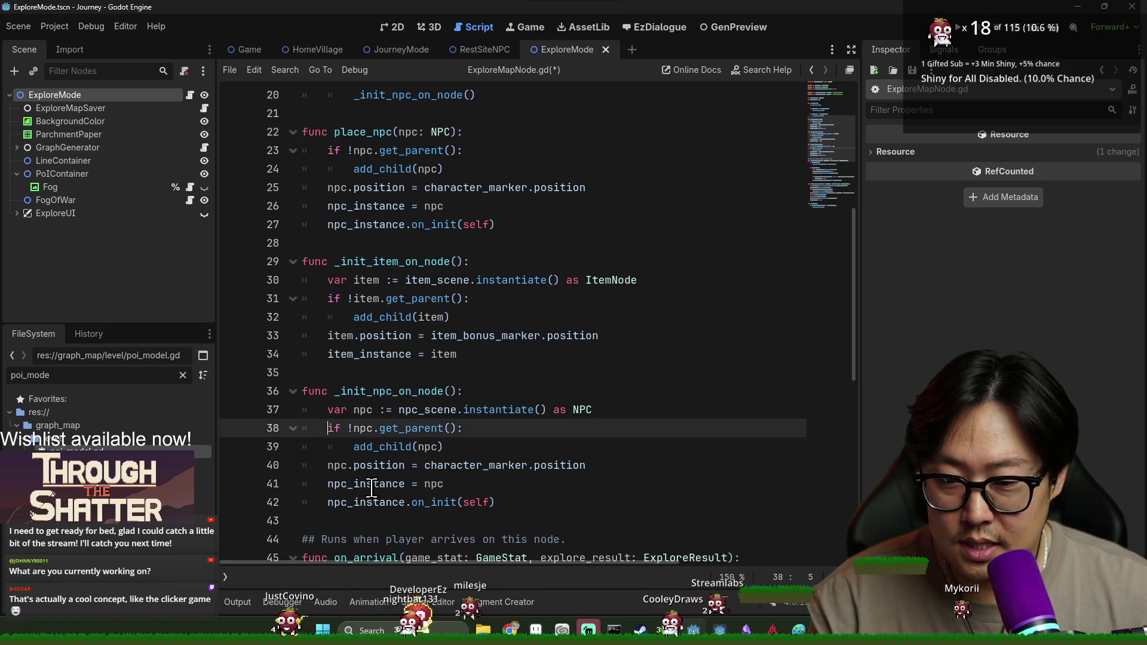
{"action": "left_click", "coordinate": [495, 503], "text": "shift"}
{"action": "key", "text": "ctrl+v"}
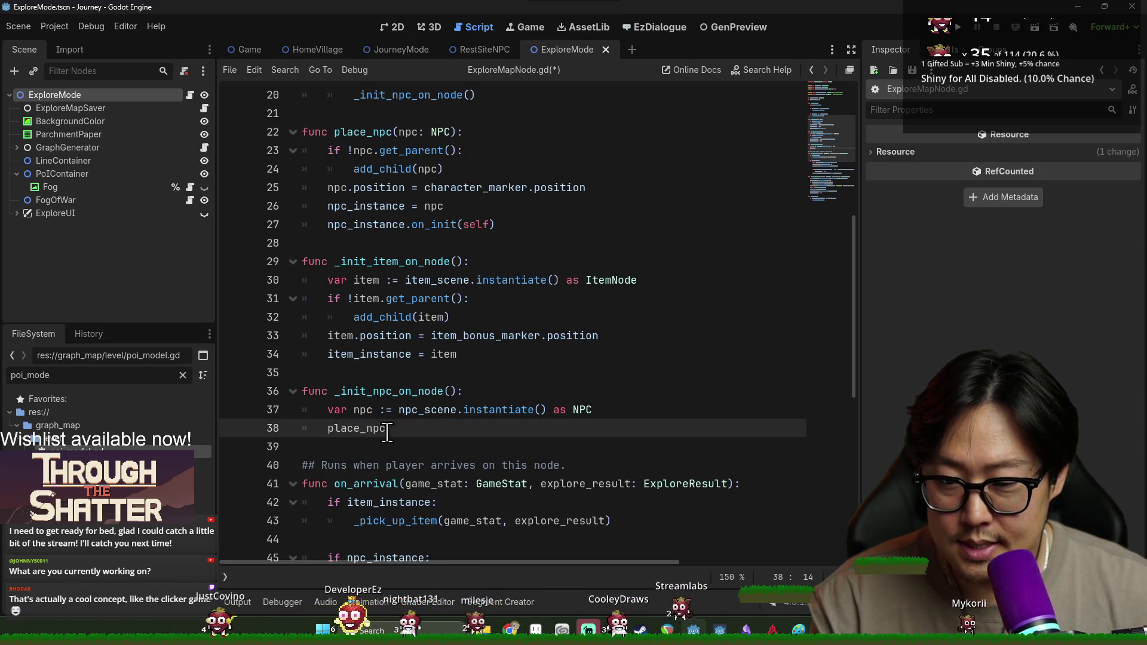
{"action": "type", "text": "(npc"}
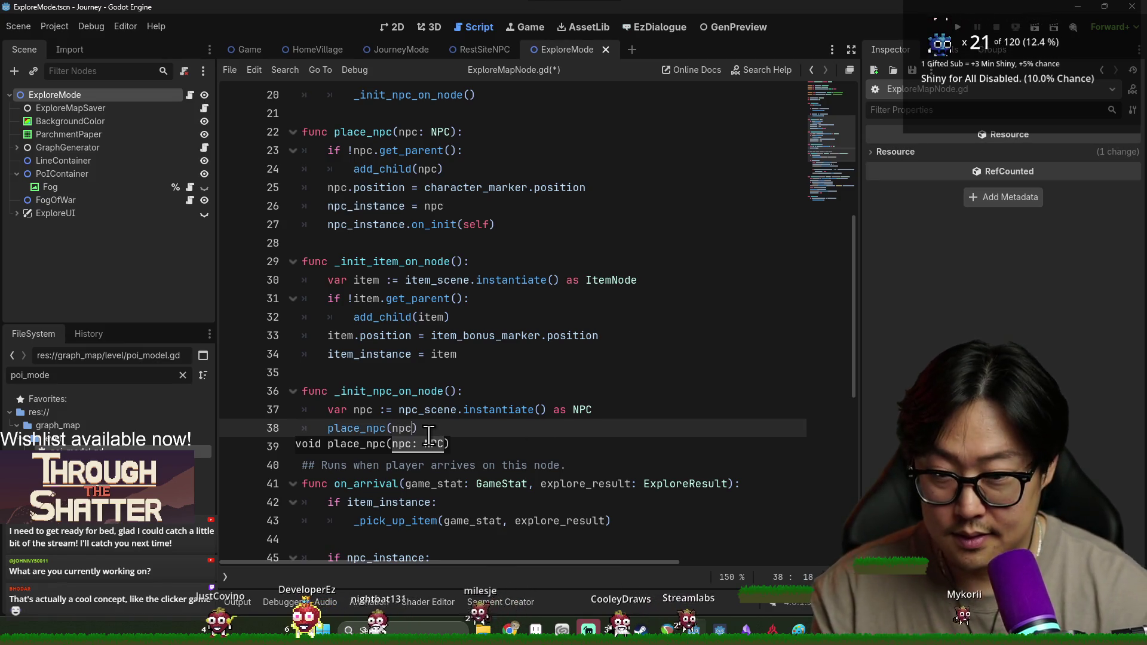
{"action": "left_click", "coordinate": [402, 300]}
{"action": "key", "text": "ctrl+s"}
Close the ExploreMode scene, switch to JourneyMode, then go to the Obsidian notes.
{"action": "double_click", "coordinate": [362, 132]}
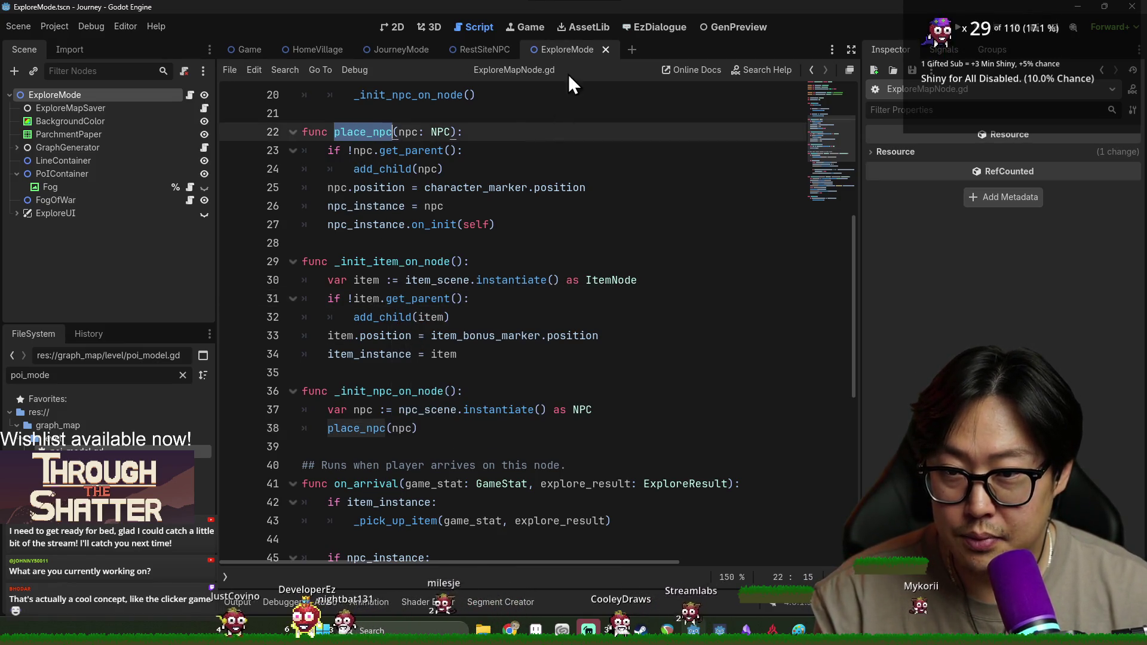
{"action": "left_click", "coordinate": [606, 50]}
{"action": "left_click", "coordinate": [365, 50]}
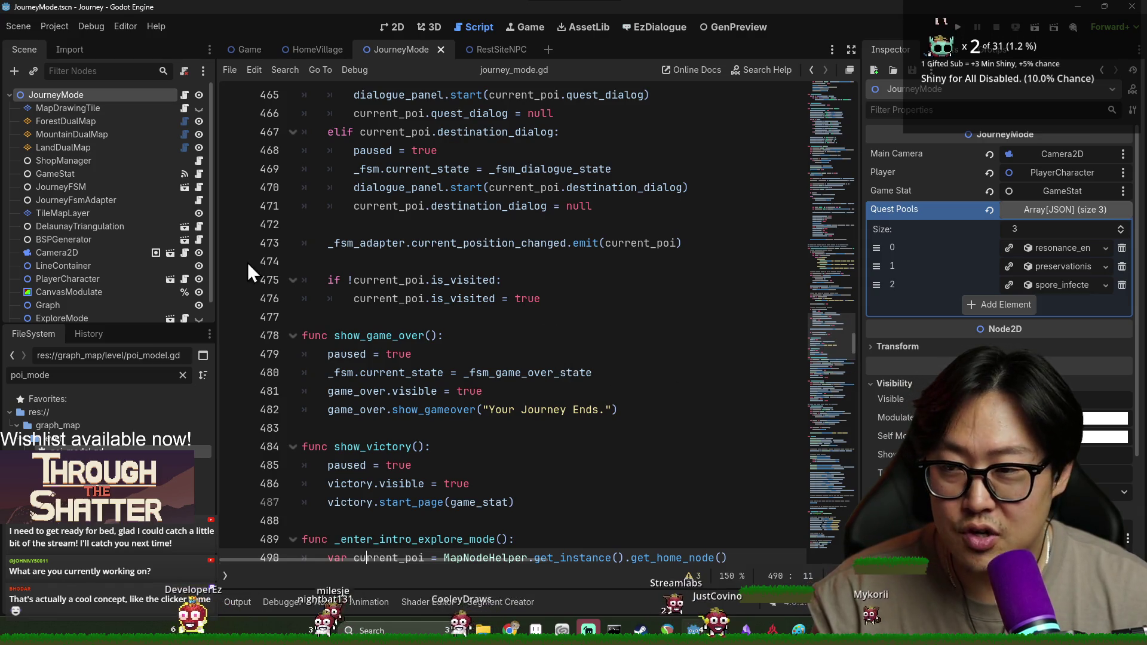
{"action": "key", "text": "alt+Tab"}
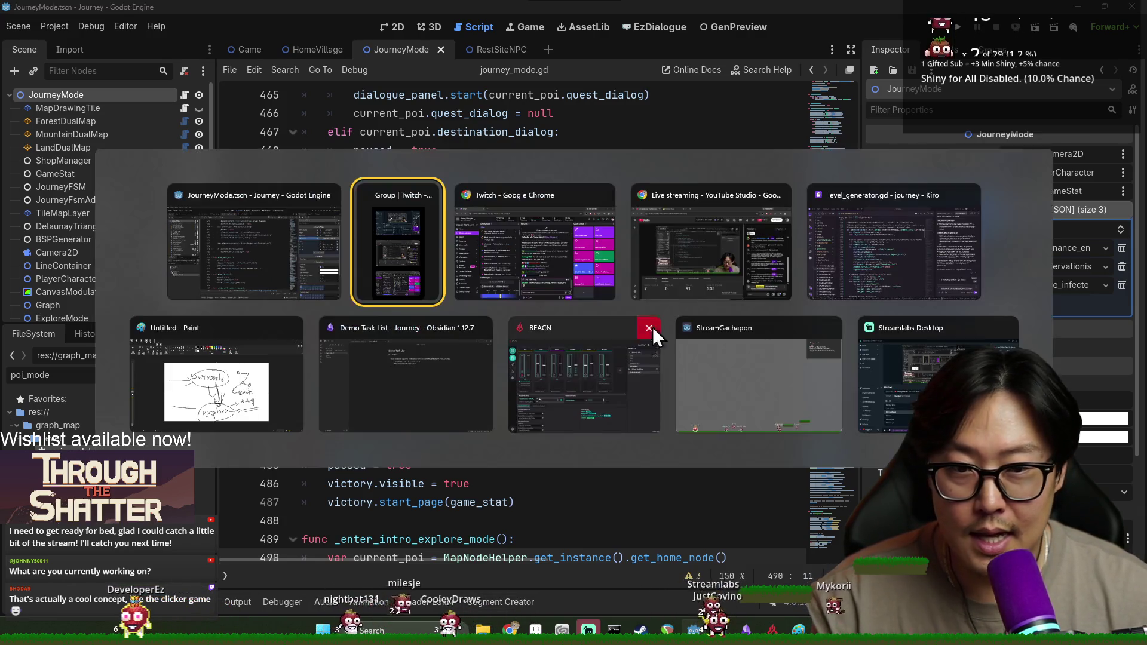
{"action": "left_click", "coordinate": [378, 399]}
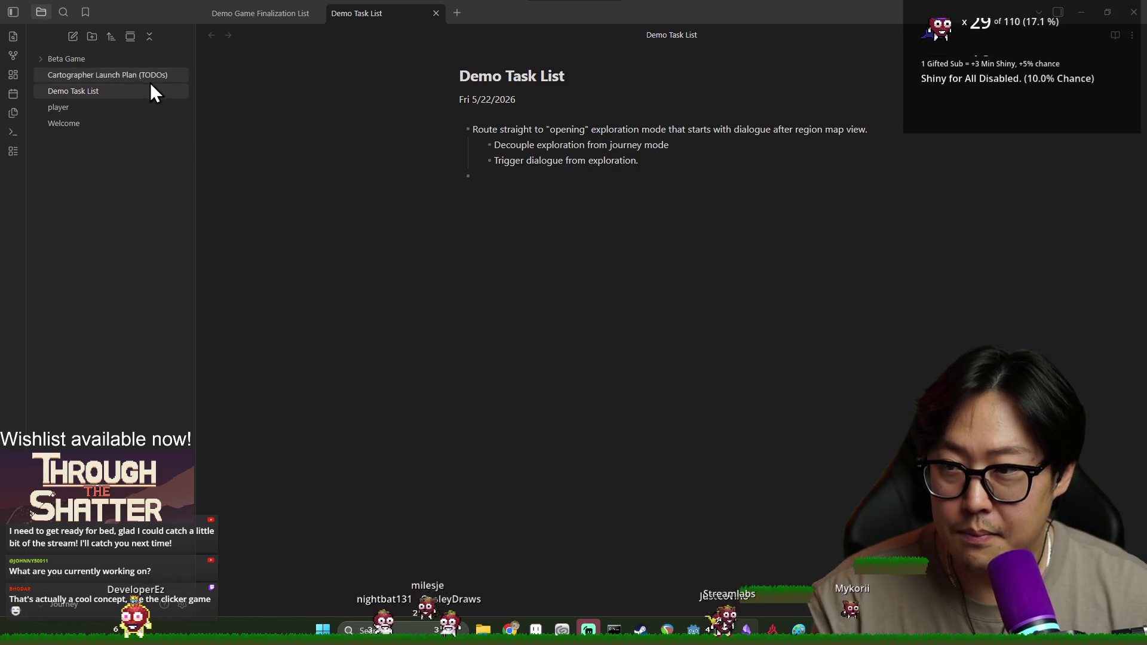
Open Beta Game's Demo Game Finalization List and select its Game Progress items.
{"action": "left_click", "coordinate": [78, 60]}
{"action": "left_click", "coordinate": [96, 76]}
{"action": "left_click", "coordinate": [96, 77]}
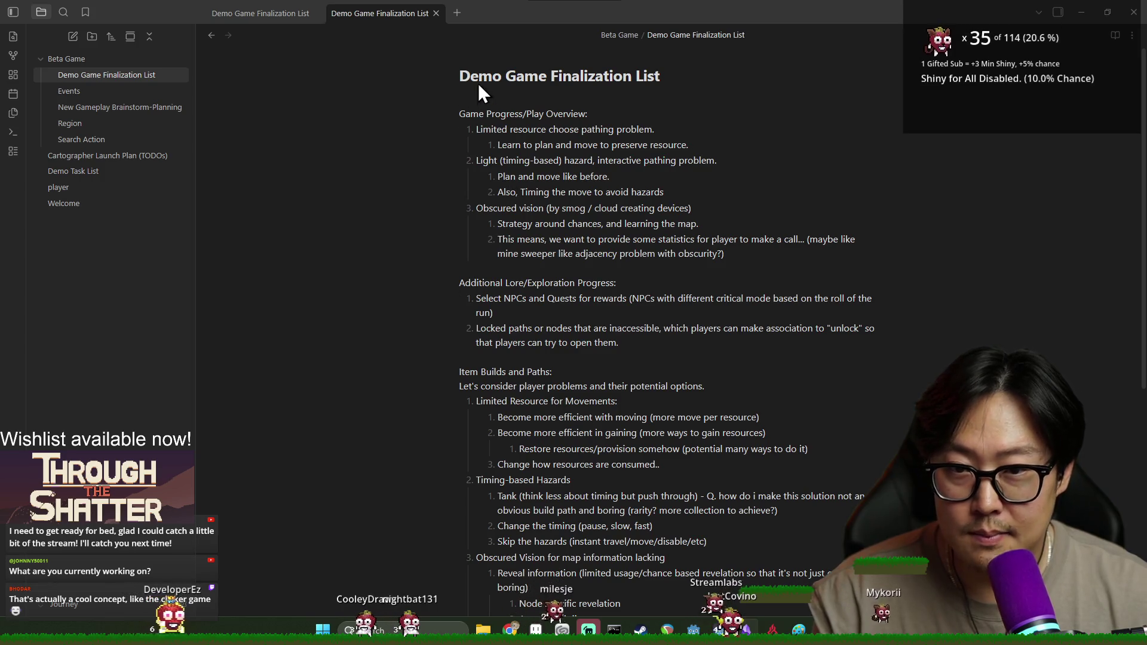
{"action": "left_click_drag", "start_coordinate": [478, 77], "coordinate": [660, 77]}
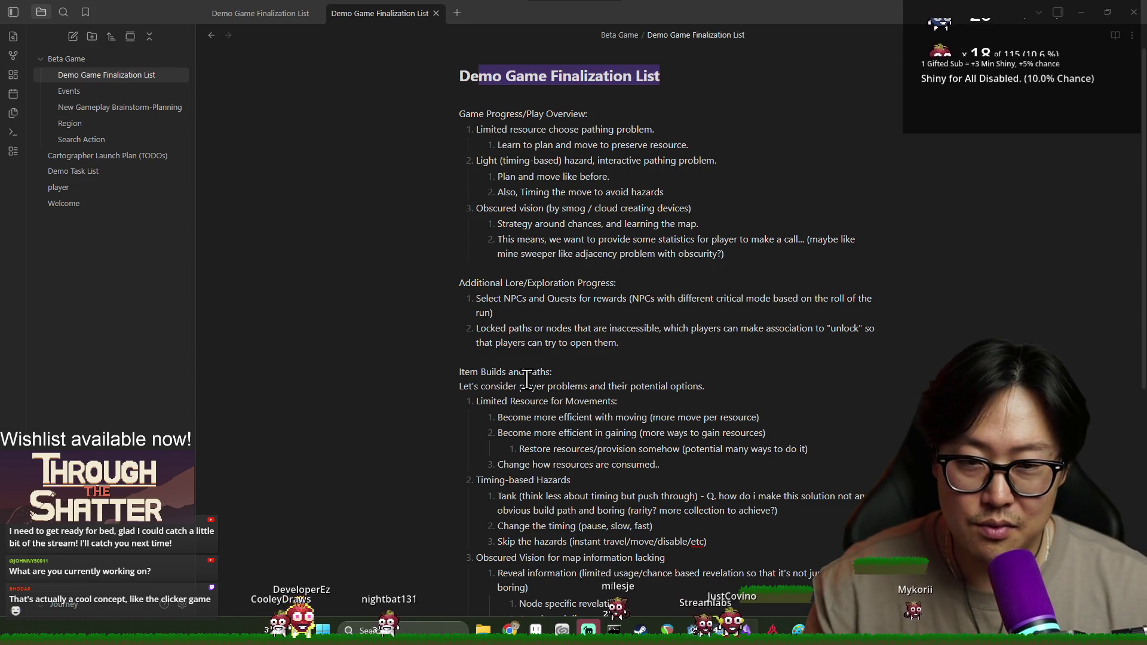
{"action": "scroll", "coordinate": [620, 391], "scroll_direction": "down", "scroll_amount": 1}
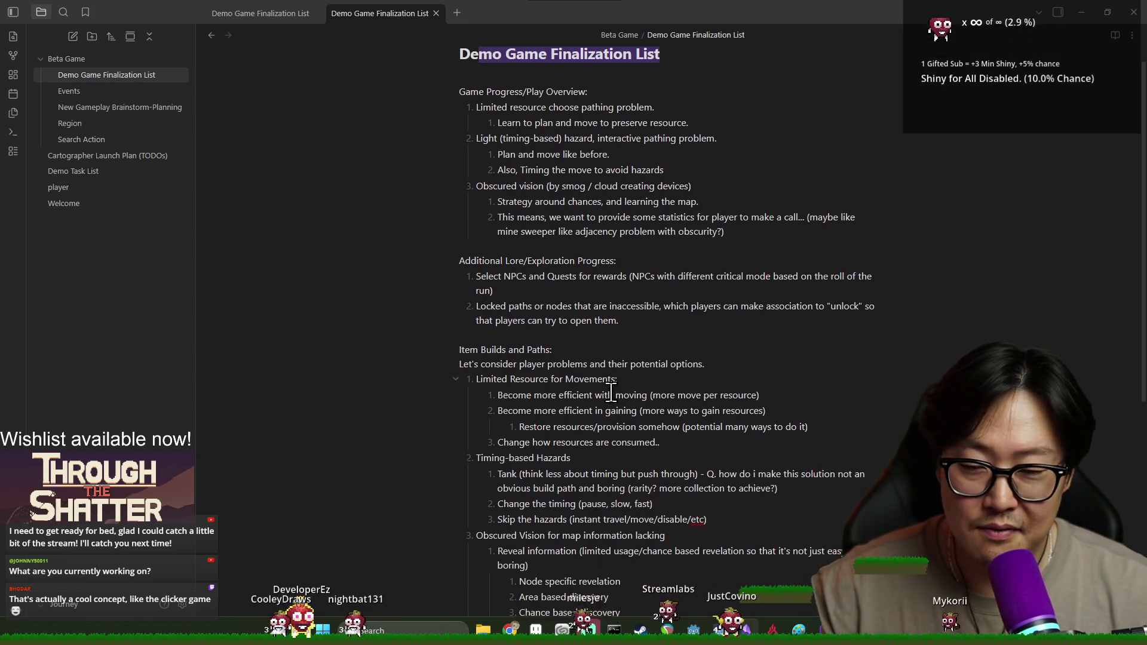
{"action": "scroll", "coordinate": [609, 396], "scroll_direction": "up", "scroll_amount": 1}
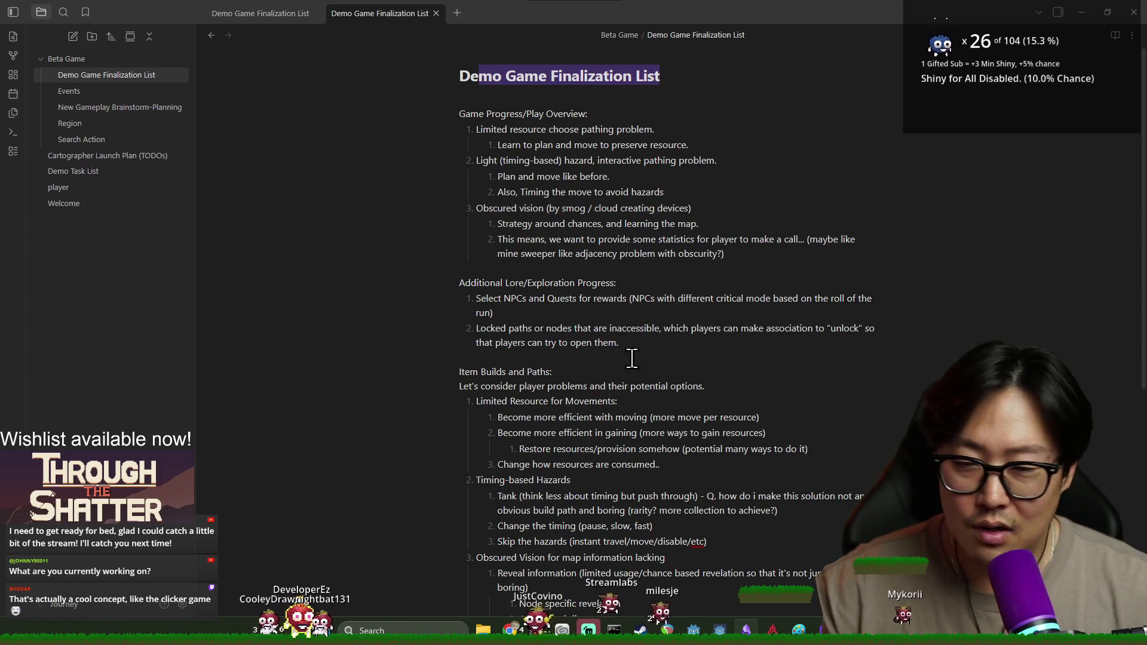
{"action": "mouse_move", "coordinate": [463, 114]}
{"action": "left_mouse_down"}
{"action": "mouse_move", "coordinate": [478, 281]}
{"action": "mouse_move", "coordinate": [466, 116]}
{"action": "left_mouse_up"}
{"action": "mouse_move", "coordinate": [726, 254]}
{"action": "left_mouse_down"}
{"action": "mouse_move", "coordinate": [496, 122]}
{"action": "mouse_move", "coordinate": [770, 256]}
{"action": "mouse_move", "coordinate": [505, 187]}
{"action": "mouse_move", "coordinate": [536, 161]}
{"action": "left_mouse_up"}
{"action": "mouse_move", "coordinate": [459, 114]}
{"action": "left_mouse_down"}
{"action": "mouse_move", "coordinate": [526, 144]}
{"action": "mouse_move", "coordinate": [568, 208]}
{"action": "mouse_move", "coordinate": [682, 275]}
{"action": "mouse_move", "coordinate": [619, 285]}
{"action": "left_mouse_up"}
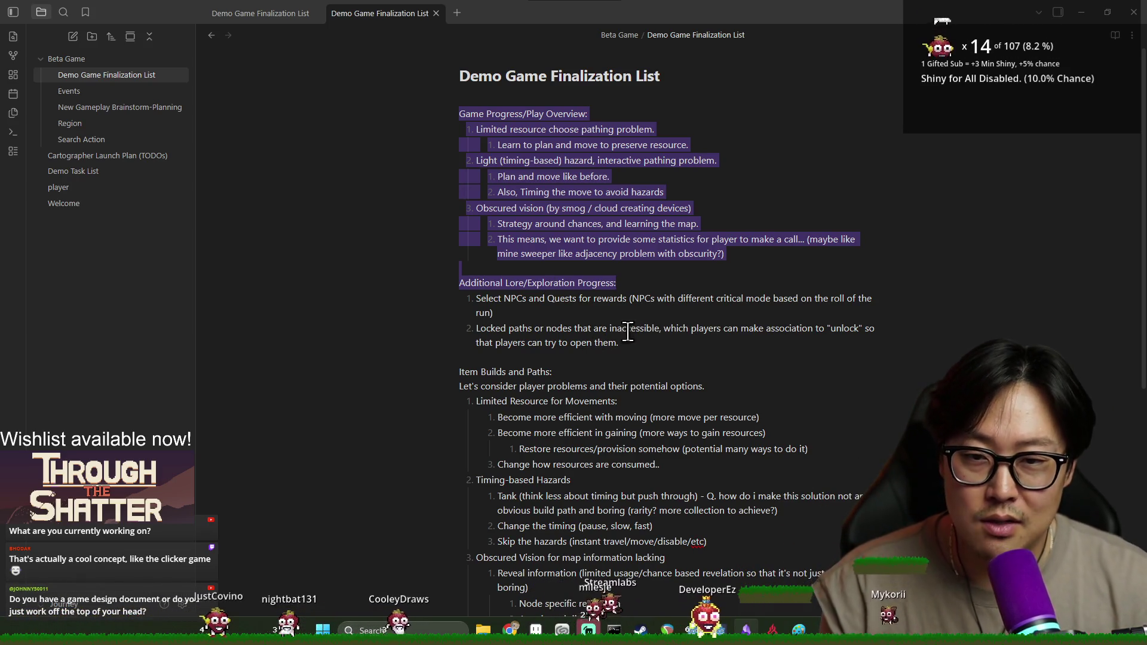
{"action": "left_click", "coordinate": [635, 311], "text": "shift"}
{"action": "key", "text": "alt+Tab"}
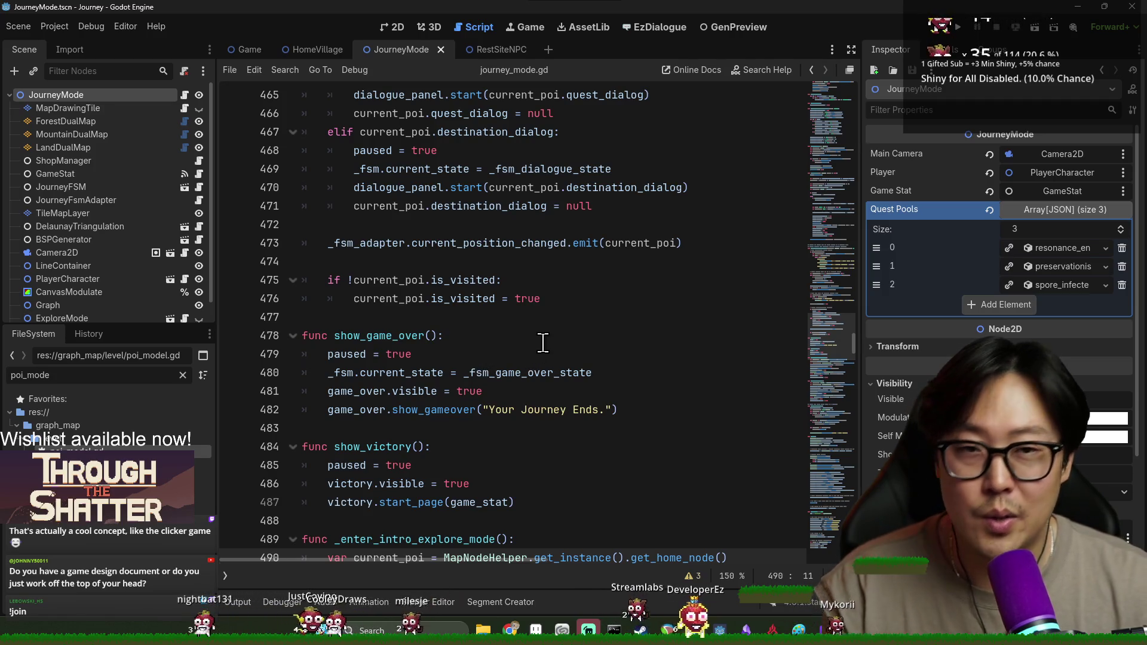
Leave journey_mode.gd for Discord's my-game-progress channel.
{"action": "scroll", "coordinate": [541, 341], "scroll_direction": "down", "scroll_amount": 4}
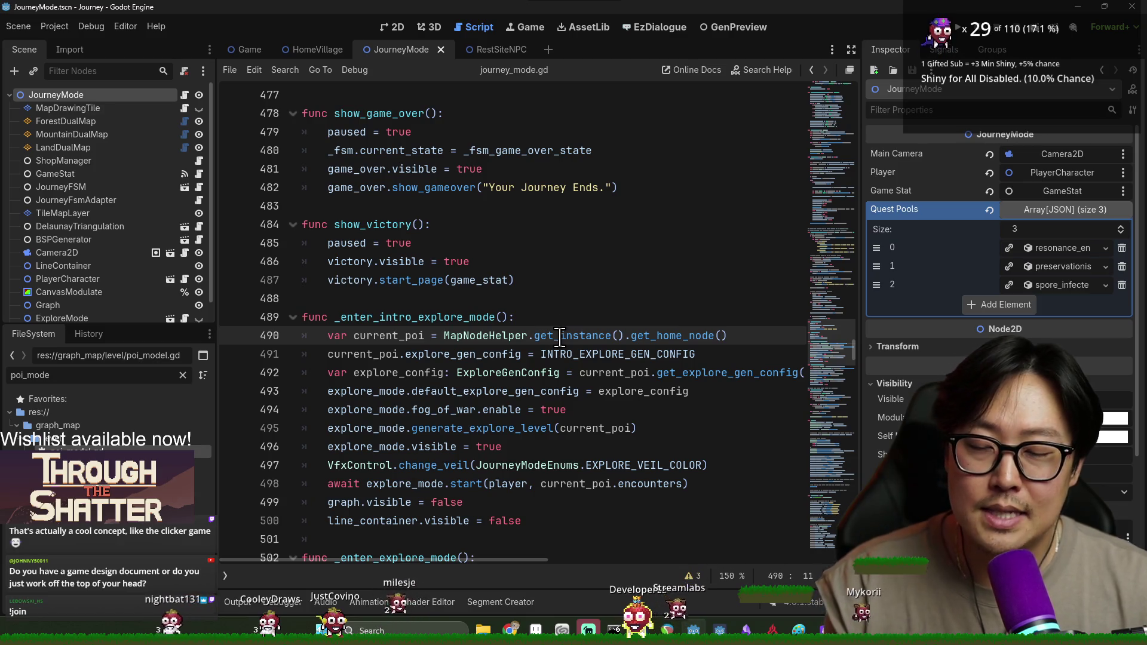
{"action": "mouse_move", "coordinate": [545, 330]}
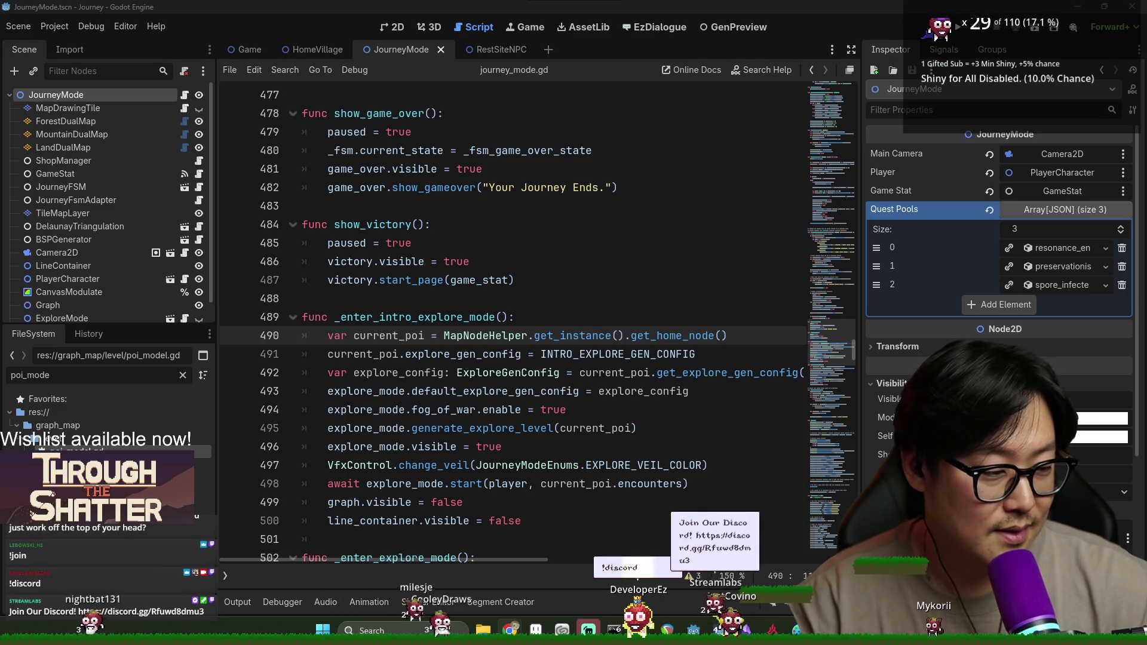
{"action": "key", "text": "alt+Tab"}
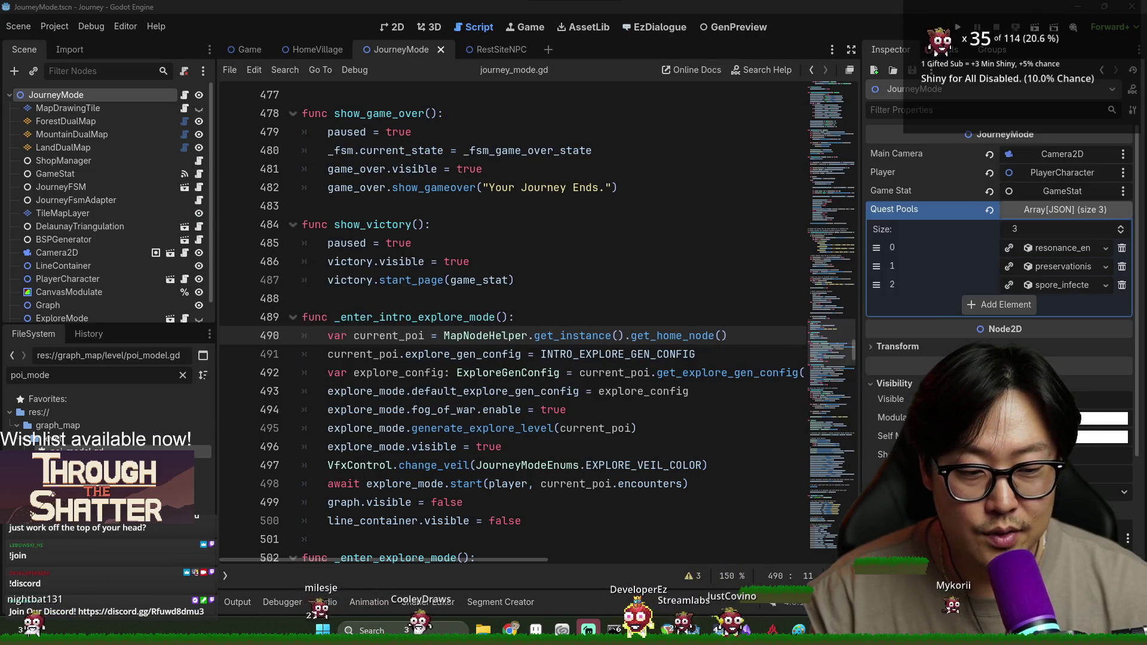
{"action": "key", "text": "alt+Tab"}
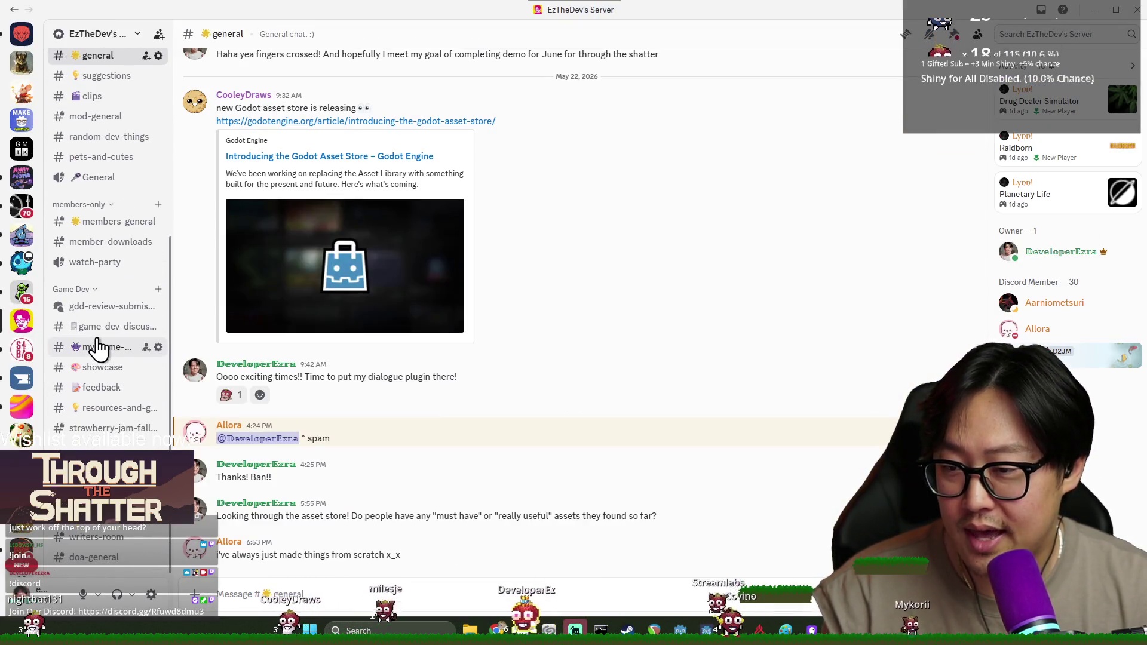
{"action": "left_click", "coordinate": [109, 347]}
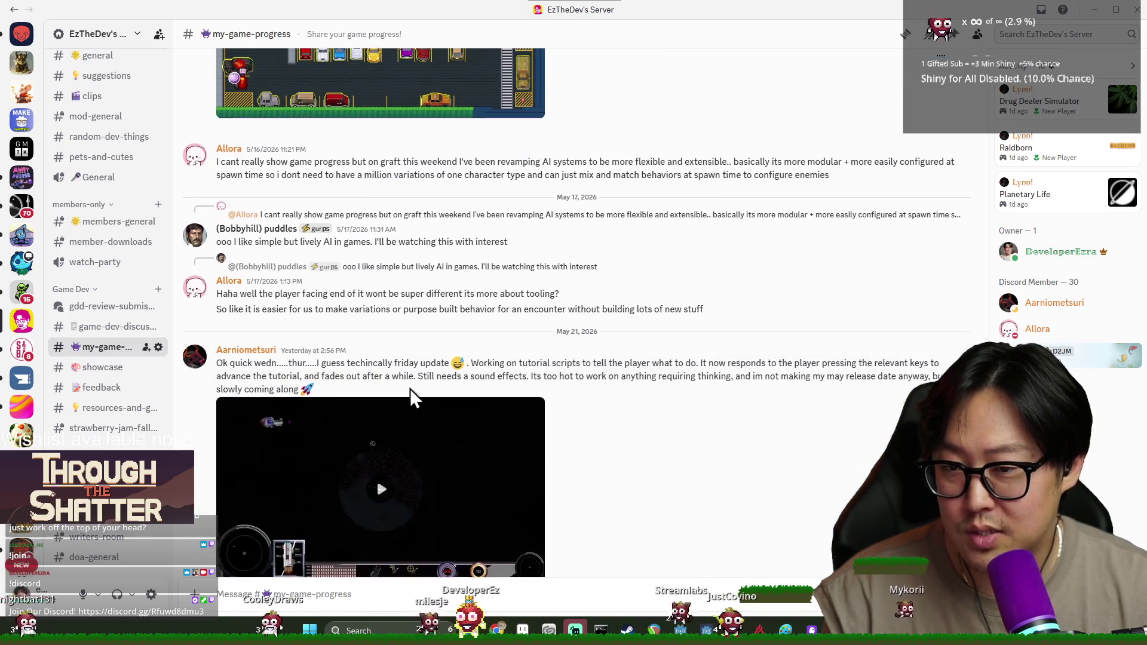
Enlarge and zoom the map-generation screenshot, close it, and go to #announcements.
{"action": "scroll", "coordinate": [311, 335], "scroll_direction": "up", "scroll_amount": 10}
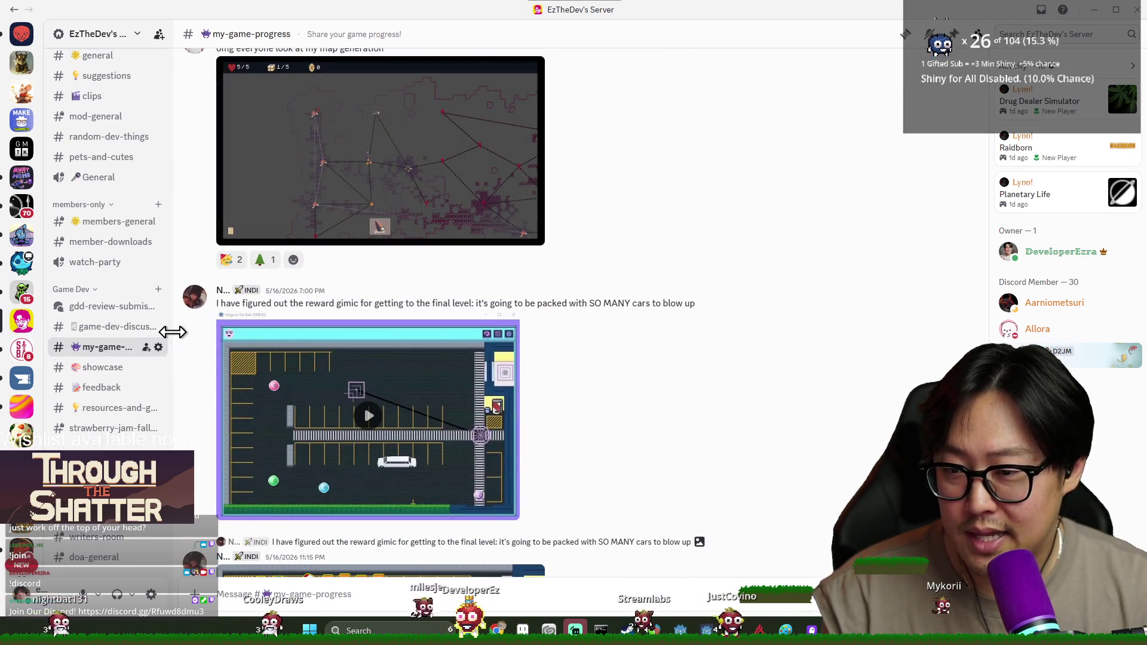
{"action": "scroll", "coordinate": [456, 359], "scroll_direction": "up", "scroll_amount": 3}
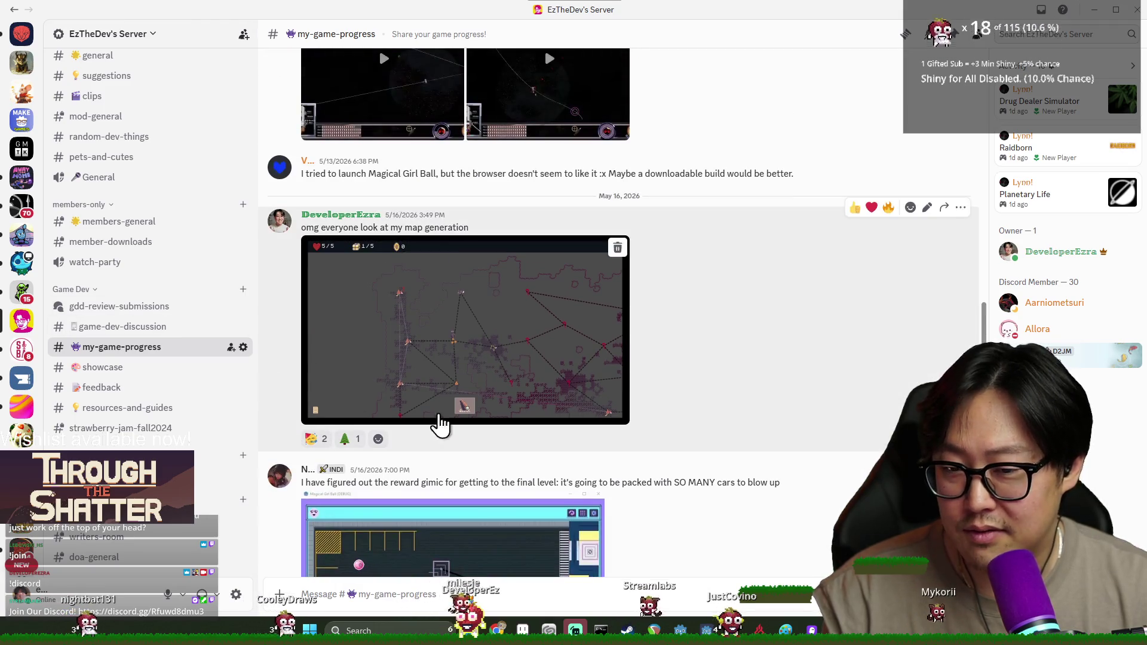
{"action": "left_click", "coordinate": [490, 356]}
{"action": "left_click", "coordinate": [545, 310]}
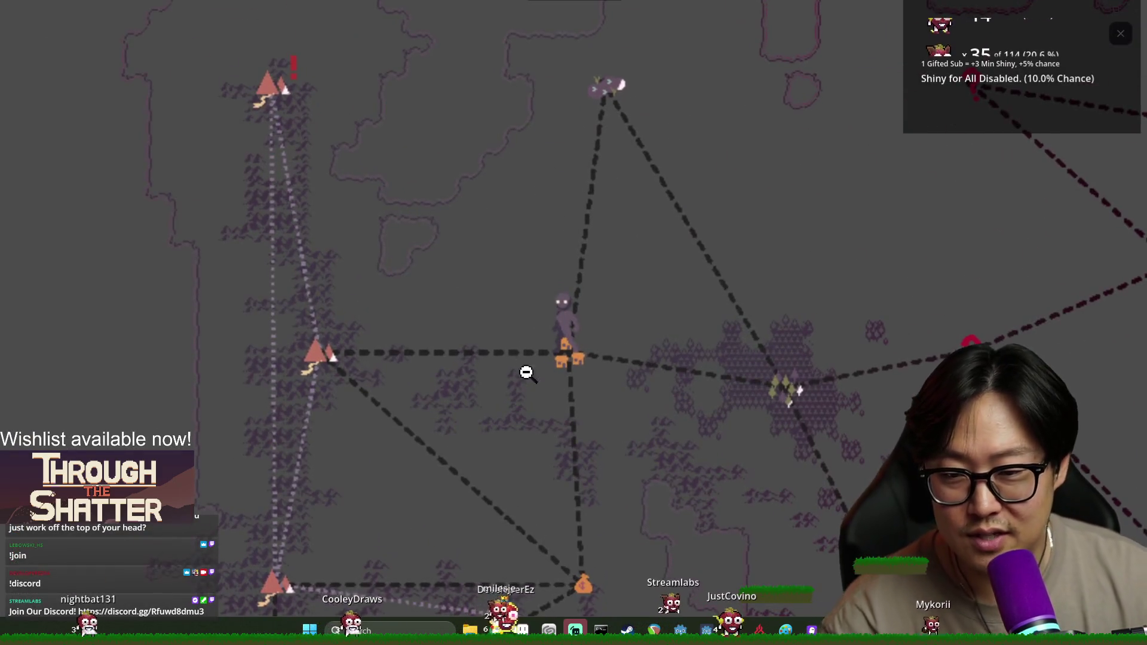
{"action": "left_click", "coordinate": [584, 306]}
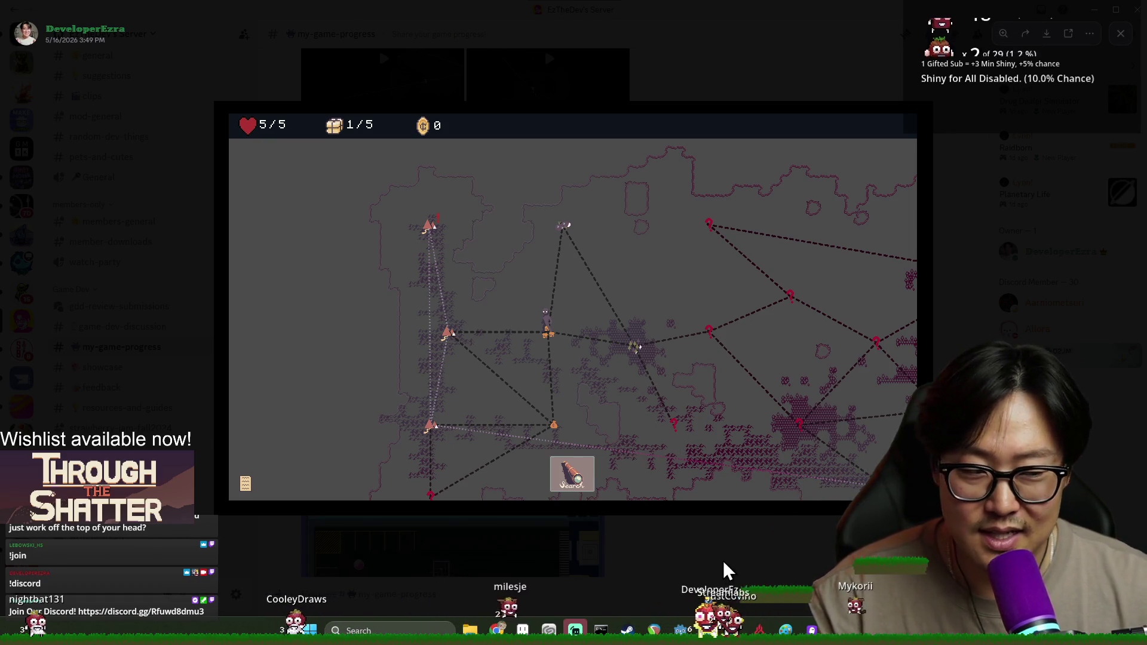
{"action": "left_click", "coordinate": [750, 563]}
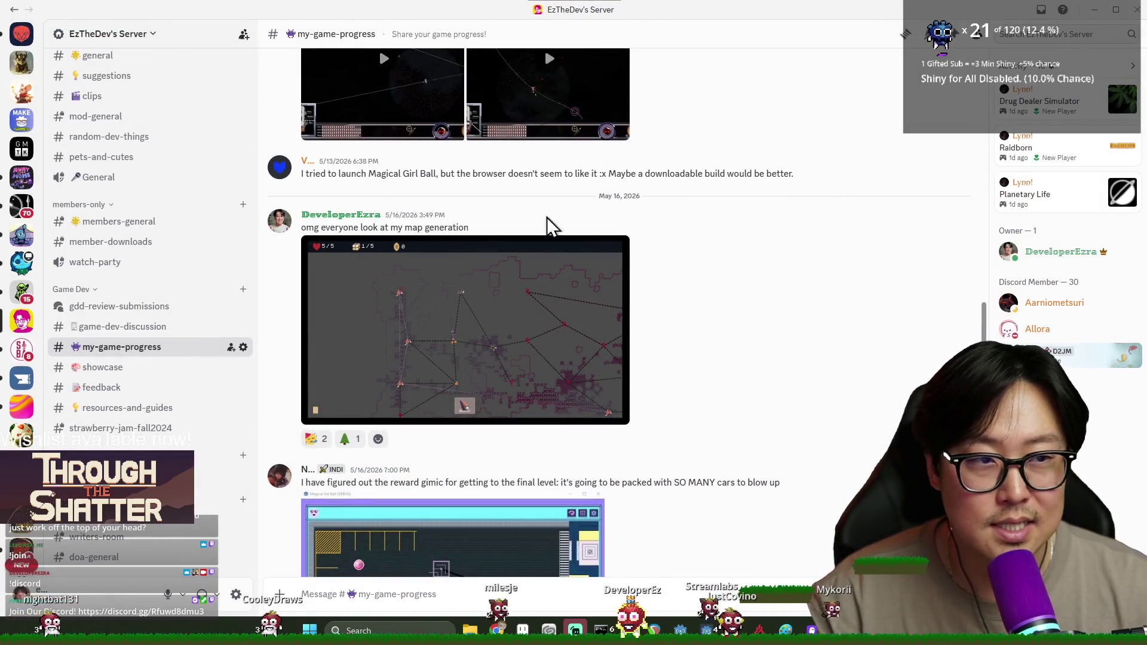
{"action": "scroll", "coordinate": [120, 305], "scroll_direction": "up", "scroll_amount": 5}
{"action": "left_click", "coordinate": [135, 246]}
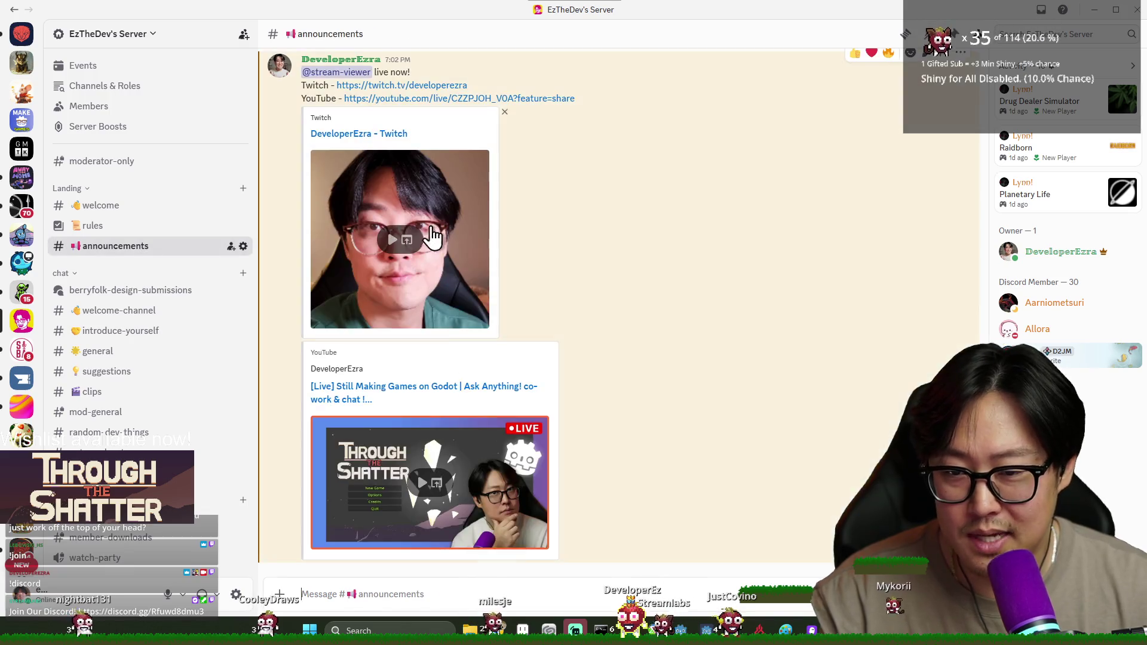
Check the announcements, the empty Events list and Channels & Roles, then return to Godot.
{"action": "scroll", "coordinate": [506, 293], "scroll_direction": "up", "scroll_amount": 15}
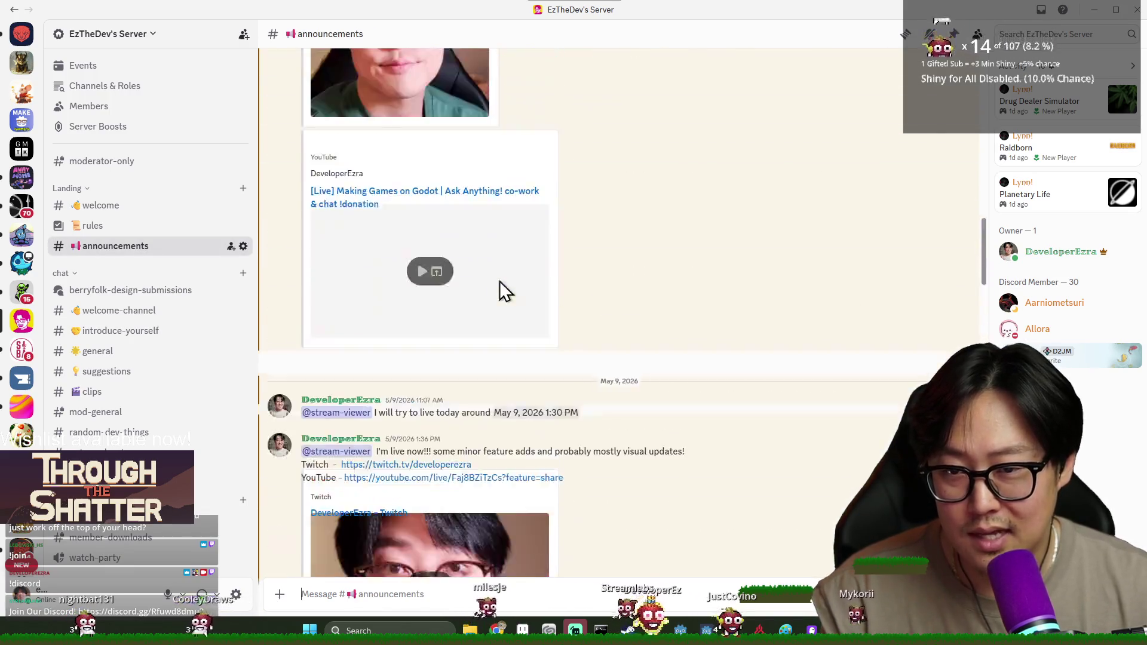
{"action": "scroll", "coordinate": [558, 313], "scroll_direction": "down", "scroll_amount": 10}
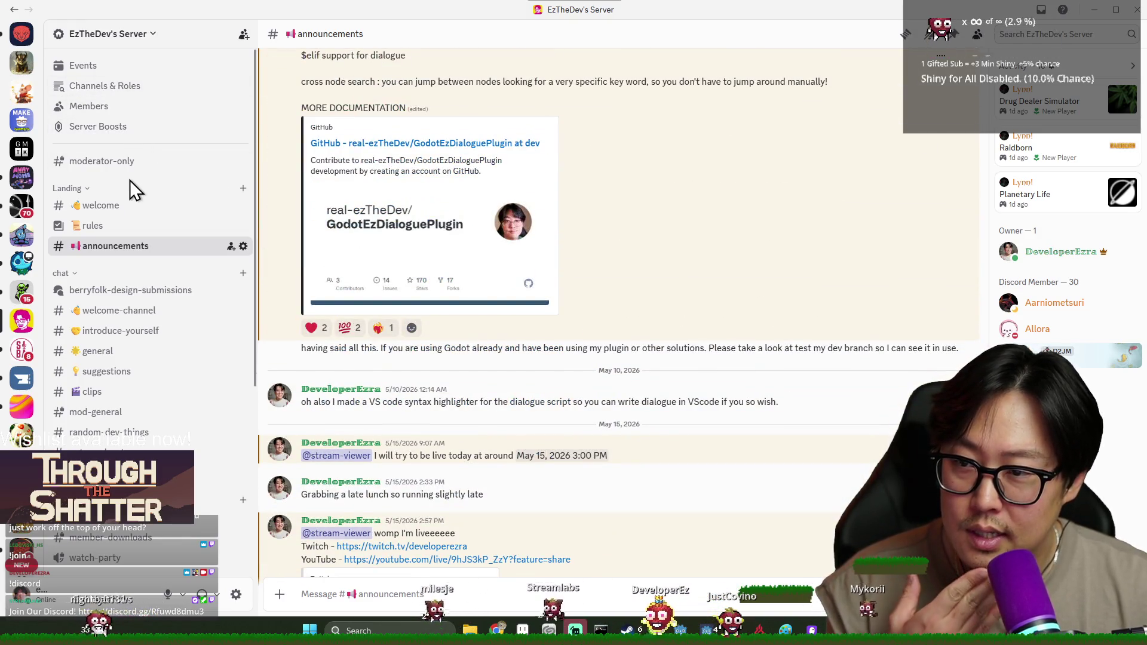
{"action": "left_click", "coordinate": [84, 67]}
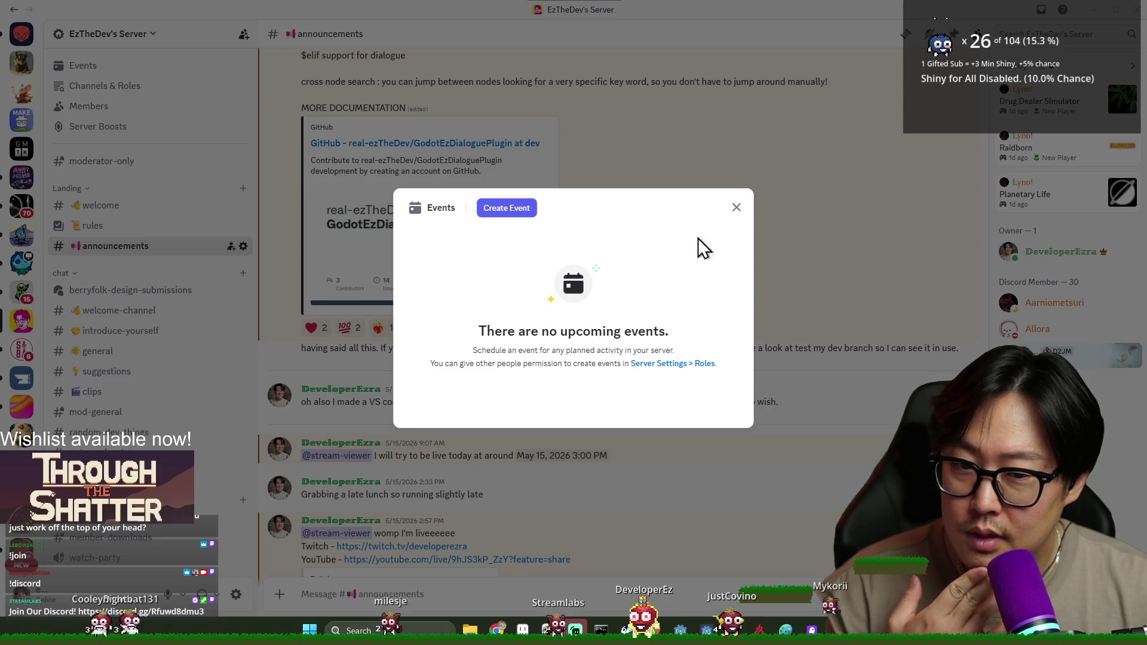
{"action": "key", "text": "Escape"}
{"action": "left_click", "coordinate": [120, 87]}
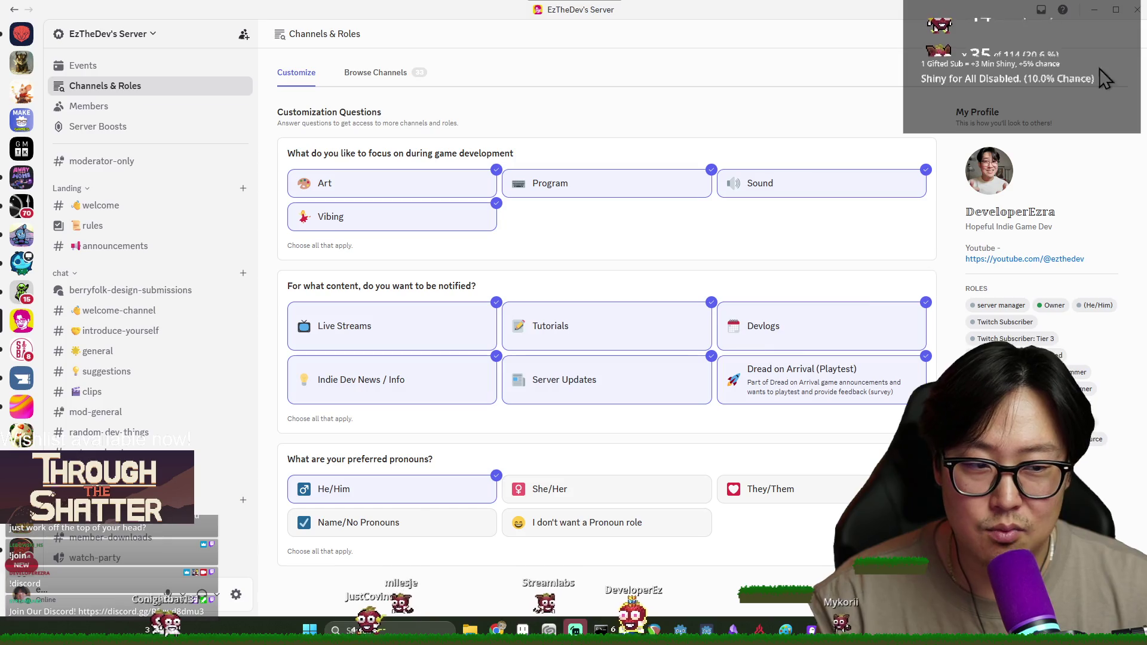
{"action": "key", "text": "alt+Tab"}
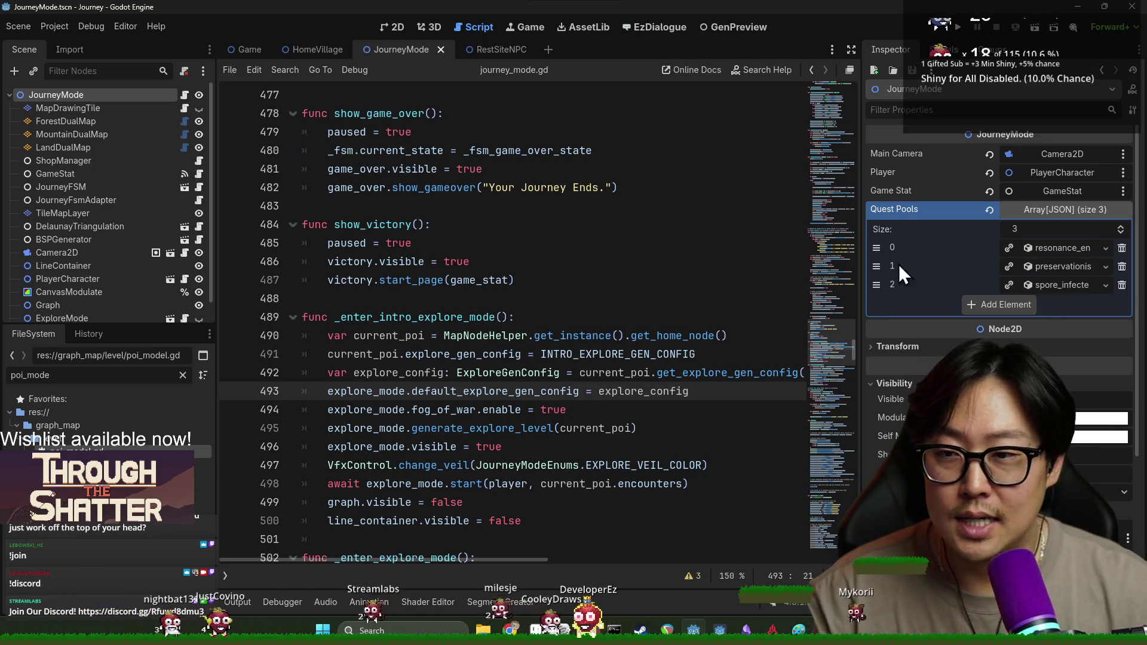
{"action": "key", "text": "alt+Tab"}
Bring the Demo Game Finalization List note forward and select through its gameplay, lore and item-build plans.
{"action": "left_click", "coordinate": [681, 257]}
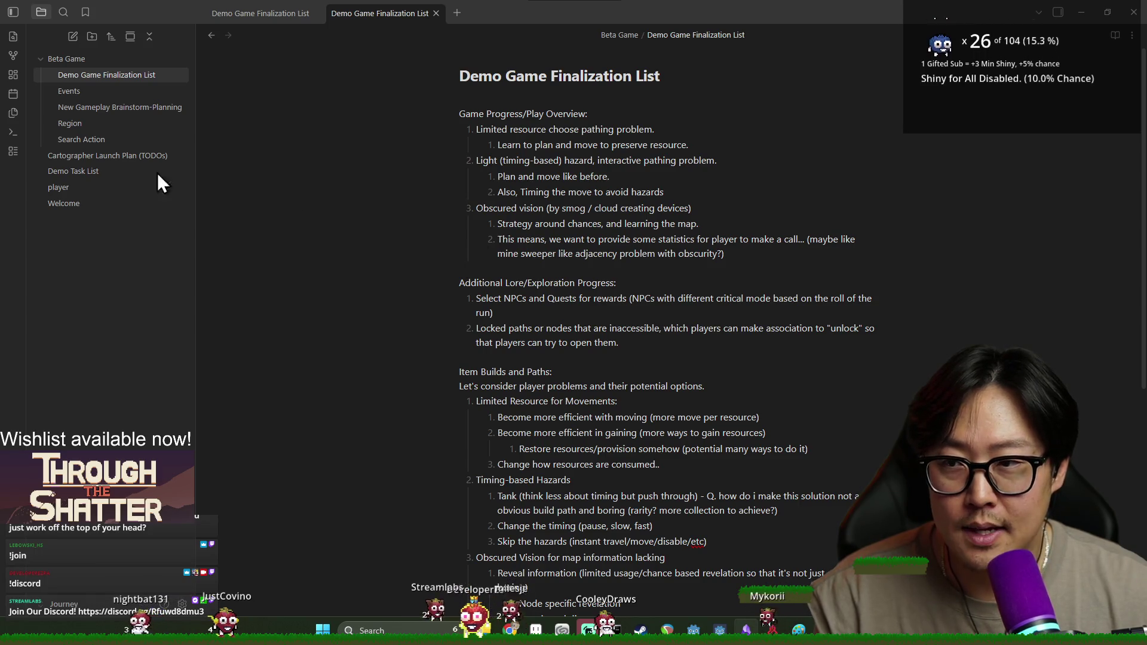
{"action": "mouse_move", "coordinate": [463, 137]}
{"action": "left_mouse_down"}
{"action": "mouse_move", "coordinate": [645, 543]}
{"action": "mouse_move", "coordinate": [647, 451]}
{"action": "left_mouse_up"}
{"action": "scroll", "coordinate": [647, 451], "scroll_direction": "down", "scroll_amount": 2}
{"action": "scroll", "coordinate": [646, 451], "scroll_direction": "down", "scroll_amount": 2}
{"action": "mouse_move", "coordinate": [656, 523]}
{"action": "left_mouse_down"}
{"action": "mouse_move", "coordinate": [478, 257]}
{"action": "mouse_move", "coordinate": [410, 3]}
{"action": "left_mouse_up"}
{"action": "left_click", "coordinate": [623, 303]}
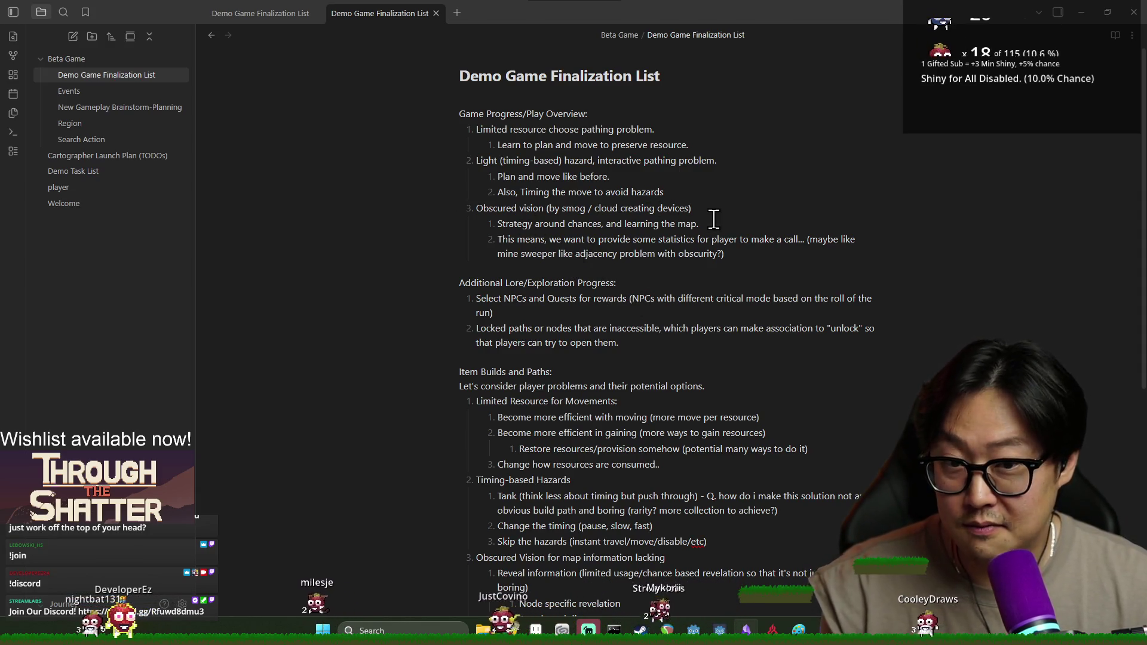
Run a Journey debug session, crack the intro crystal, close the game, and enlarge the output panel.
{"action": "left_click", "coordinate": [1082, 11]}
{"action": "mouse_move", "coordinate": [605, 332]}
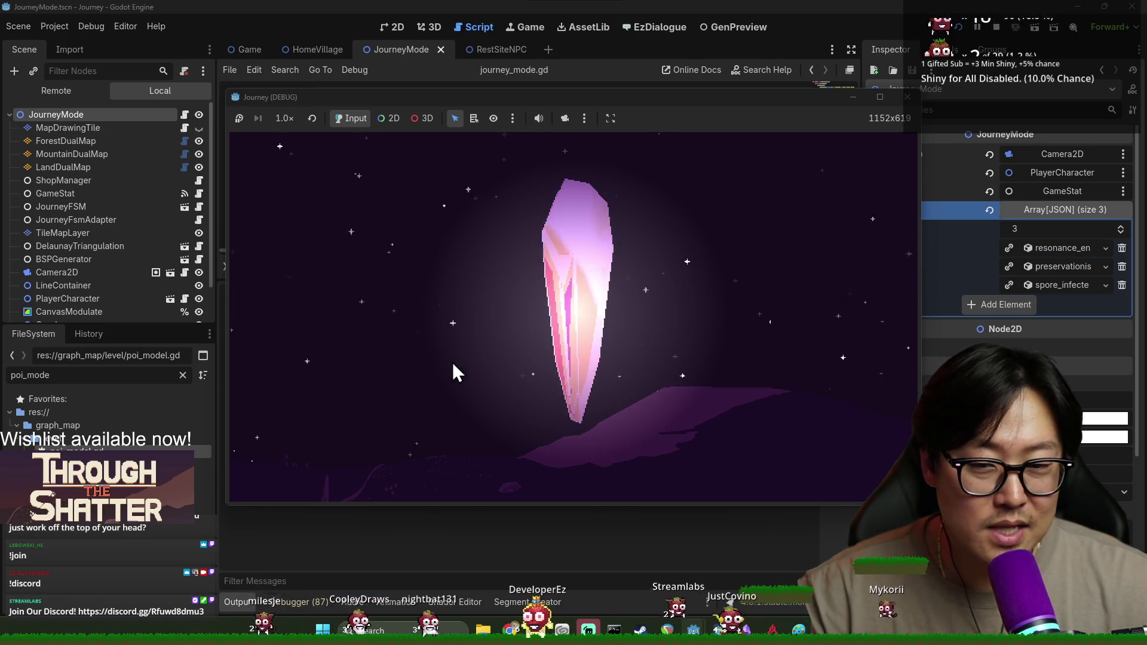
{"action": "left_click", "coordinate": [596, 331]}
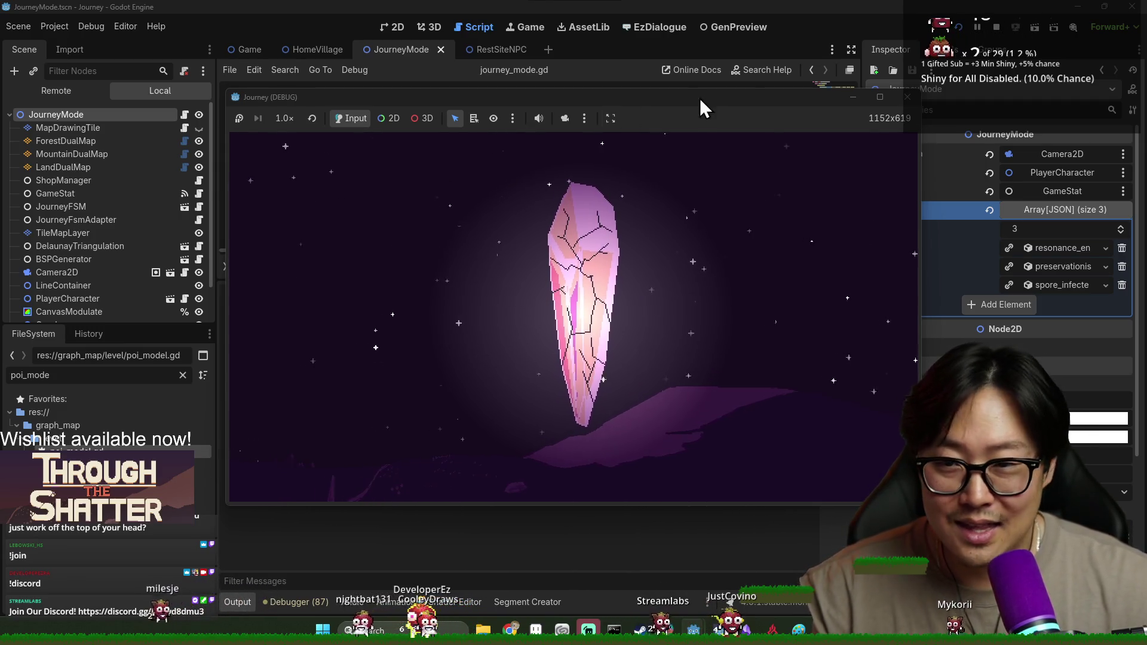
{"action": "left_click", "coordinate": [996, 27]}
{"action": "left_click_drag", "start_coordinate": [576, 279], "coordinate": [568, 395]}
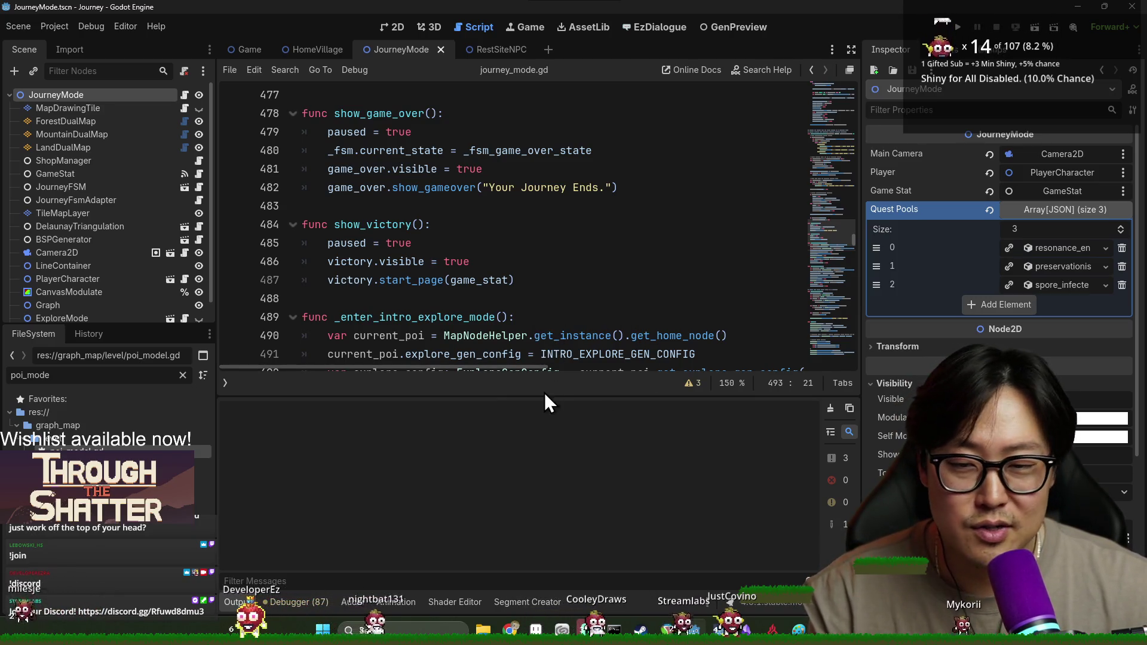
{"action": "mouse_move", "coordinate": [538, 342]}
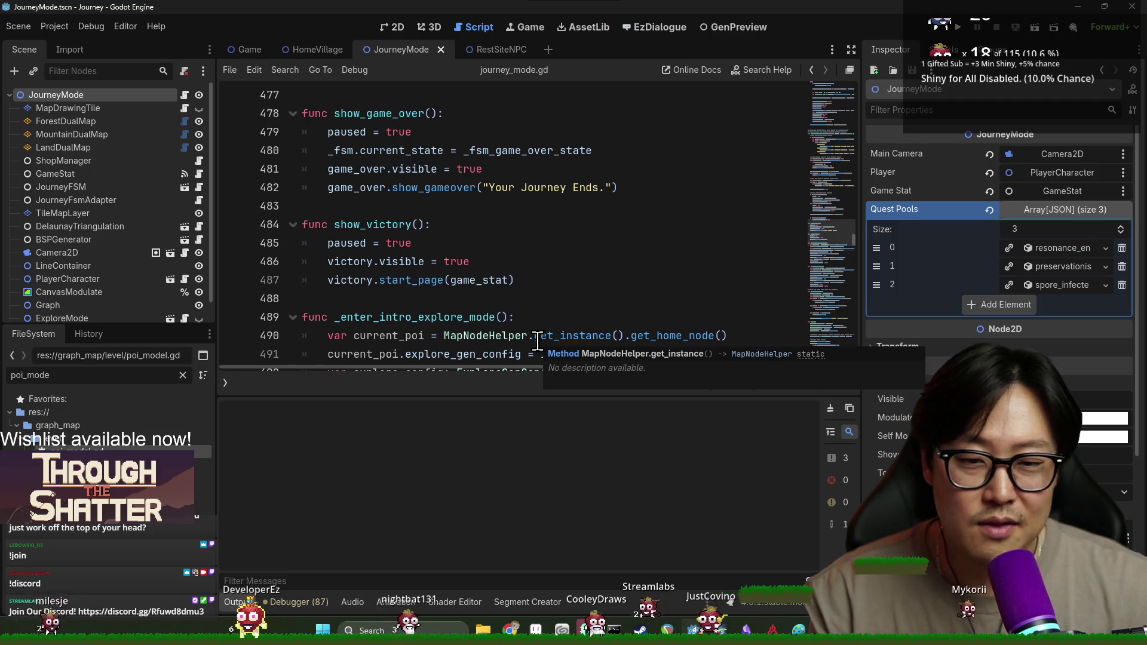
{"action": "left_click", "coordinate": [476, 308]}
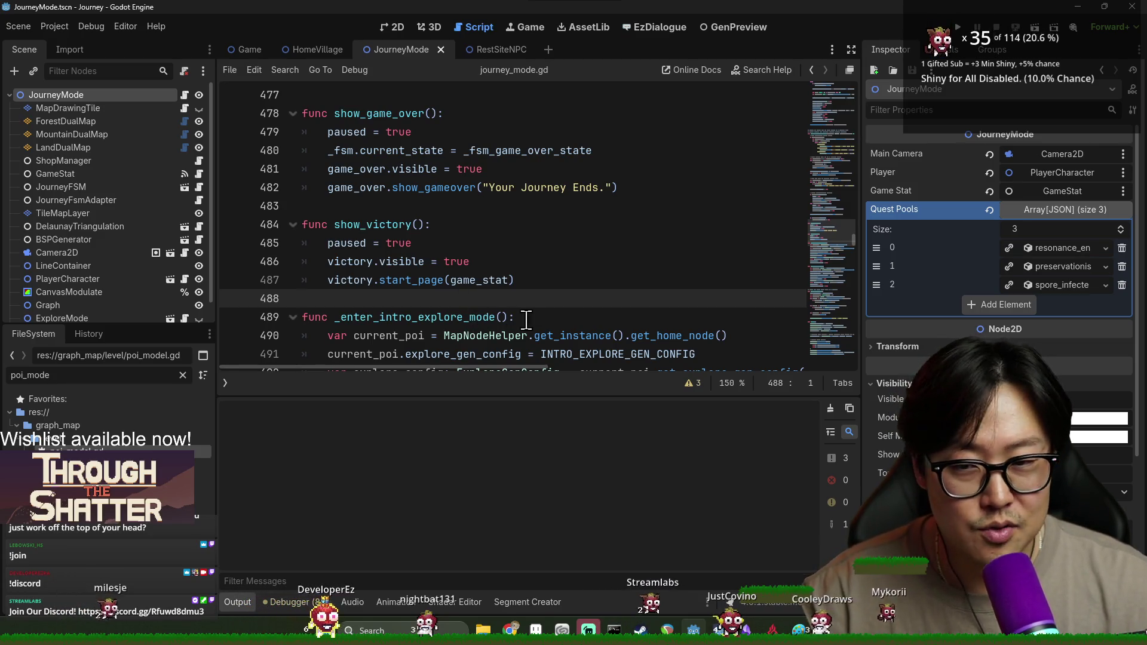
{"action": "mouse_move", "coordinate": [478, 335]}
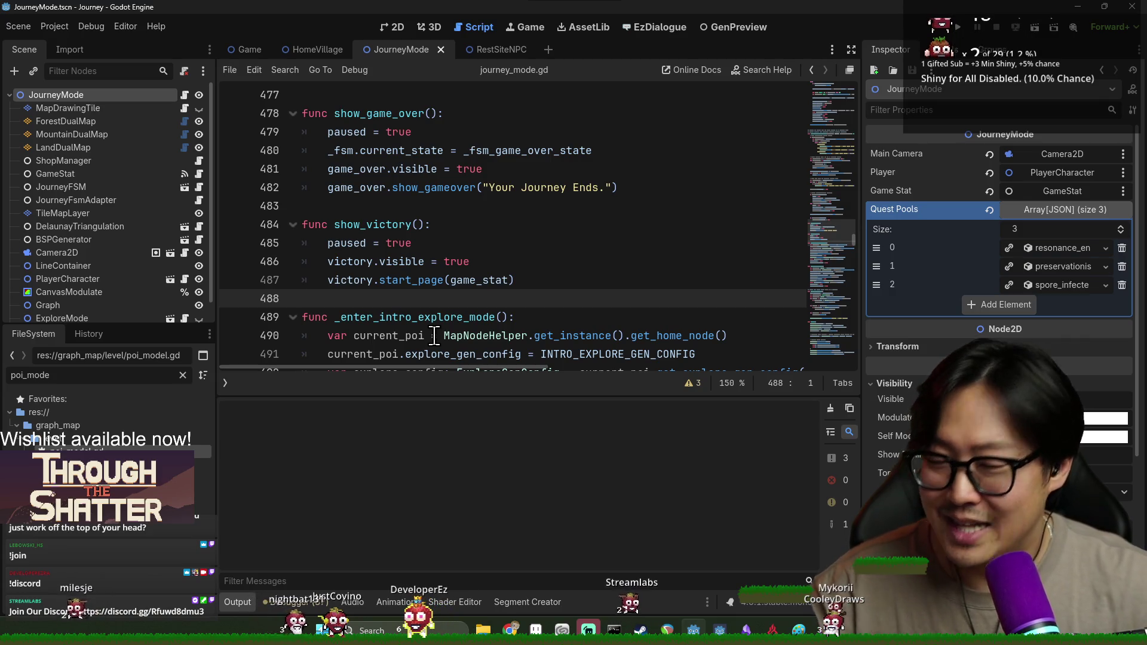
{"action": "mouse_move", "coordinate": [516, 345]}
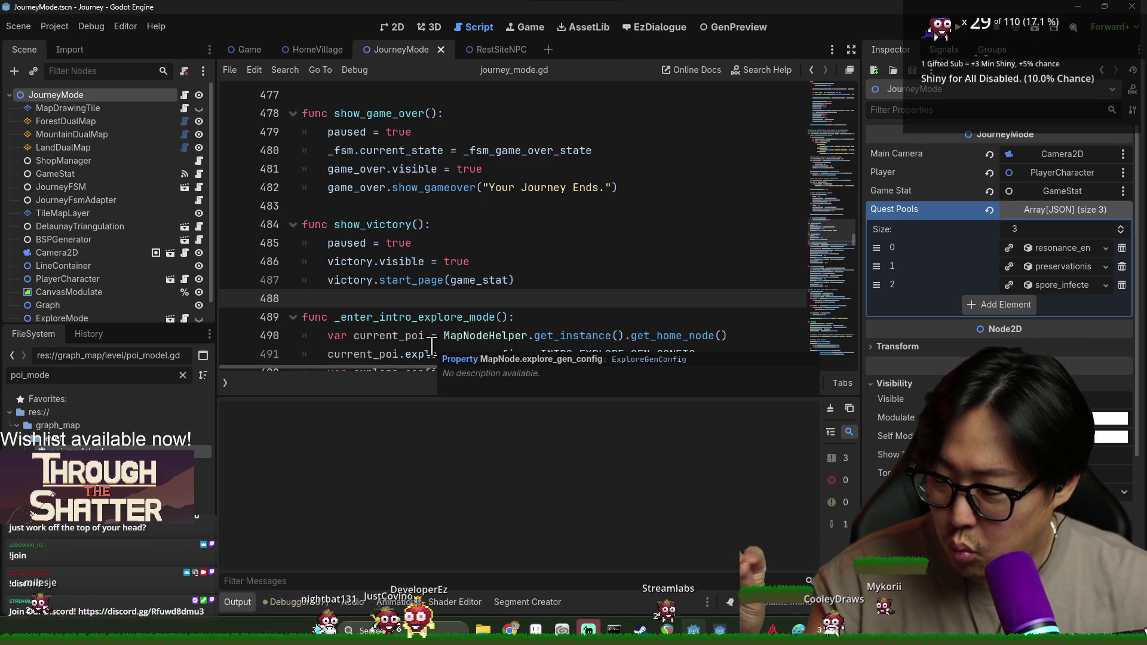
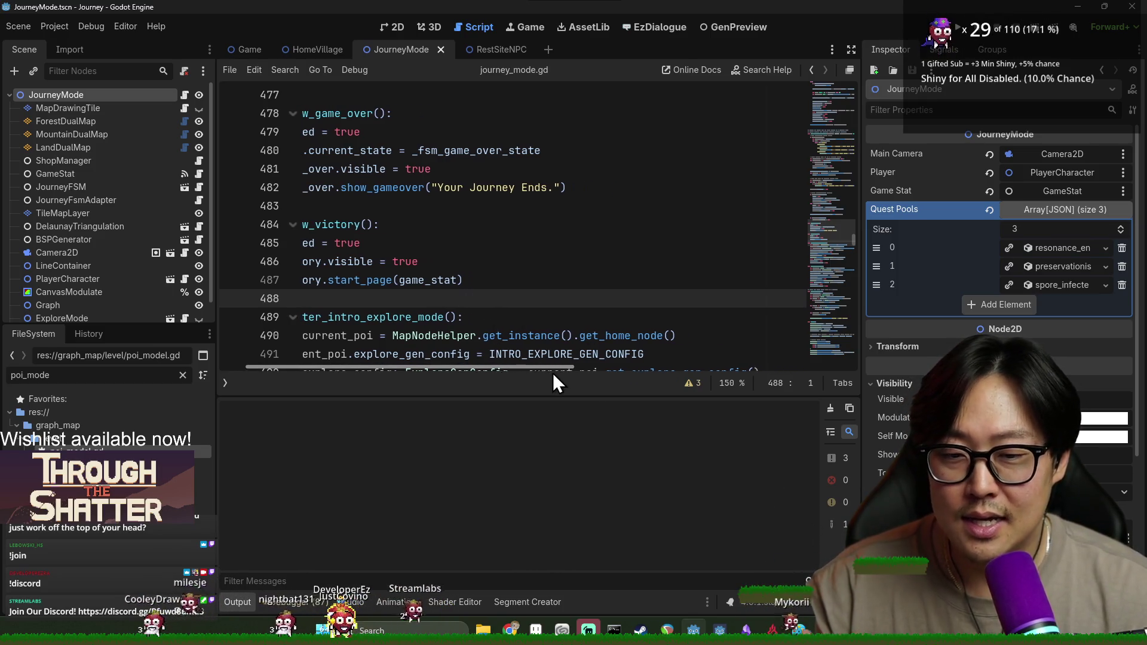
Read through _enter_intro_explore_mode's veil color call and explore_mode.visible line in journey_mode.gd.
{"action": "scroll", "coordinate": [510, 340], "scroll_direction": "down", "scroll_amount": 2}
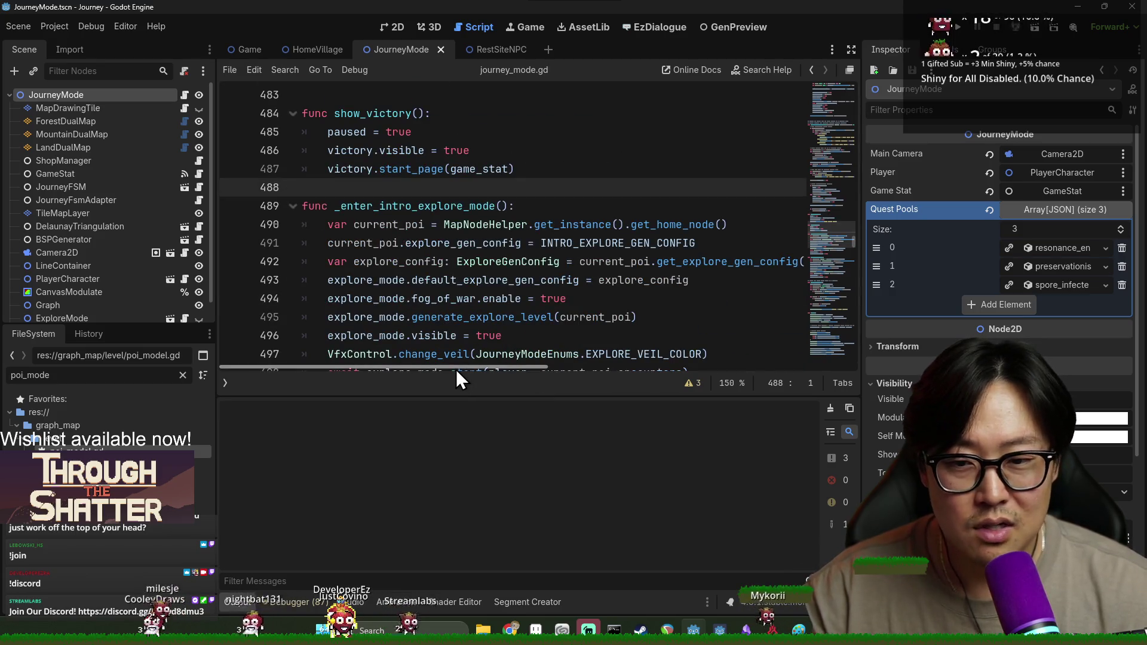
{"action": "scroll", "coordinate": [472, 332], "scroll_direction": "up", "scroll_amount": 1}
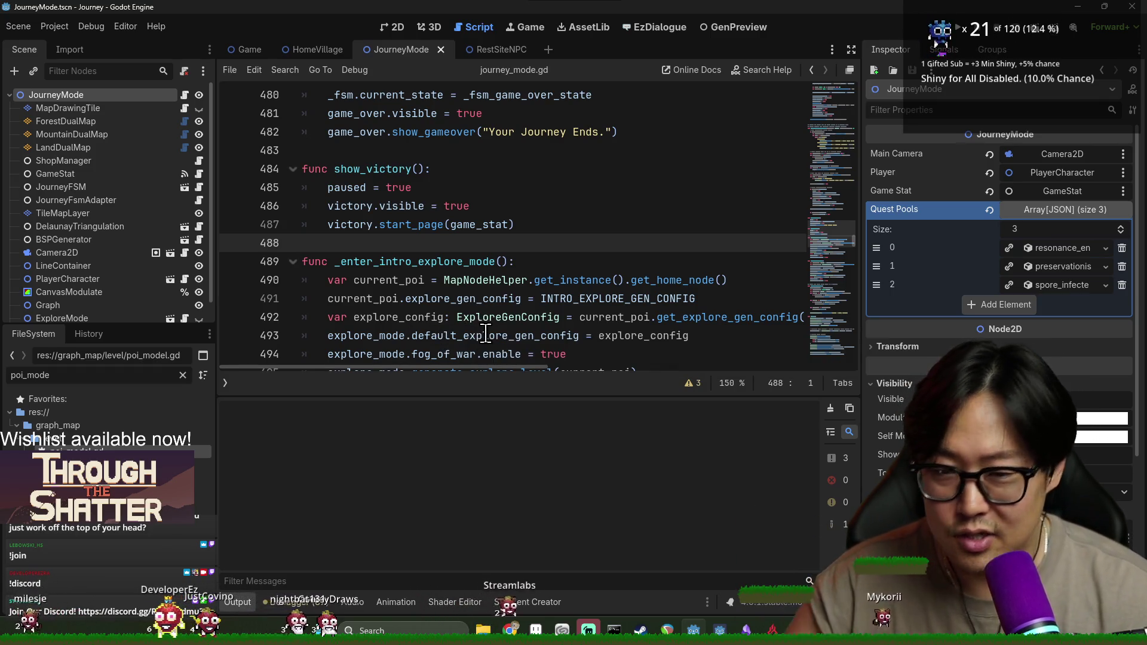
{"action": "scroll", "coordinate": [496, 288], "scroll_direction": "down", "scroll_amount": 5}
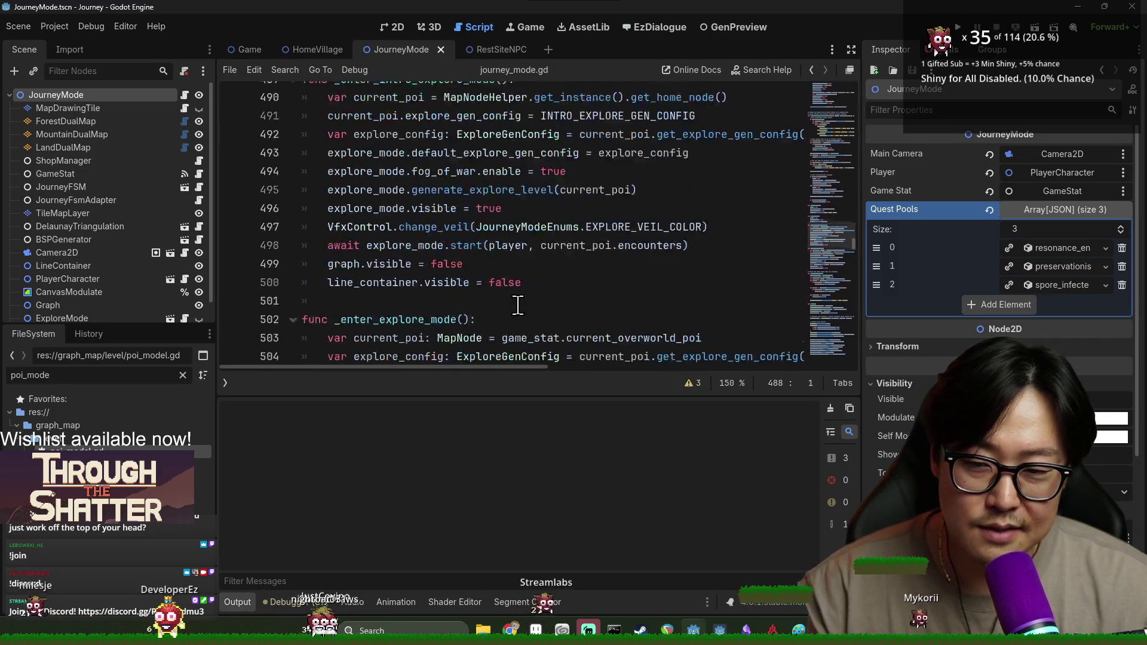
{"action": "scroll", "coordinate": [518, 312], "scroll_direction": "up", "scroll_amount": 3}
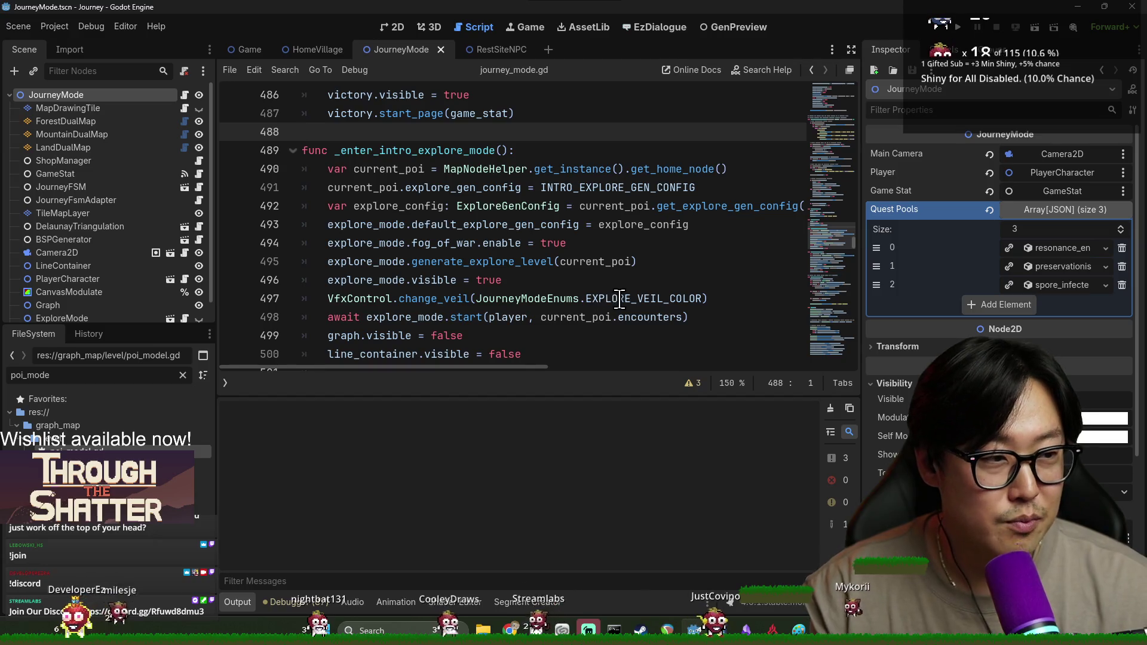
{"action": "mouse_move", "coordinate": [616, 299]}
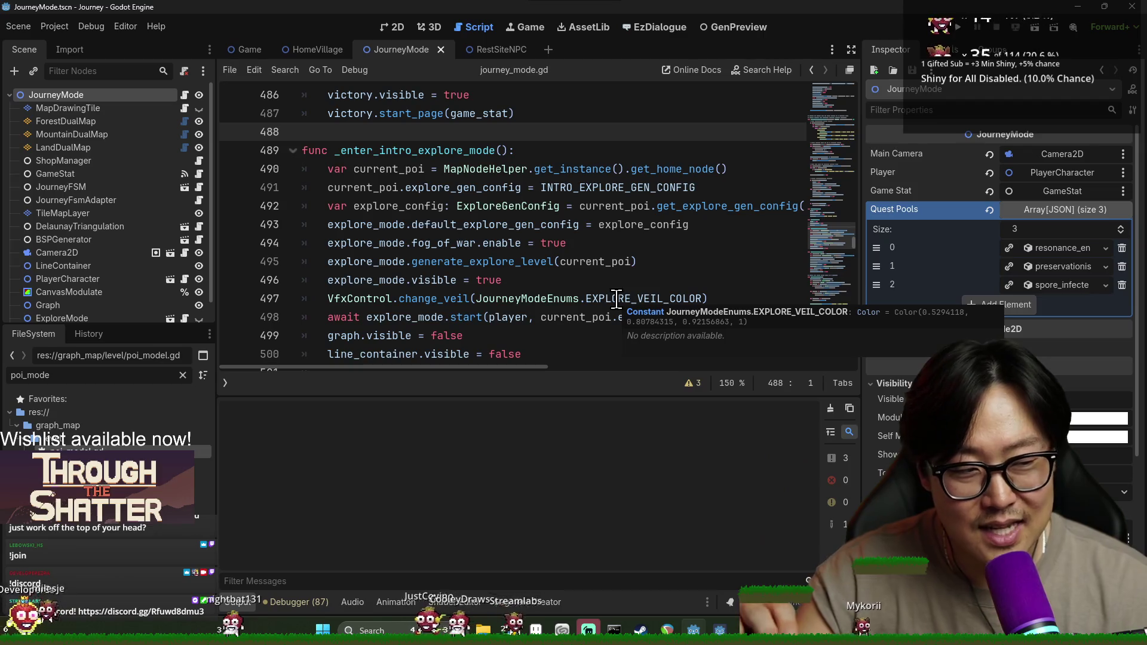
{"action": "left_click", "coordinate": [528, 300]}
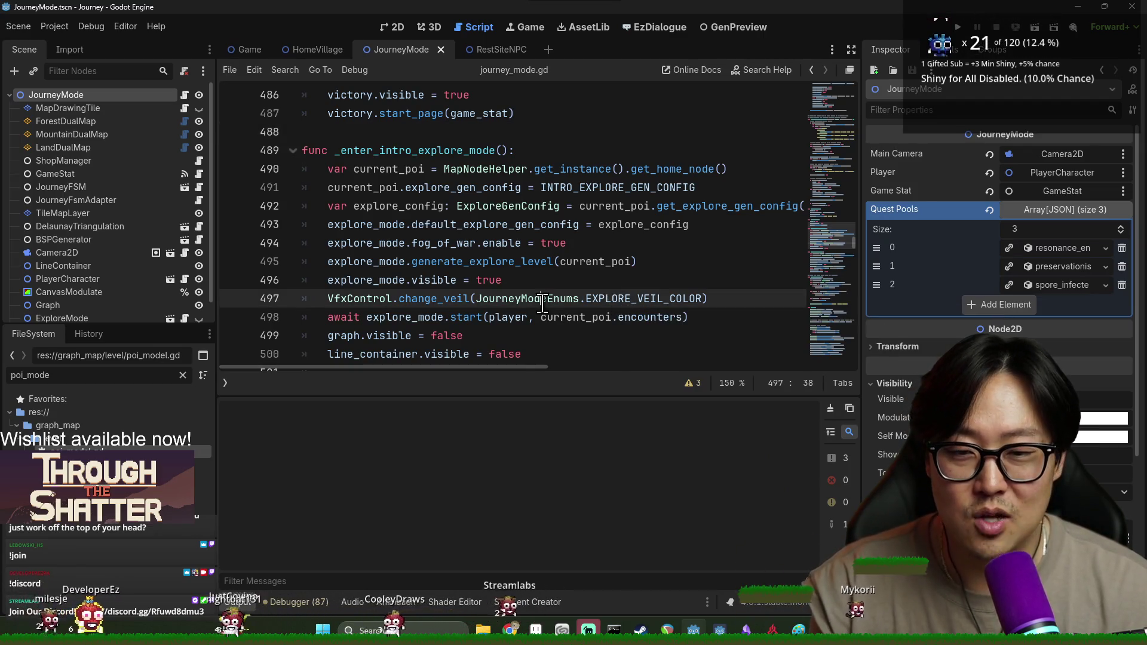
{"action": "left_click", "coordinate": [544, 286]}
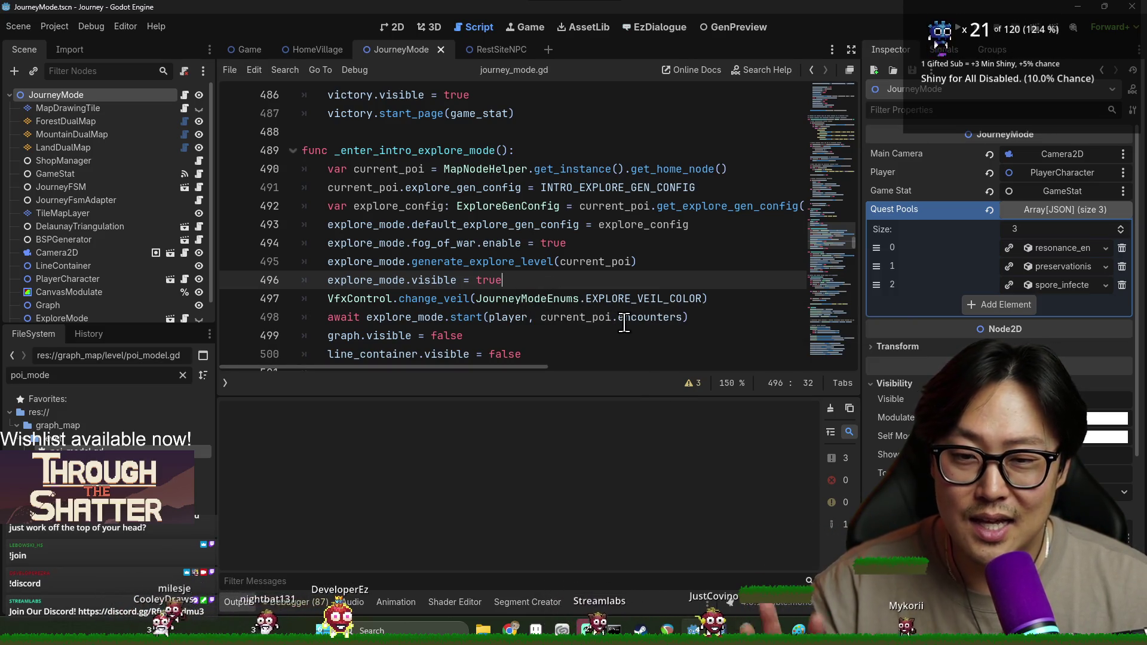
{"action": "mouse_move", "coordinate": [625, 323]}
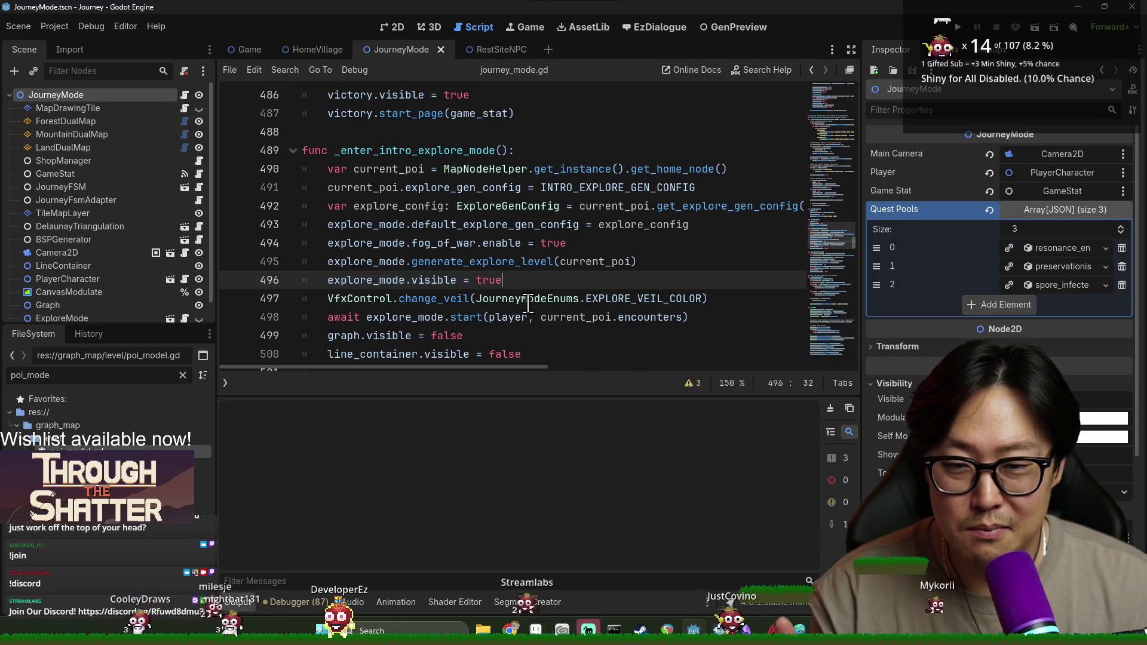
Check the generate_explore_level call on line 495, then switch to the Demo Game Finalization List note.
{"action": "left_click", "coordinate": [427, 266]}
{"action": "scroll", "coordinate": [427, 266], "scroll_direction": "down", "scroll_amount": 6}
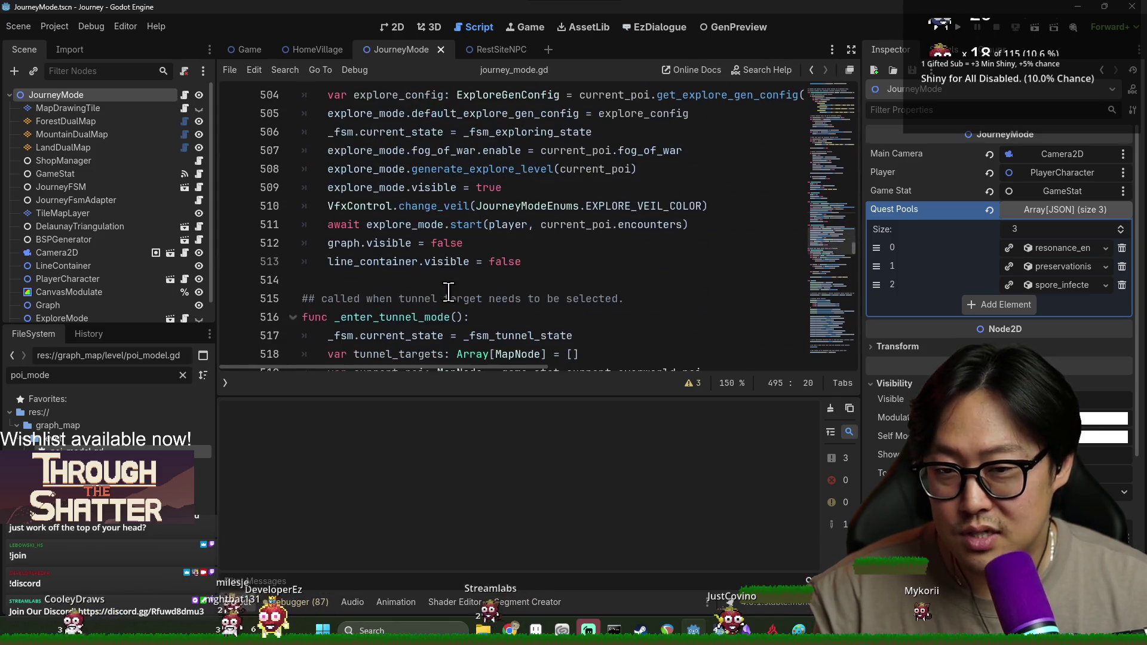
{"action": "scroll", "coordinate": [422, 301], "scroll_direction": "up", "scroll_amount": 3}
{"action": "scroll", "coordinate": [421, 301], "scroll_direction": "up", "scroll_amount": 3}
{"action": "left_click", "coordinate": [409, 261]}
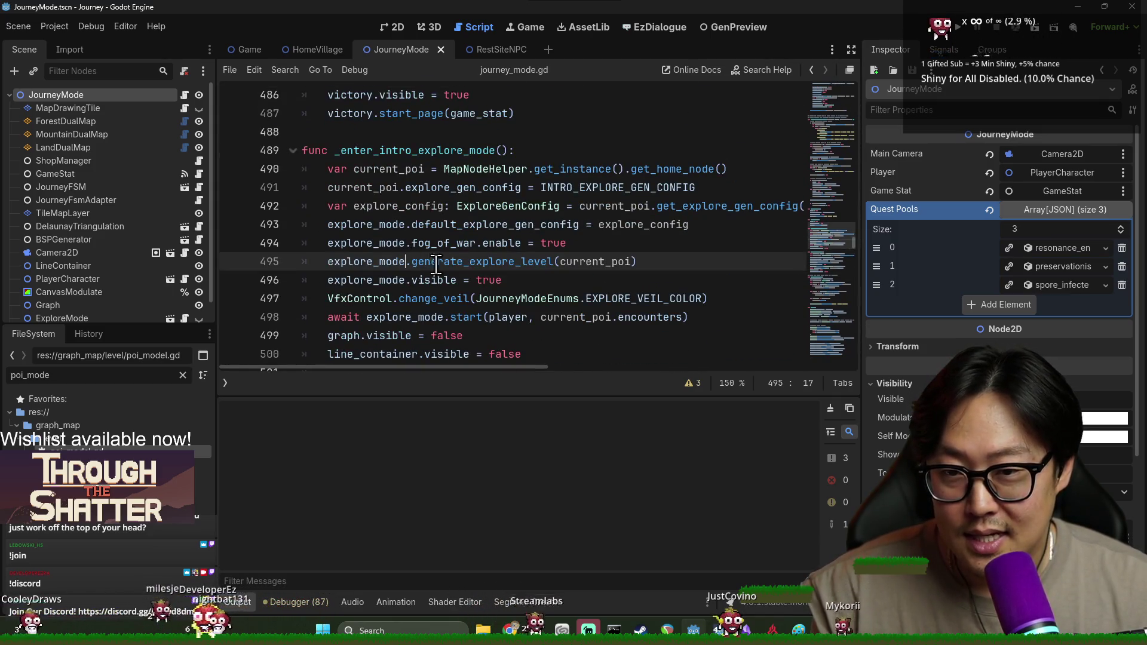
{"action": "scroll", "coordinate": [568, 311], "scroll_direction": "up", "scroll_amount": 1}
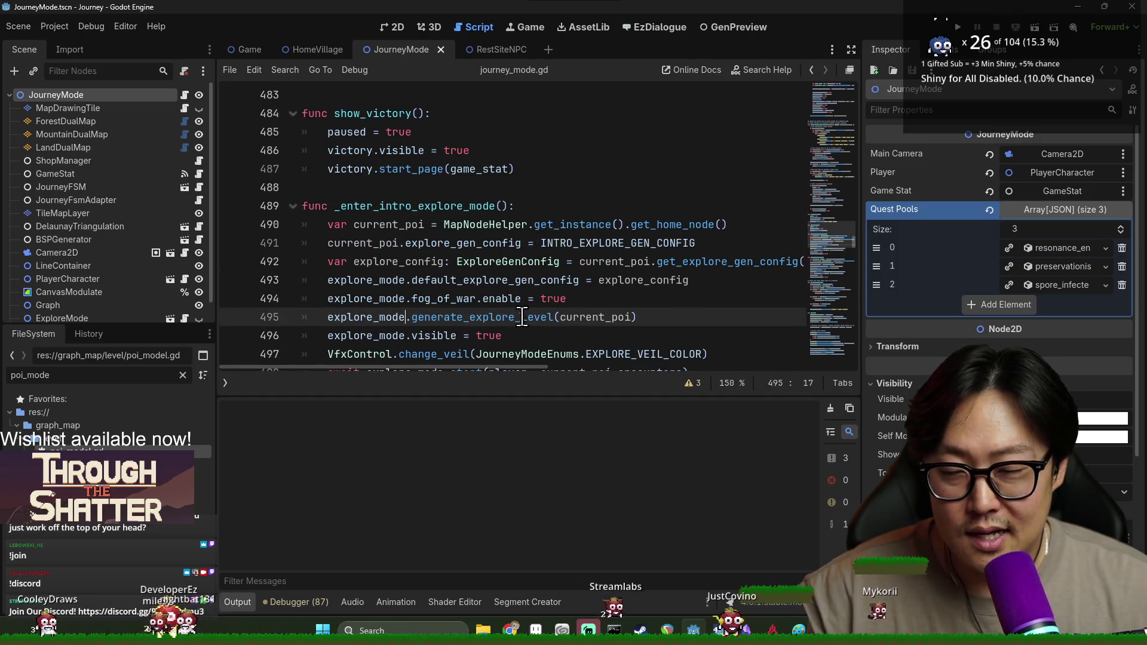
{"action": "scroll", "coordinate": [614, 304], "scroll_direction": "up", "scroll_amount": 1}
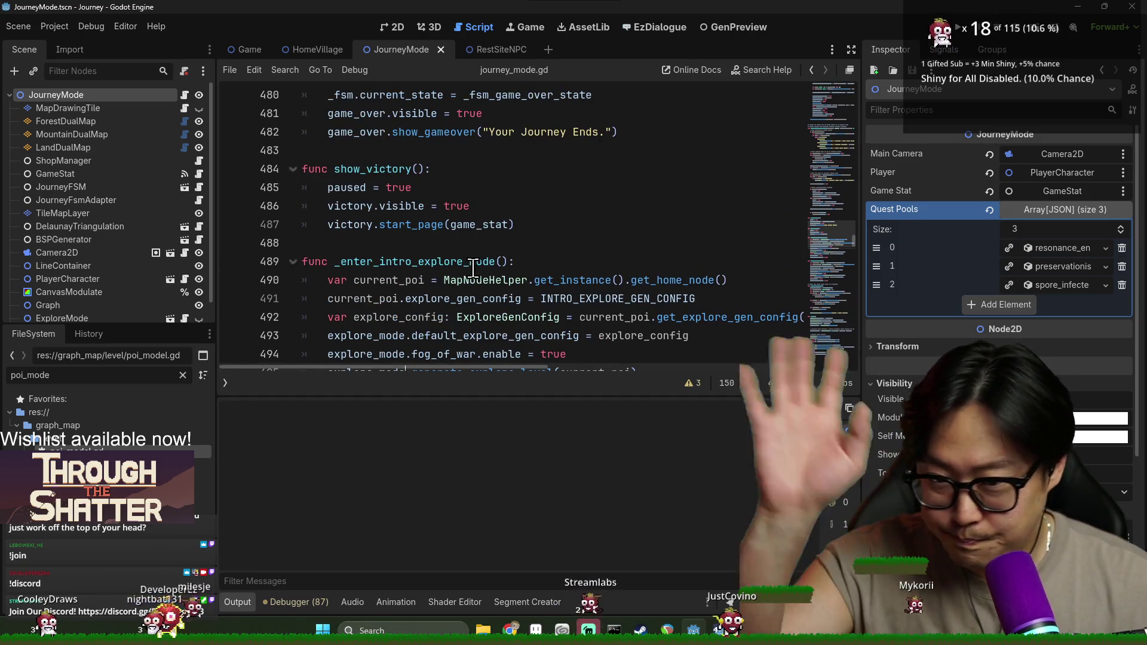
{"action": "scroll", "coordinate": [455, 257], "scroll_direction": "down", "scroll_amount": 4}
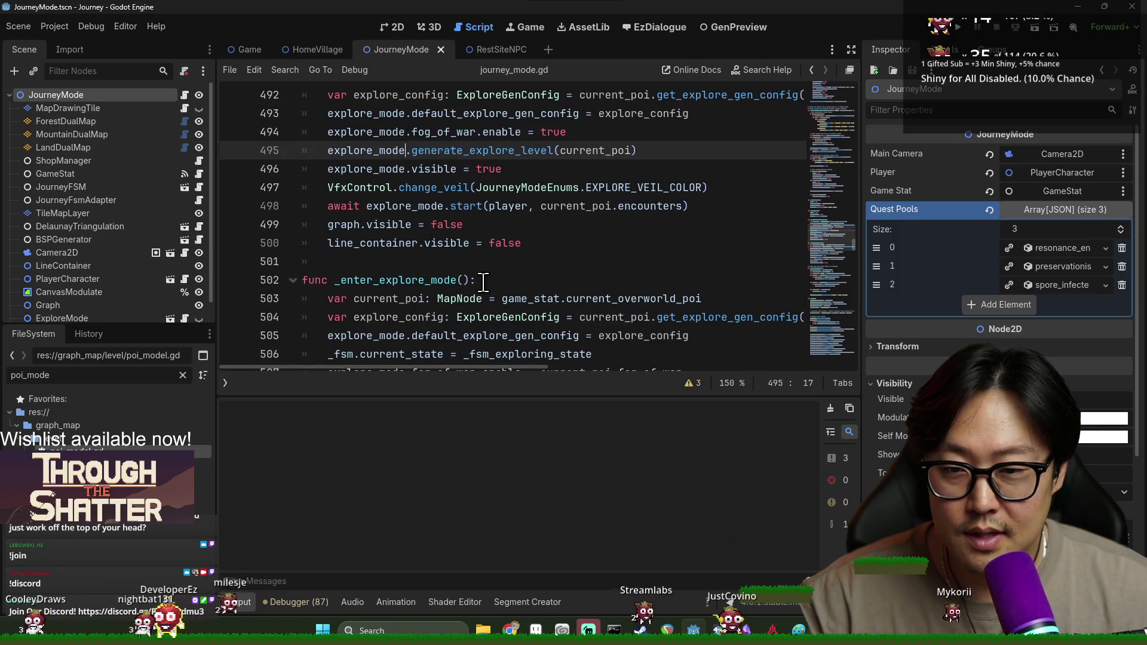
{"action": "key", "text": "alt+Tab"}
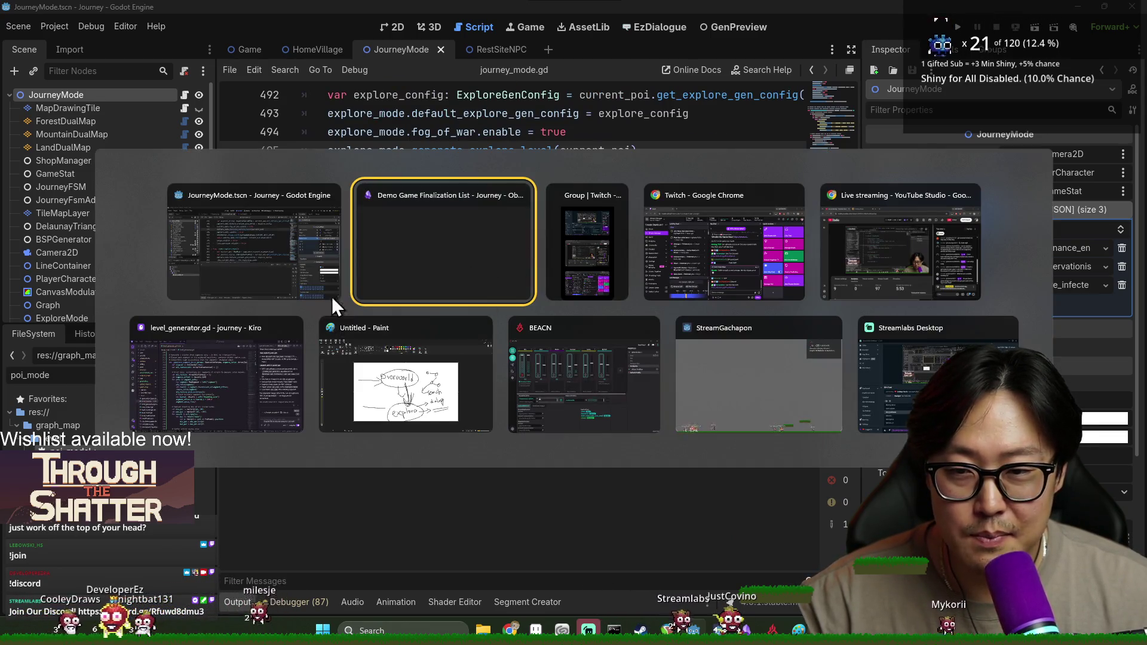
Skim the Additional Lore and Exploration Progress notes, then return to journey_mode.gd's graph.visible line.
{"action": "scroll", "coordinate": [598, 311], "scroll_direction": "down", "scroll_amount": 5}
{"action": "scroll", "coordinate": [636, 301], "scroll_direction": "up", "scroll_amount": 5}
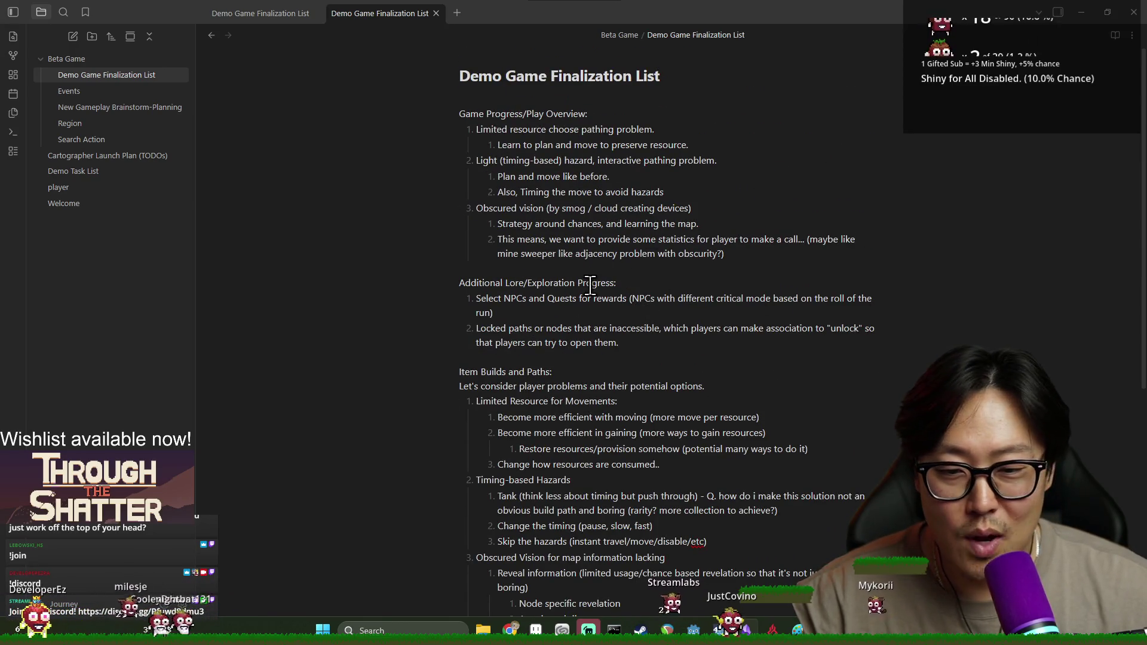
{"action": "scroll", "coordinate": [633, 251], "scroll_direction": "down", "scroll_amount": 3}
{"action": "key", "text": "alt+Tab"}
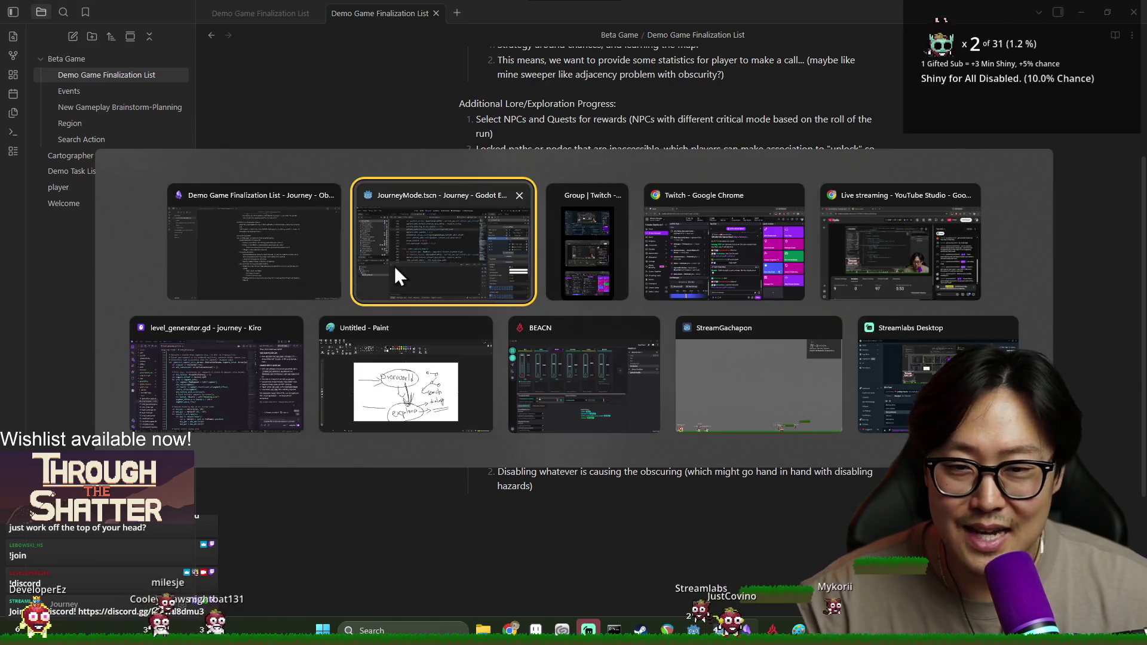
{"action": "left_click", "coordinate": [394, 224]}
{"action": "scroll", "coordinate": [515, 335], "scroll_direction": "up", "scroll_amount": 2}
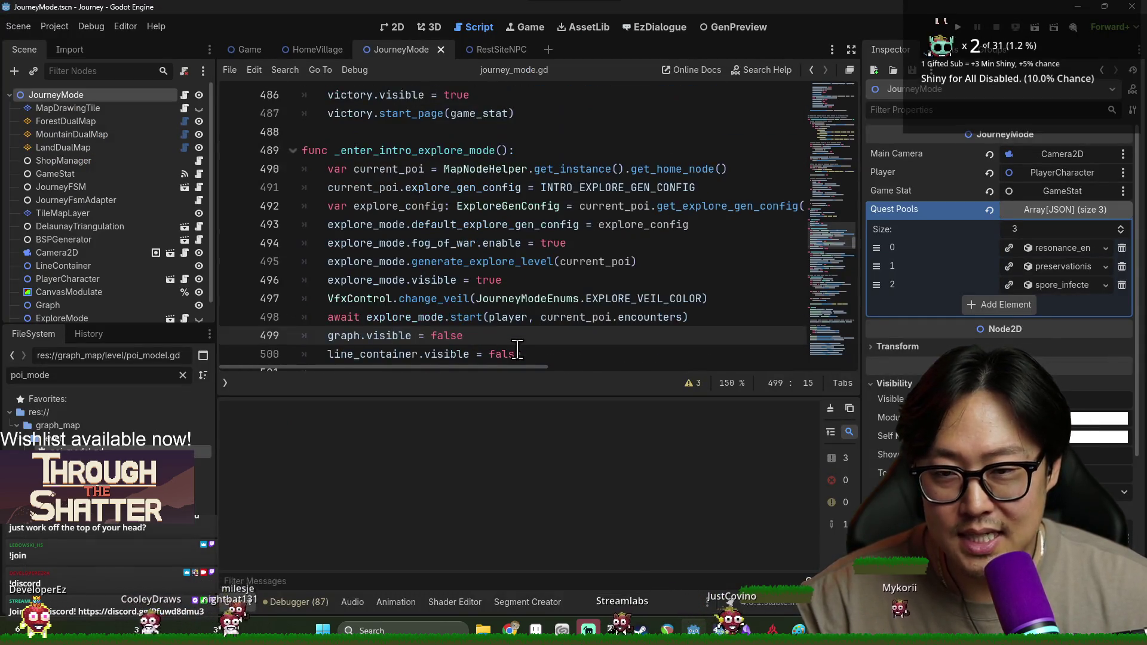
{"action": "scroll", "coordinate": [490, 299], "scroll_direction": "down", "scroll_amount": 4}
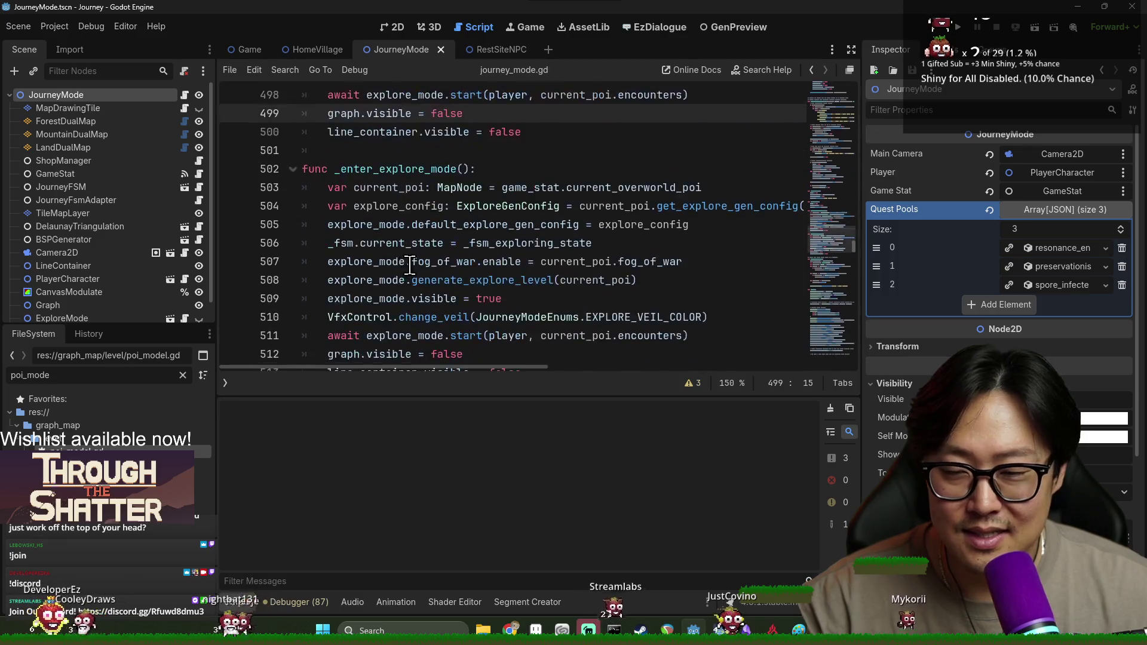
{"action": "scroll", "coordinate": [405, 273], "scroll_direction": "up", "scroll_amount": 3}
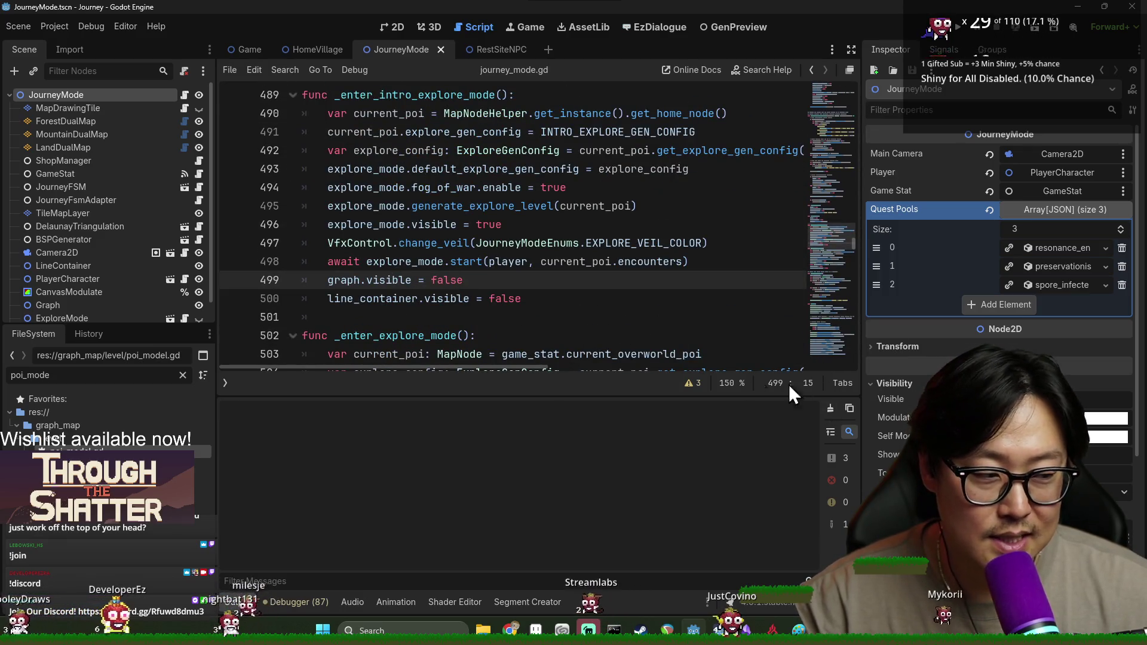
{"action": "scroll", "coordinate": [442, 244], "scroll_direction": "up", "scroll_amount": 1}
{"action": "scroll", "coordinate": [394, 173], "scroll_direction": "down", "scroll_amount": 2}
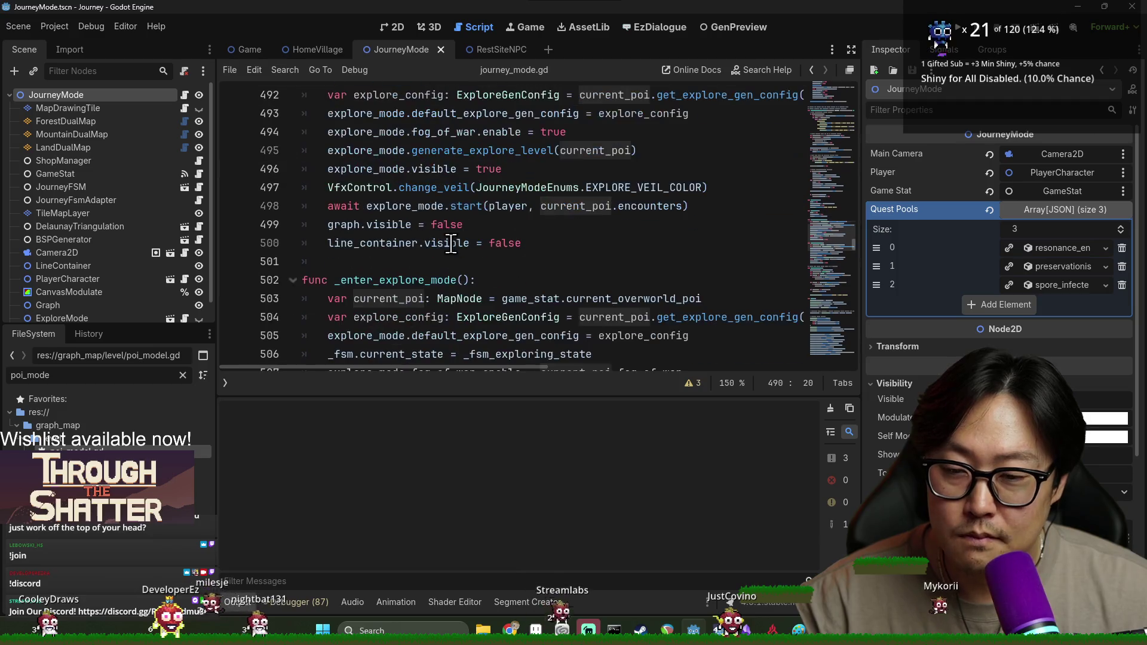
{"action": "left_click", "coordinate": [423, 187]}
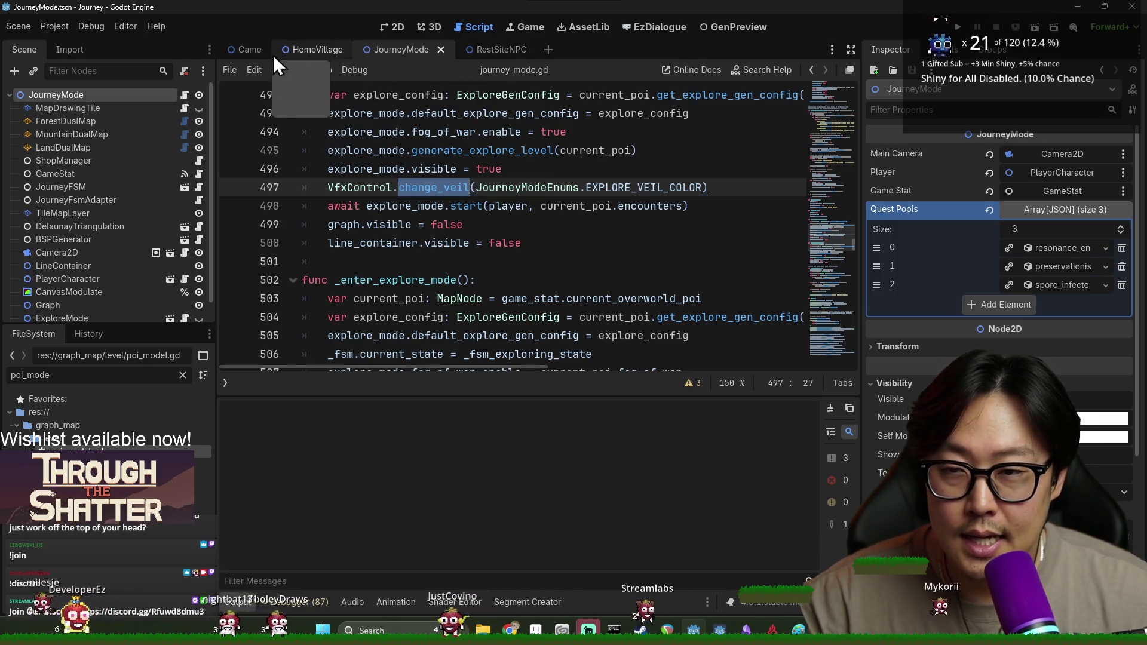
{"action": "scroll", "coordinate": [138, 255], "scroll_direction": "down", "scroll_amount": 1}
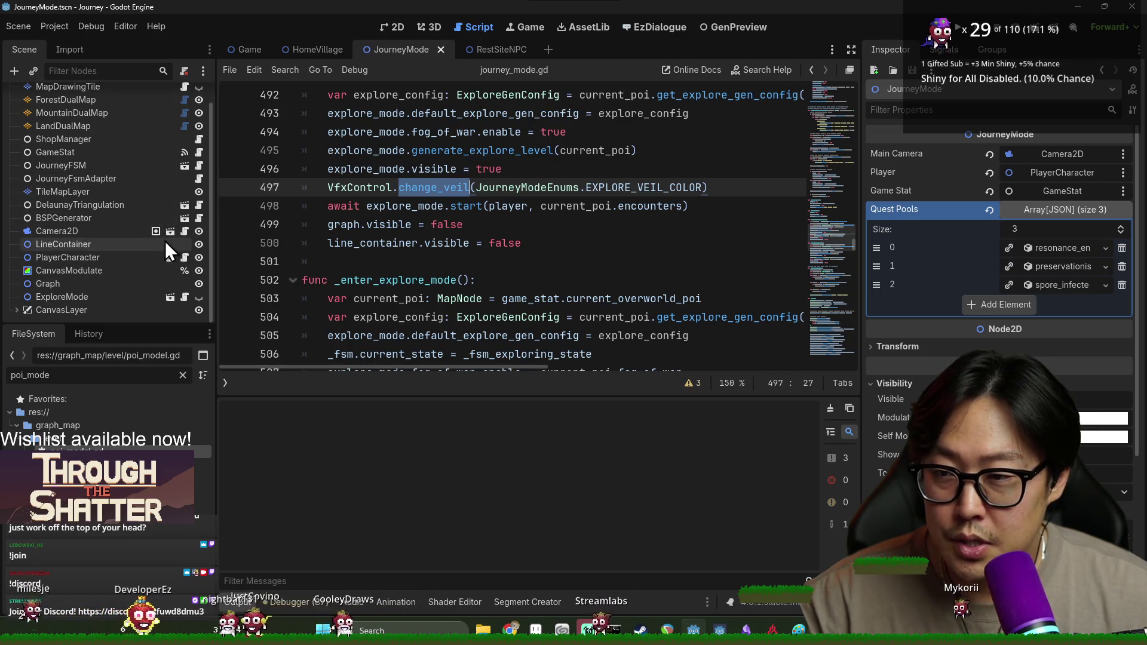
In explore_mode.gd, search for 'npc_byn' to find the assigned_npc lookup on line 264 and map_node.
{"action": "left_click", "coordinate": [182, 297]}
{"action": "key", "text": "ctrl+f"}
{"action": "type", "text": "npc"}
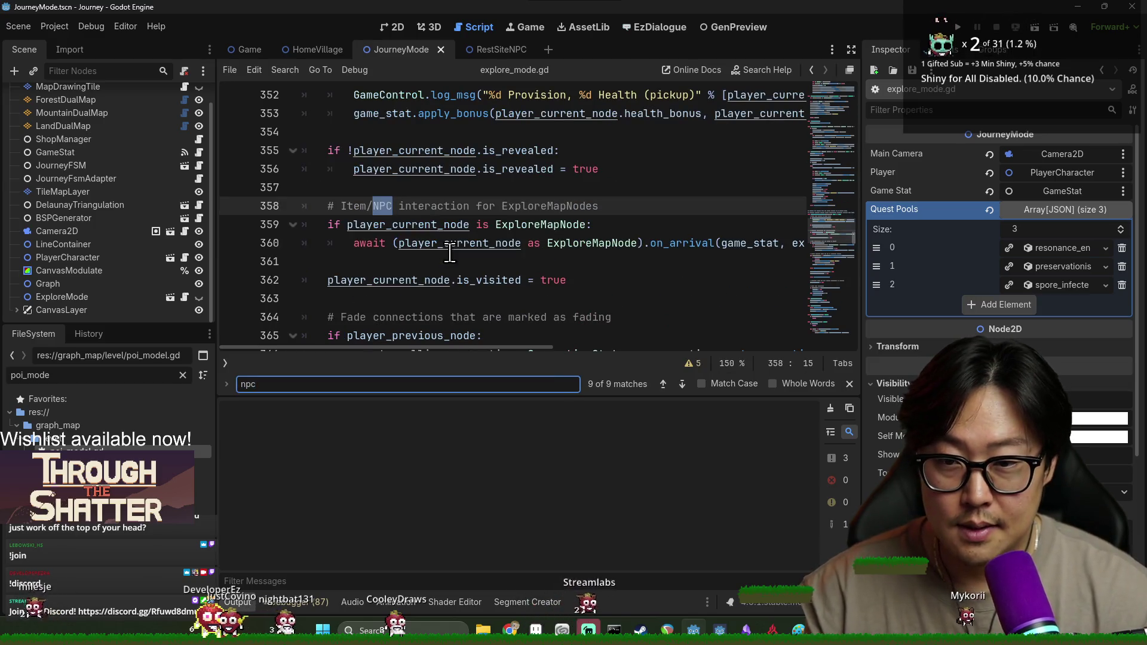
{"action": "type", "text": "_byn"}
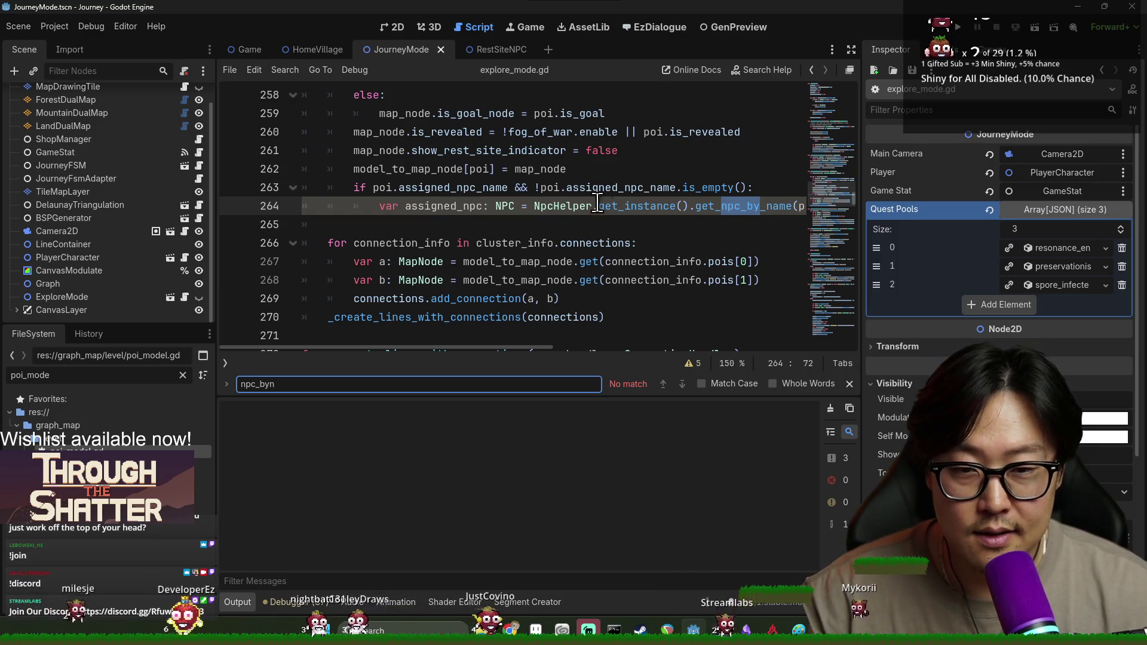
{"action": "left_click", "coordinate": [443, 206]}
{"action": "double_click", "coordinate": [444, 205]}
{"action": "double_click", "coordinate": [383, 188]}
{"action": "scroll", "coordinate": [394, 179], "scroll_direction": "up", "scroll_amount": 1}
{"action": "left_click", "coordinate": [398, 173]}
{"action": "double_click", "coordinate": [398, 174]}
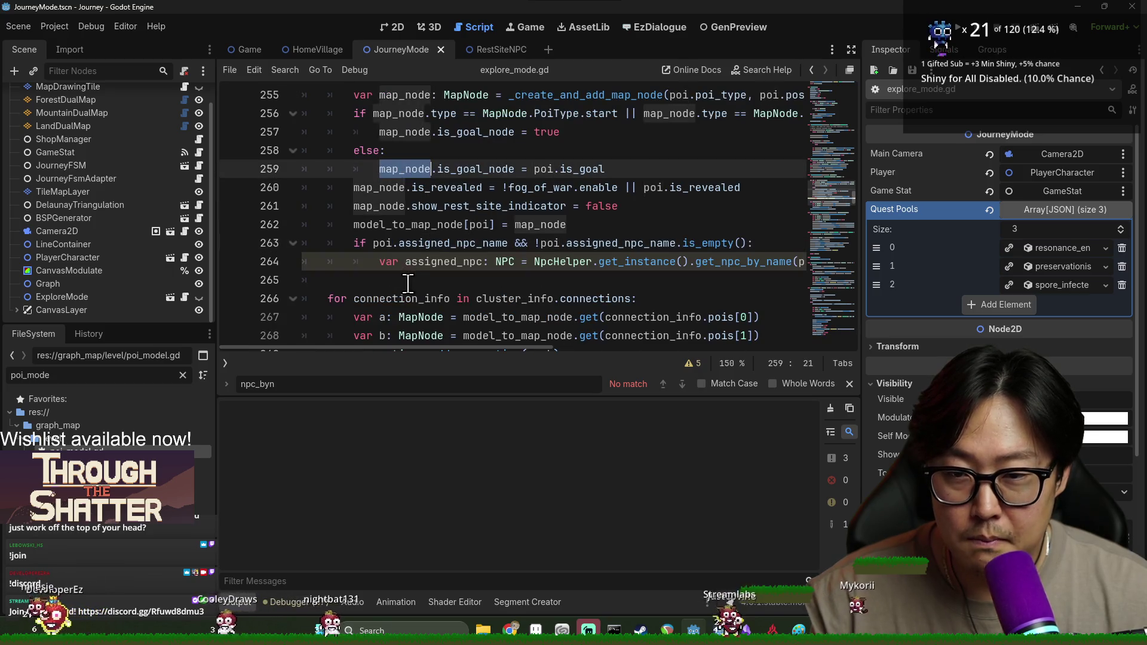
Add a line calling map_node.place_npc(assigned_npc) below the NPC lookup.
{"action": "left_click", "coordinate": [410, 281]}
{"action": "key", "text": "Tab"}
{"action": "key", "text": "Tab"}
{"action": "key", "text": "Tab"}
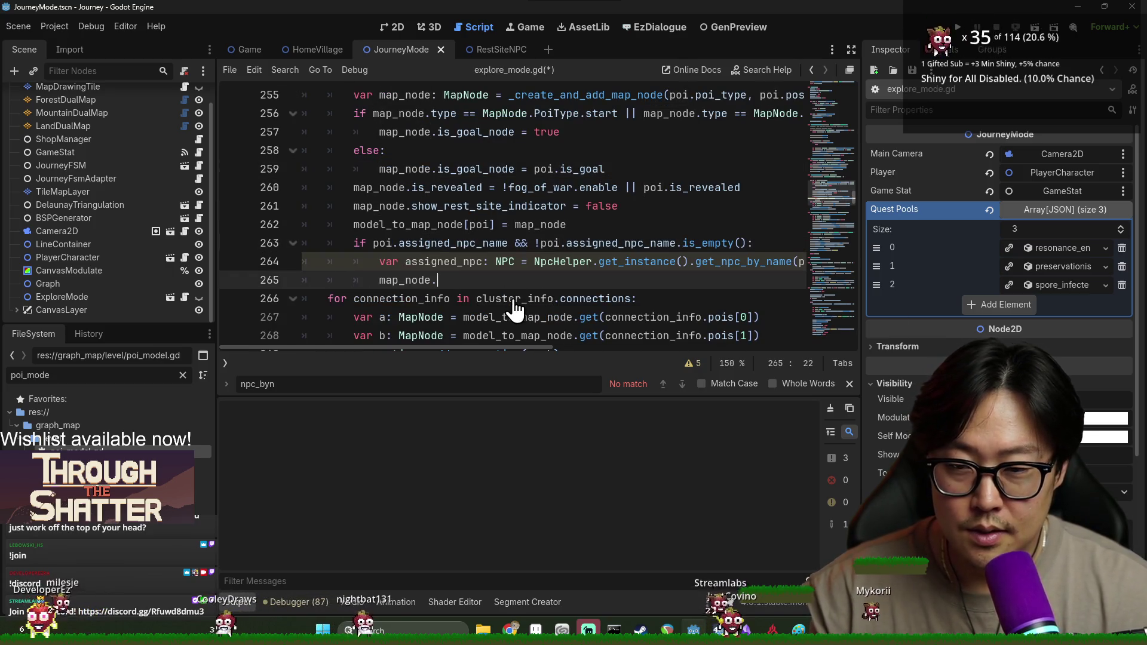
{"action": "type", "text": "assign"}
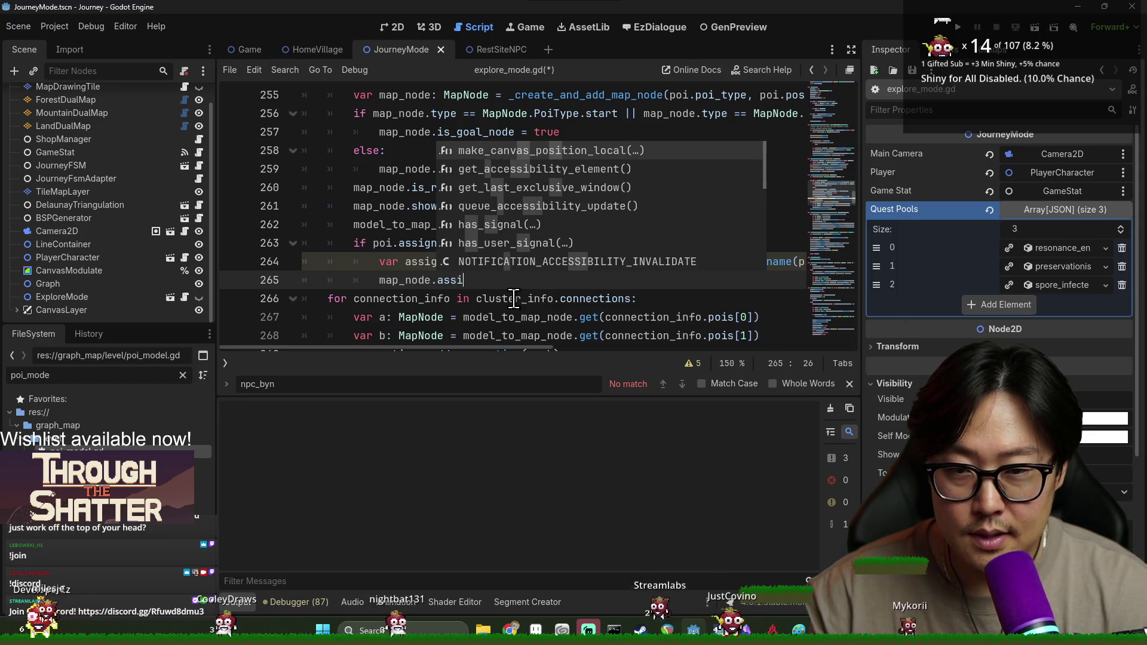
{"action": "key", "text": "BackSpace"}
{"action": "key", "text": "BackSpace"}
{"action": "key", "text": "BackSpace"}
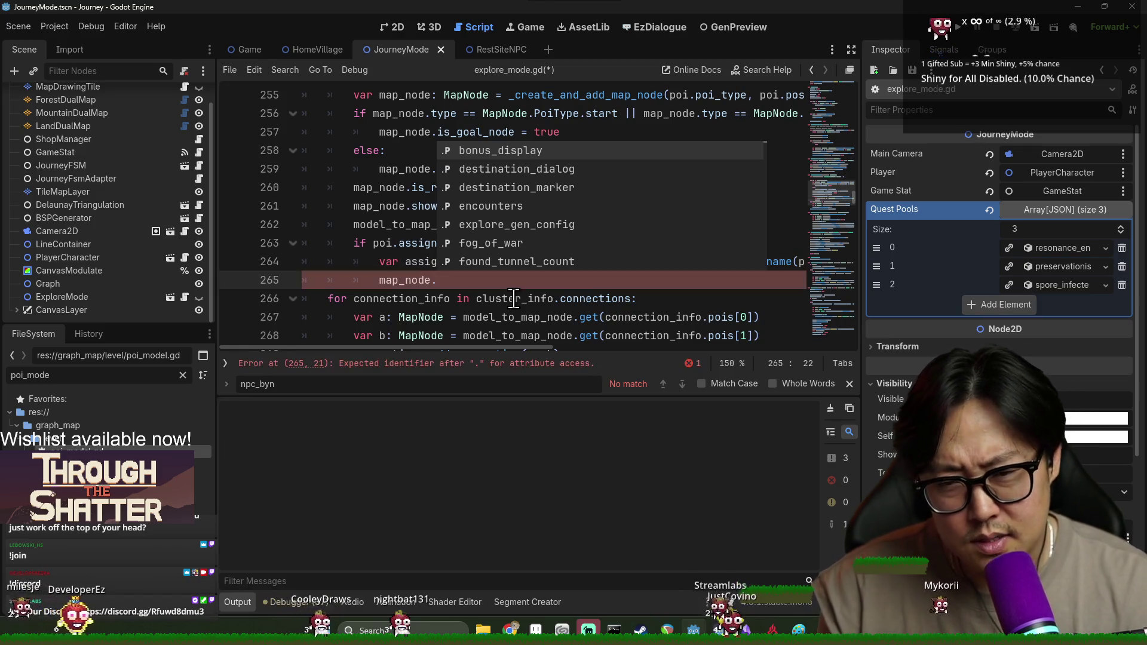
{"action": "type", "text": "place_npc("}
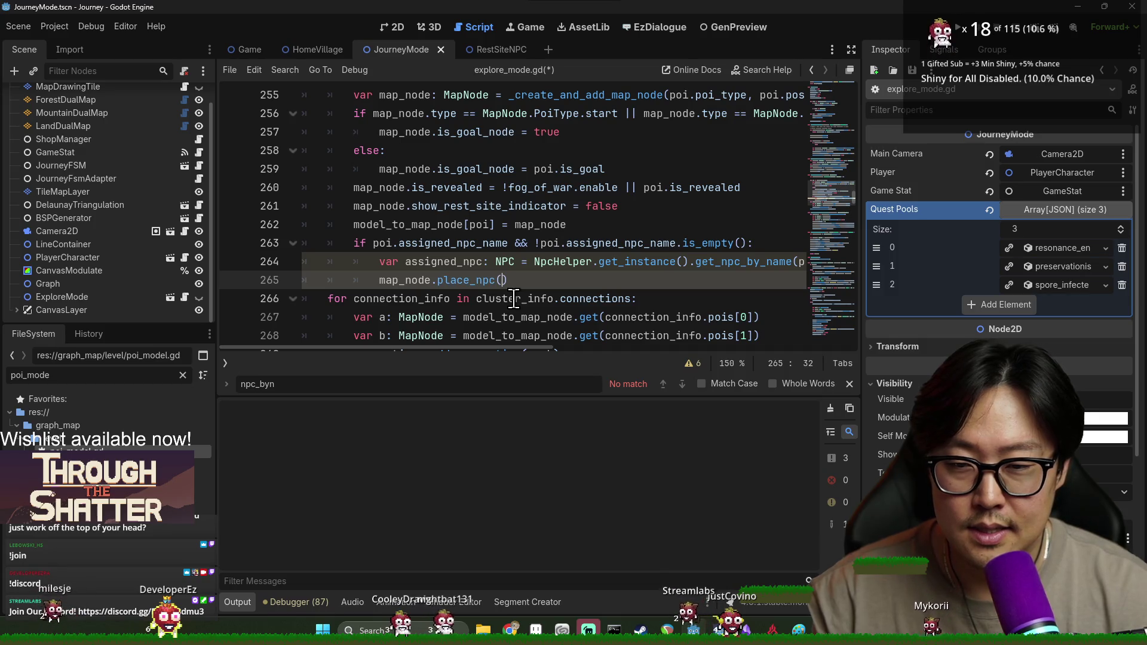
{"action": "left_click", "coordinate": [502, 280]}
{"action": "type", "text": "assigned_npc"}
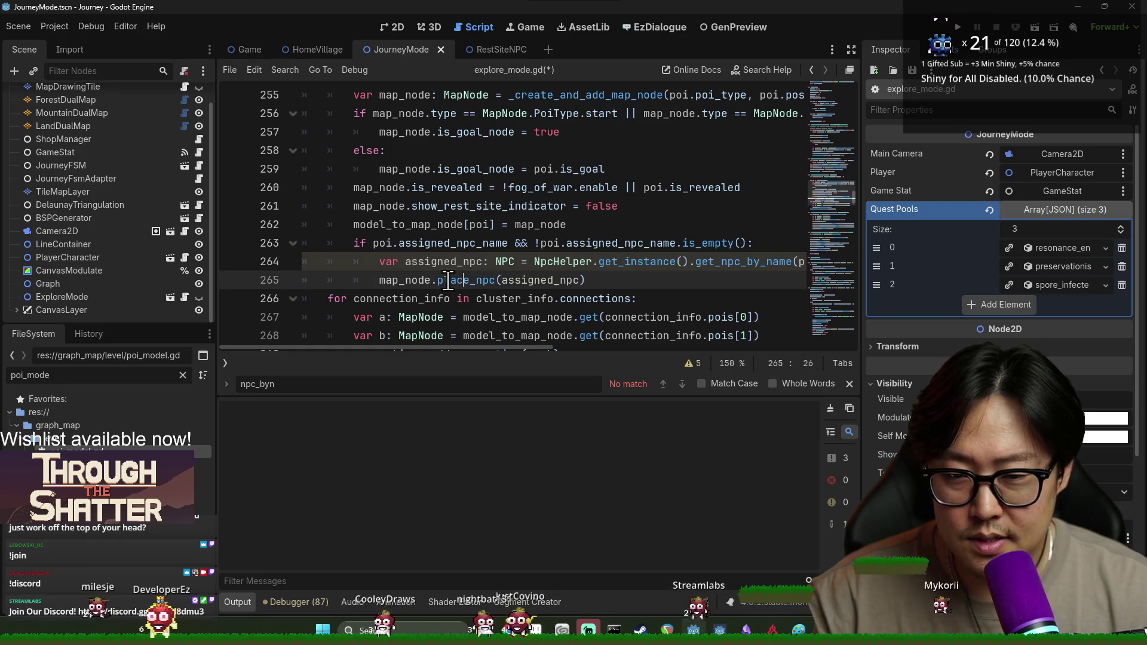
{"action": "double_click", "coordinate": [467, 280]}
Inspect the map_node reference on line 265 and close the find bar.
{"action": "scroll", "coordinate": [422, 281], "scroll_direction": "up", "scroll_amount": 1}
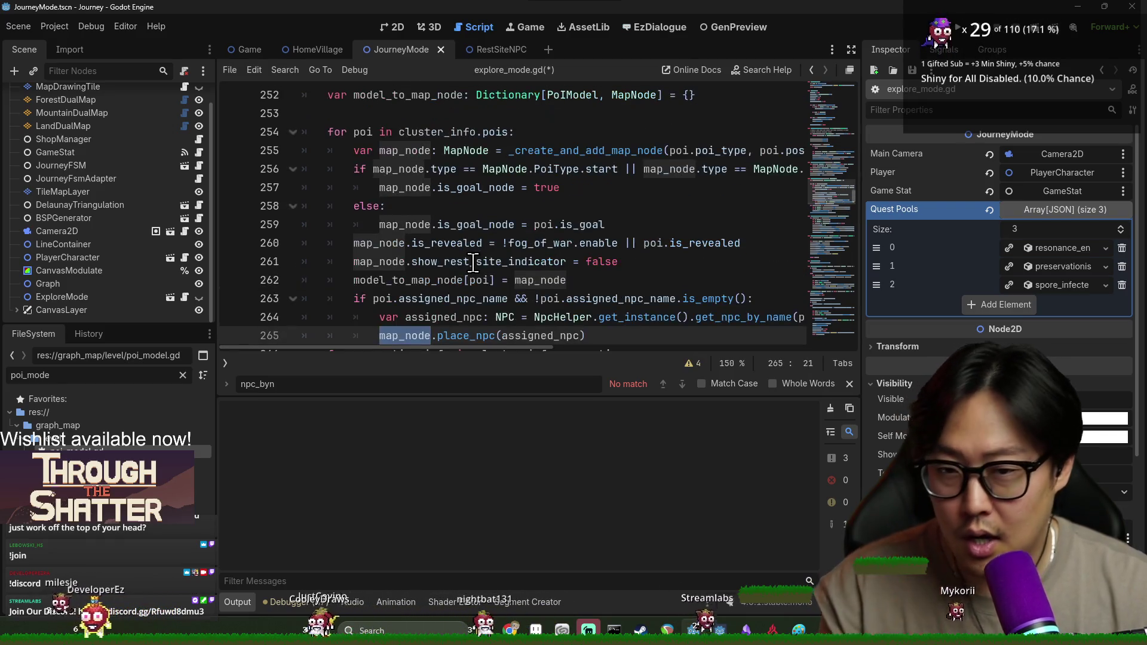
{"action": "scroll", "coordinate": [454, 250], "scroll_direction": "down", "scroll_amount": 2}
{"action": "double_click", "coordinate": [406, 225]}
{"action": "left_click", "coordinate": [381, 225]}
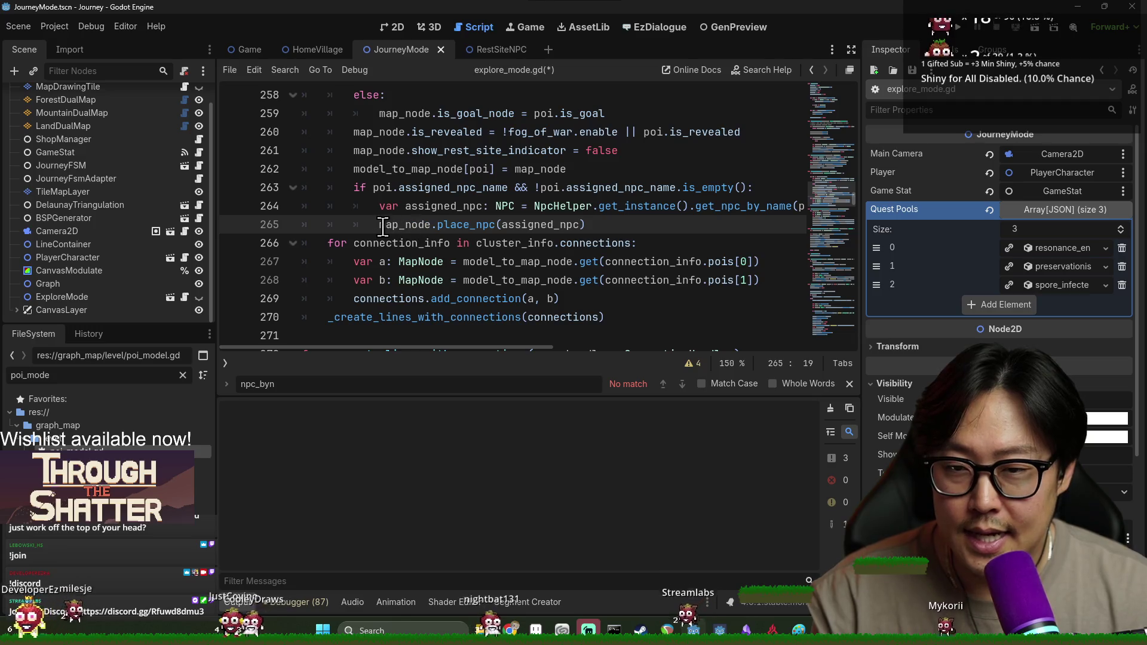
{"action": "scroll", "coordinate": [520, 253], "scroll_direction": "up", "scroll_amount": 1}
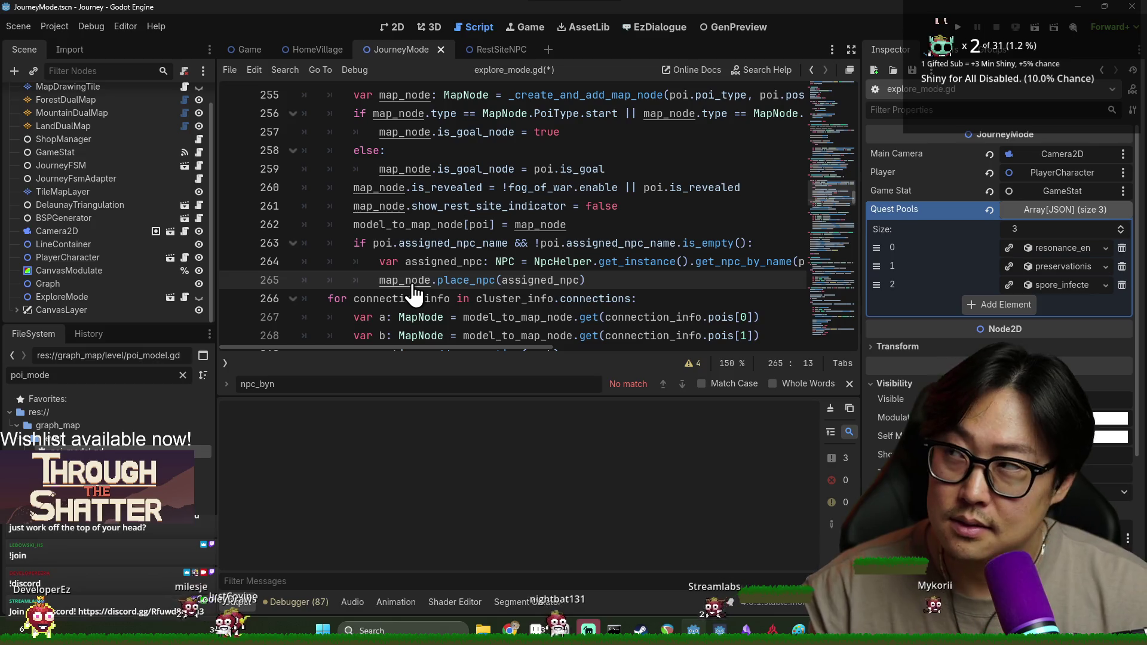
{"action": "mouse_move", "coordinate": [414, 286]}
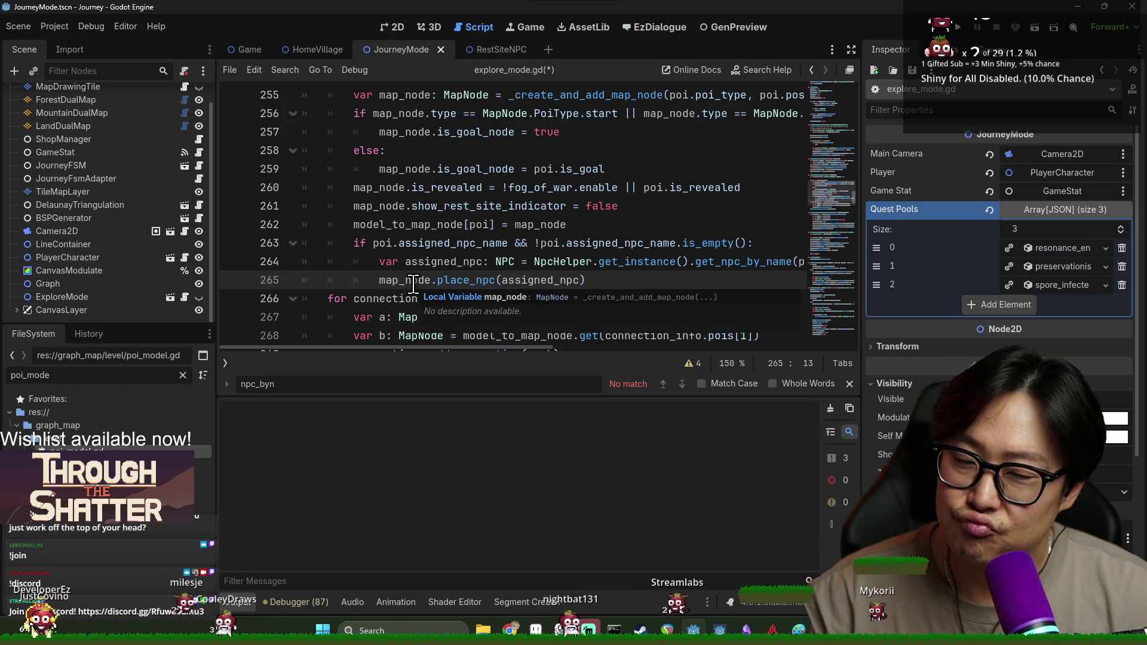
{"action": "double_click", "coordinate": [428, 284]}
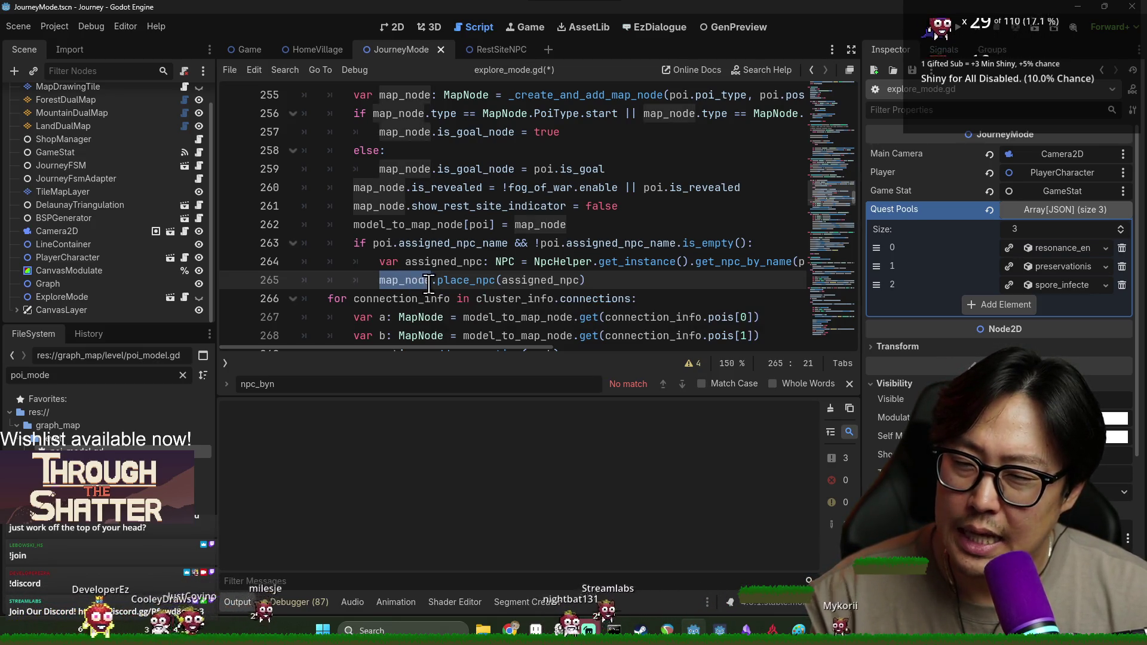
{"action": "left_click", "coordinate": [429, 285]}
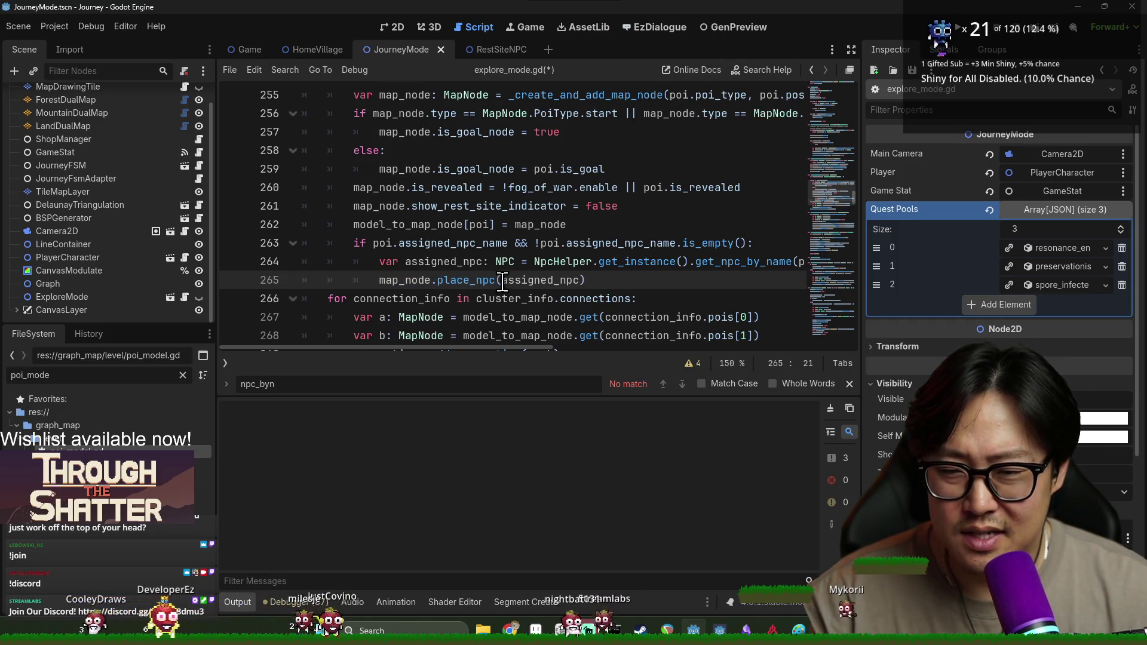
{"action": "double_click", "coordinate": [404, 282]}
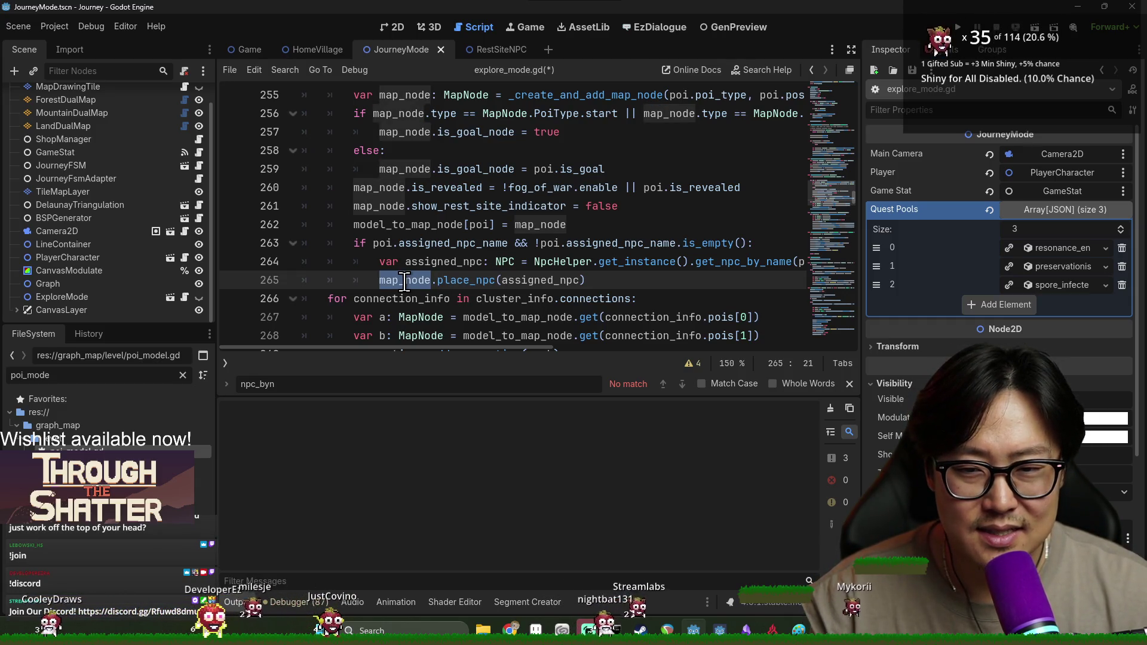
{"action": "left_click", "coordinate": [452, 285]}
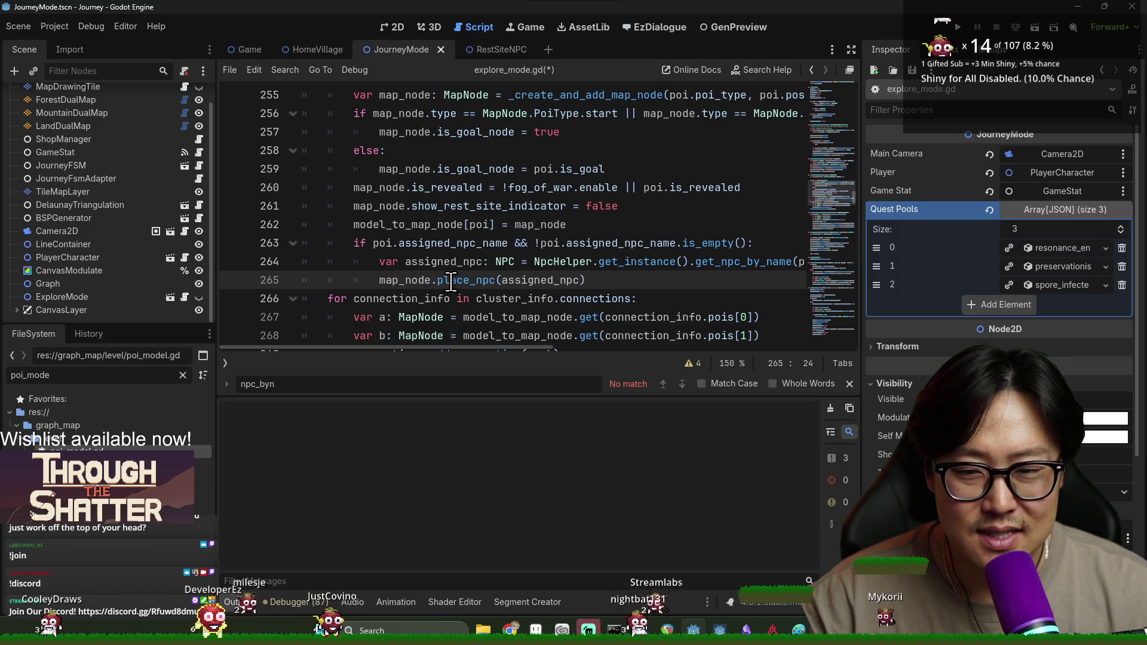
{"action": "left_click", "coordinate": [849, 384]}
Cast it as (map_node as ExploreMapNode) and jump to the place_npc definition.
{"action": "left_click", "coordinate": [433, 281]}
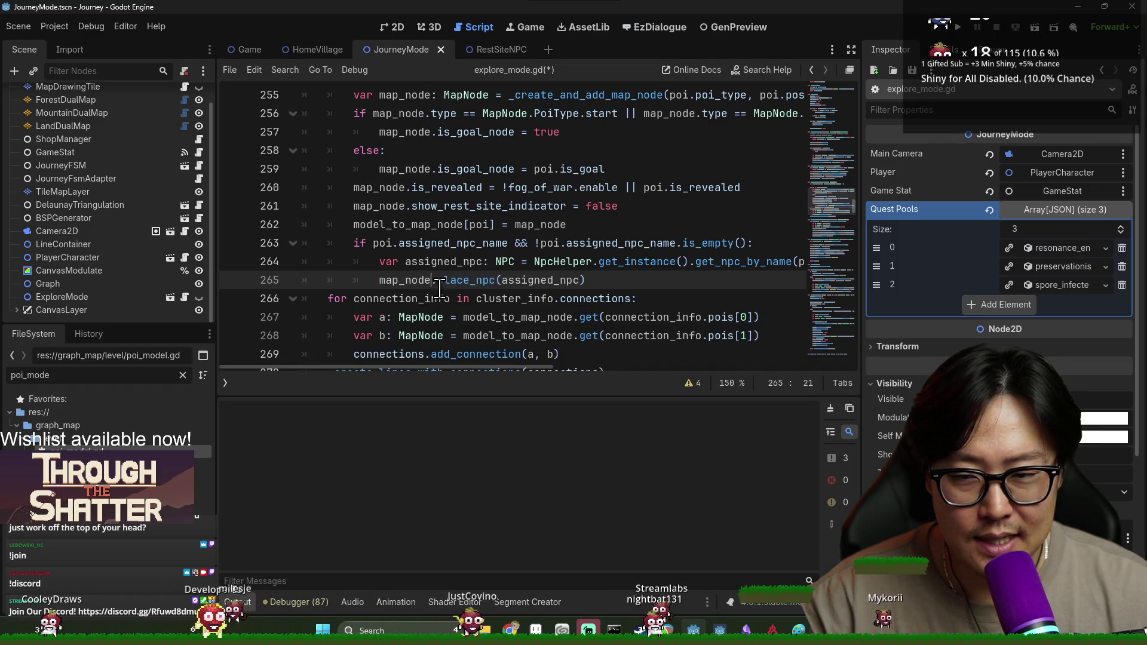
{"action": "type", "text": "as"}
{"action": "key", "text": "ctrl+space"}
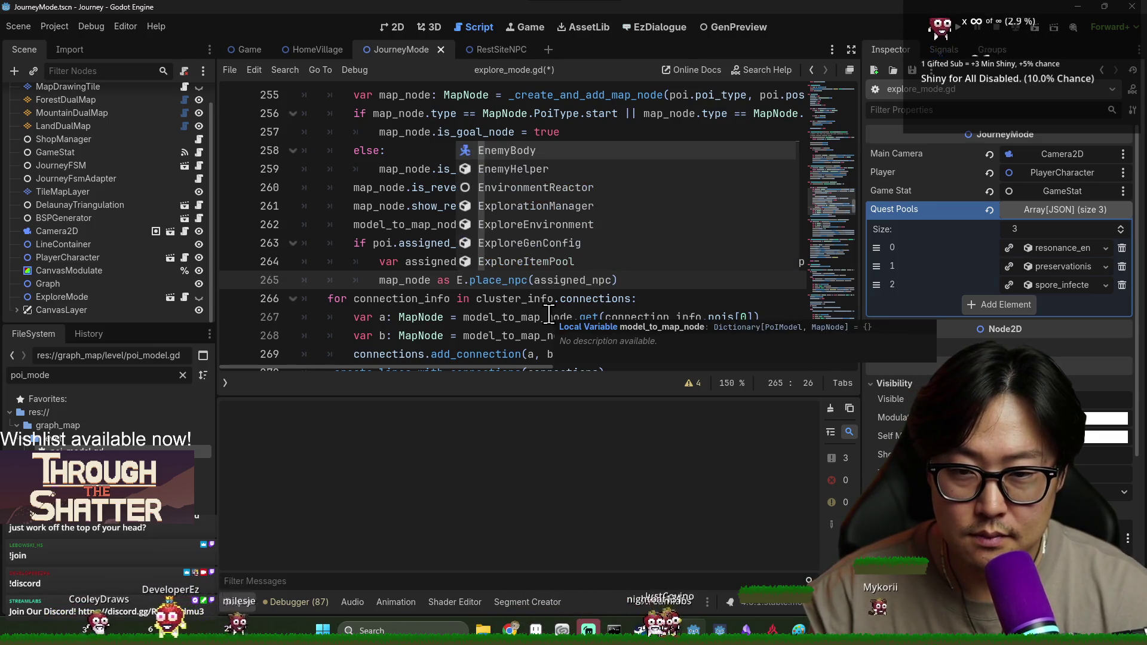
{"action": "type", "text": "ExploreNode"}
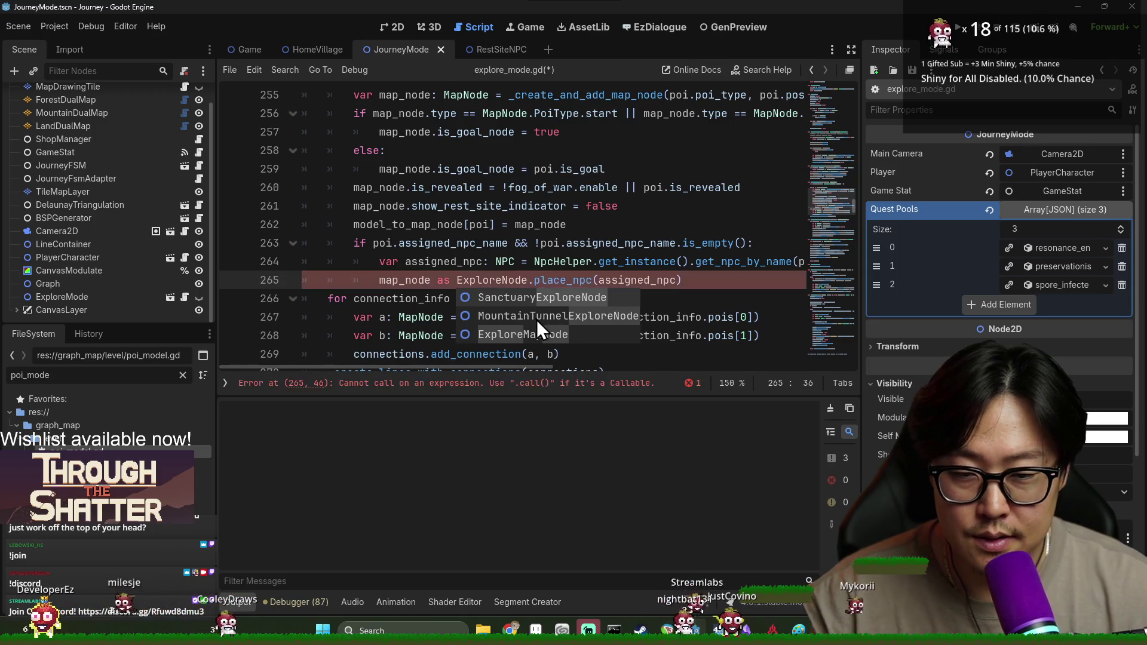
{"action": "double_click", "coordinate": [536, 318]}
{"action": "key", "text": "BackSpace"}
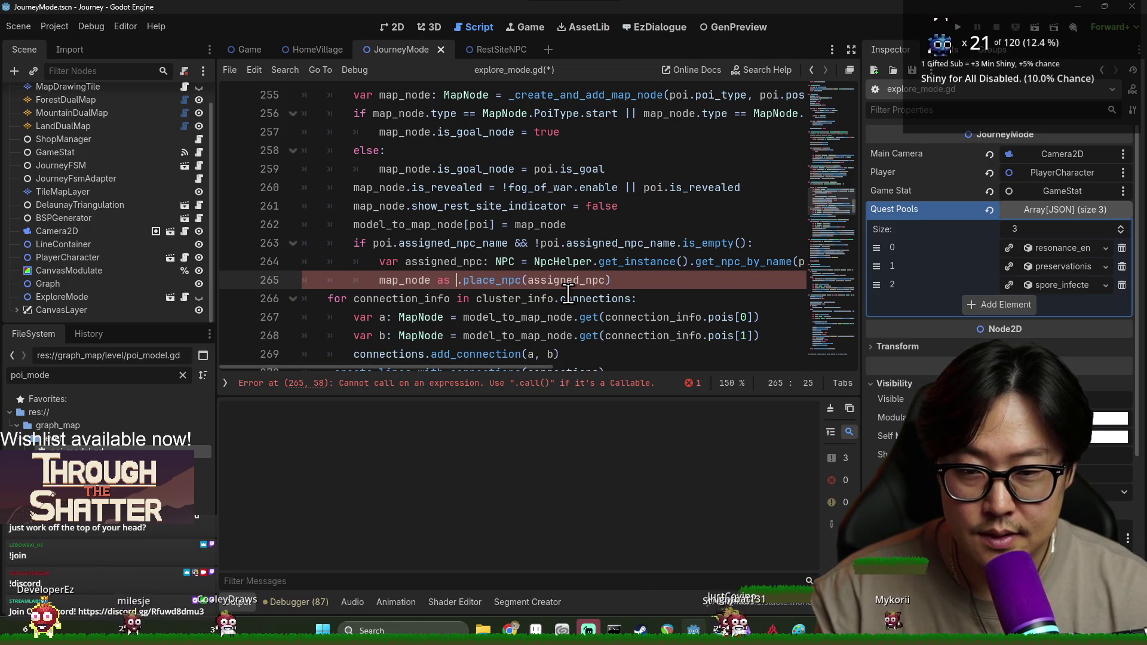
{"action": "type", "text": "pNode)"}
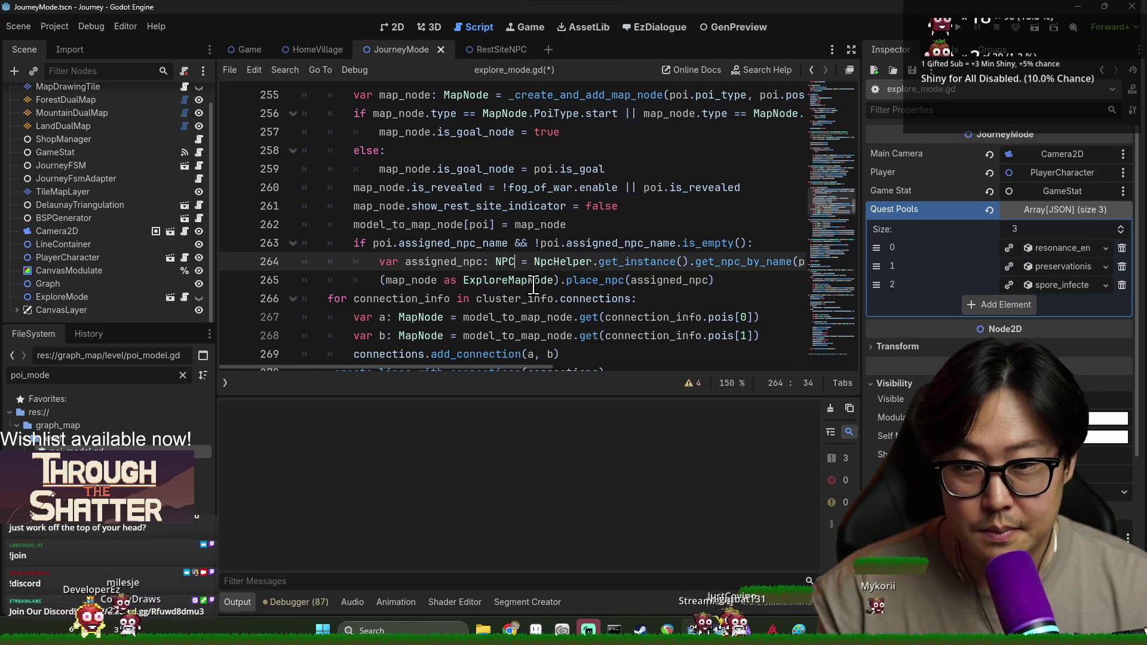
{"action": "left_click", "coordinate": [582, 280], "text": "ctrl"}
{"action": "scroll", "coordinate": [414, 293], "scroll_direction": "down", "scroll_amount": 1}
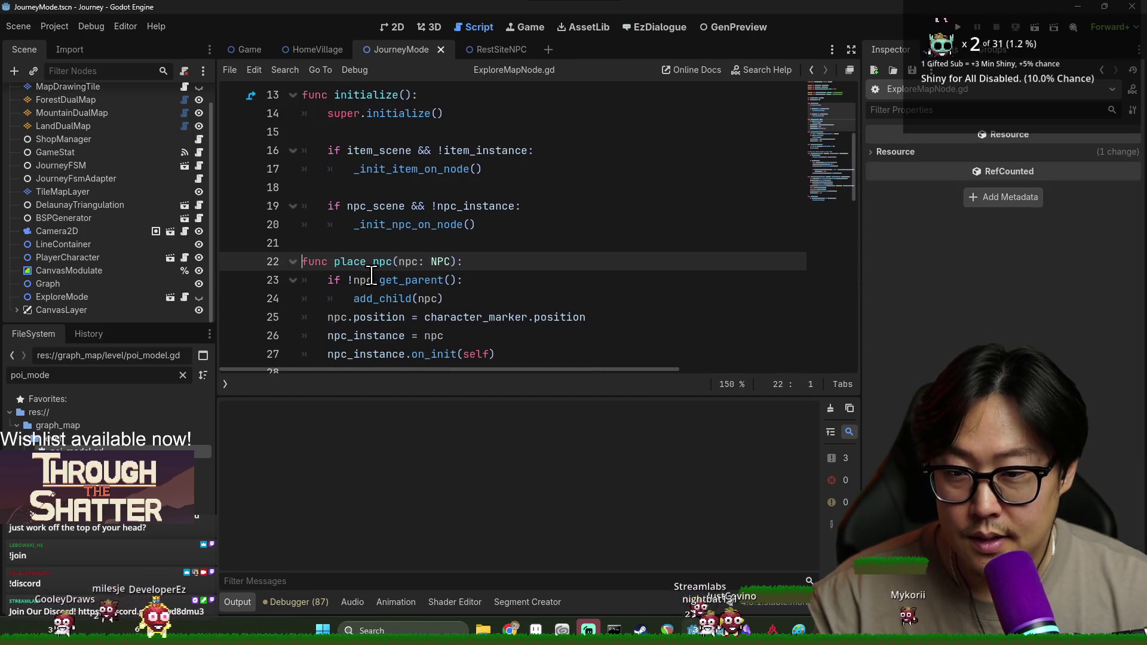
Review place_npc in ExploreMapNode.gd: add_child, npc position, npc_instance and on_init call.
{"action": "double_click", "coordinate": [365, 280]}
{"action": "scroll", "coordinate": [378, 317], "scroll_direction": "down", "scroll_amount": 2}
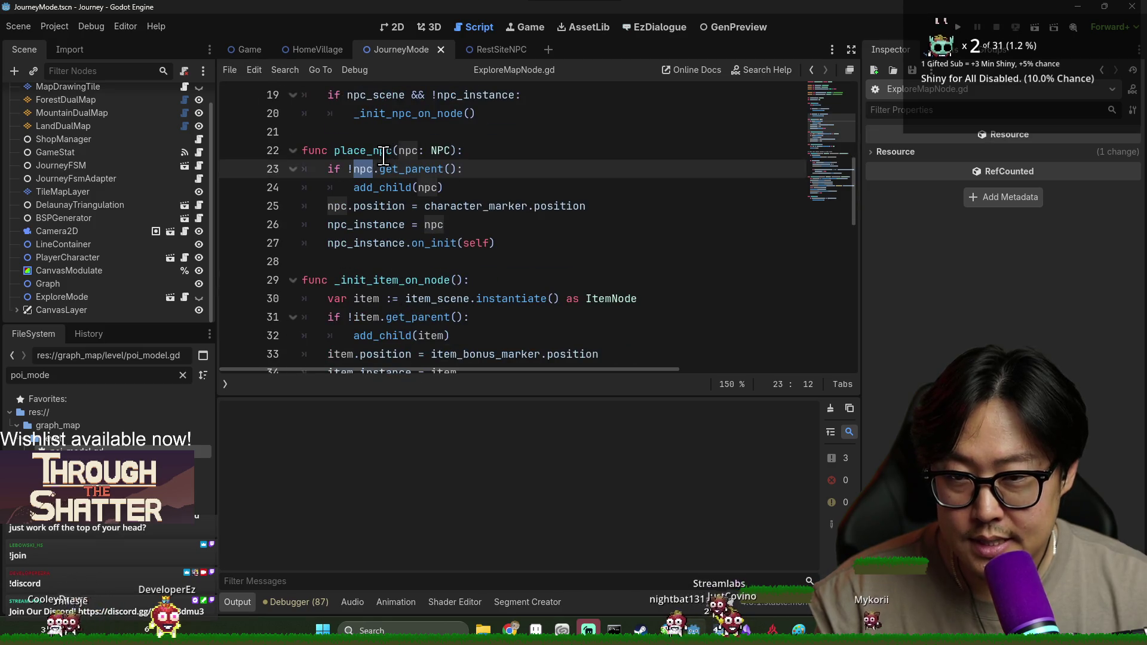
{"action": "scroll", "coordinate": [383, 157], "scroll_direction": "up", "scroll_amount": 2}
{"action": "scroll", "coordinate": [383, 157], "scroll_direction": "down", "scroll_amount": 2}
{"action": "left_click", "coordinate": [370, 188]}
{"action": "left_click", "coordinate": [468, 205]}
{"action": "left_click", "coordinate": [382, 225]}
{"action": "left_click", "coordinate": [379, 244]}
{"action": "double_click", "coordinate": [379, 243]}
{"action": "double_click", "coordinate": [433, 243]}
{"action": "scroll", "coordinate": [425, 291], "scroll_direction": "down", "scroll_amount": 2}
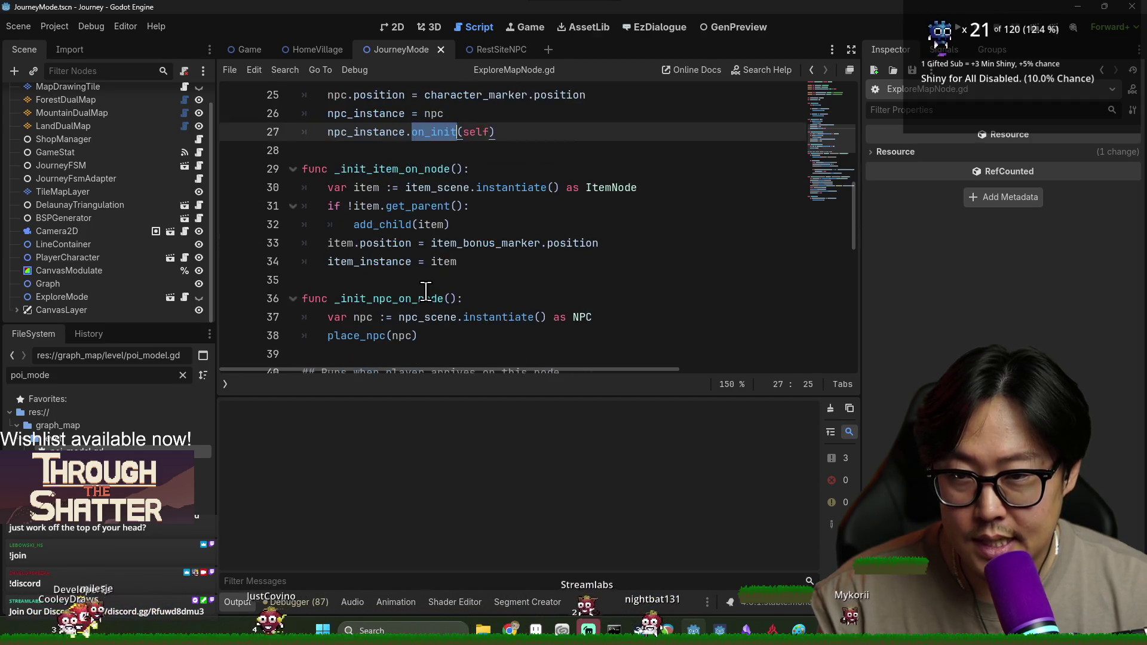
{"action": "scroll", "coordinate": [426, 291], "scroll_direction": "up", "scroll_amount": 2}
Search for on_arrival and review its npc_instance check and interaction count.
{"action": "key", "text": "ctrl+f"}
{"action": "type", "text": "on_arrival"}
{"action": "scroll", "coordinate": [454, 215], "scroll_direction": "down", "scroll_amount": 2}
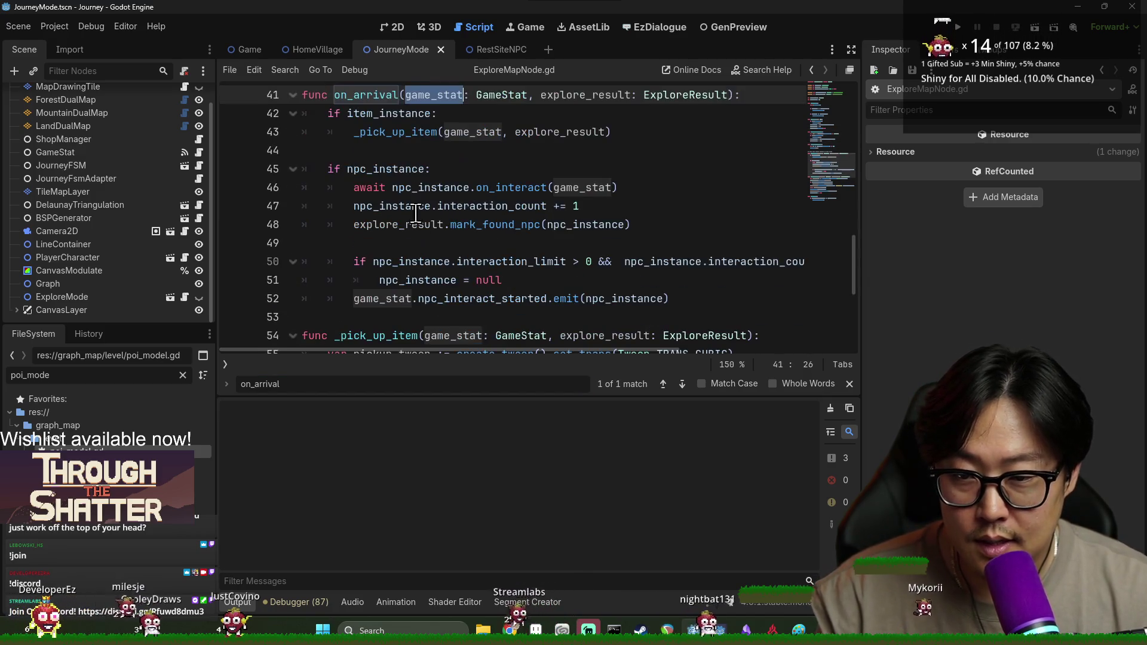
{"action": "double_click", "coordinate": [406, 173]}
{"action": "left_click", "coordinate": [439, 209]}
{"action": "left_click", "coordinate": [392, 167]}
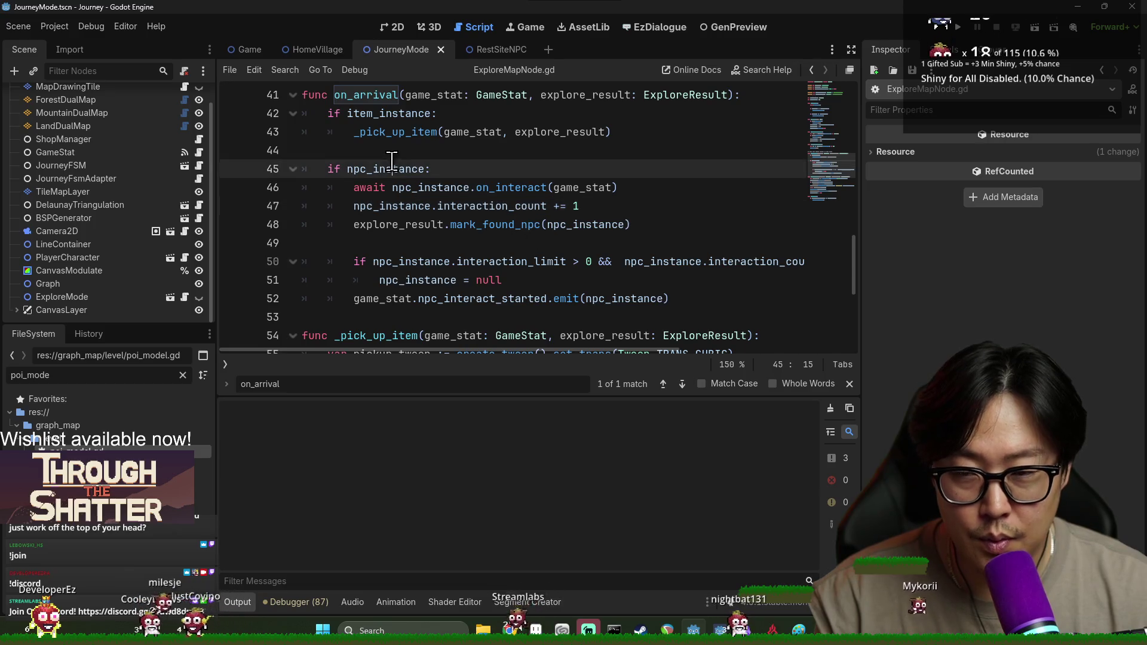
Go back to explore_mode.gd and save the changes.
{"action": "key", "text": "alt+Left"}
{"action": "left_click", "coordinate": [698, 281]}
{"action": "left_click", "coordinate": [714, 281]}
{"action": "key", "text": "Return"}
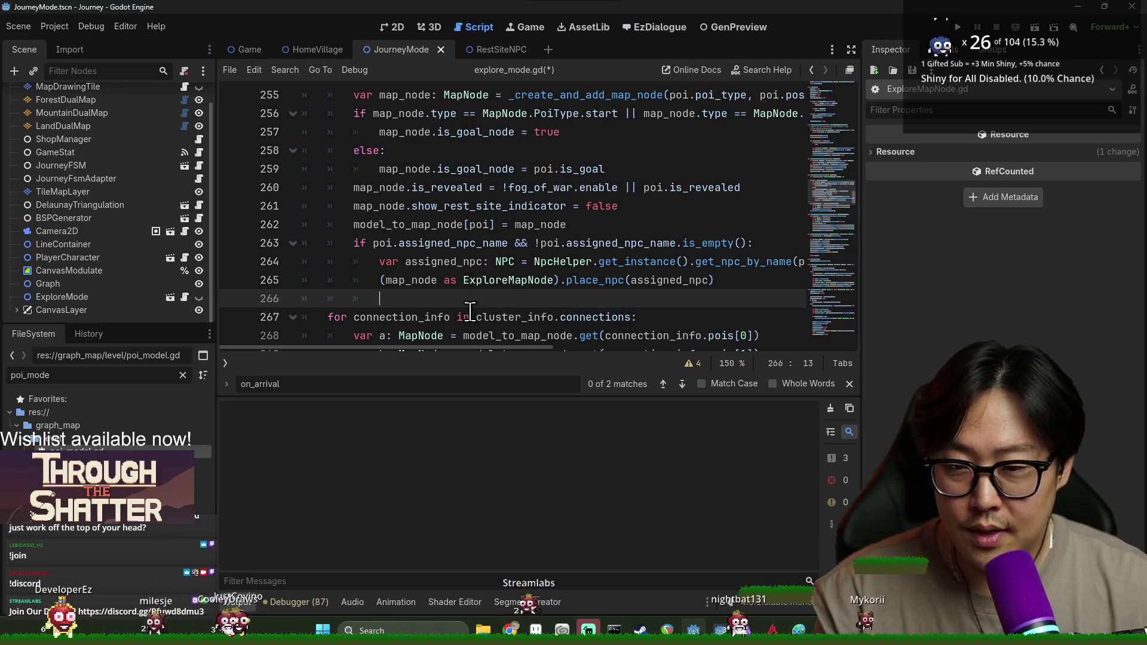
{"action": "key", "text": "BackSpace"}
{"action": "key", "text": "ctrl+s"}
Filter the FileSystem for 'ward' and open Warden.tscn.
{"action": "left_click", "coordinate": [101, 375]}
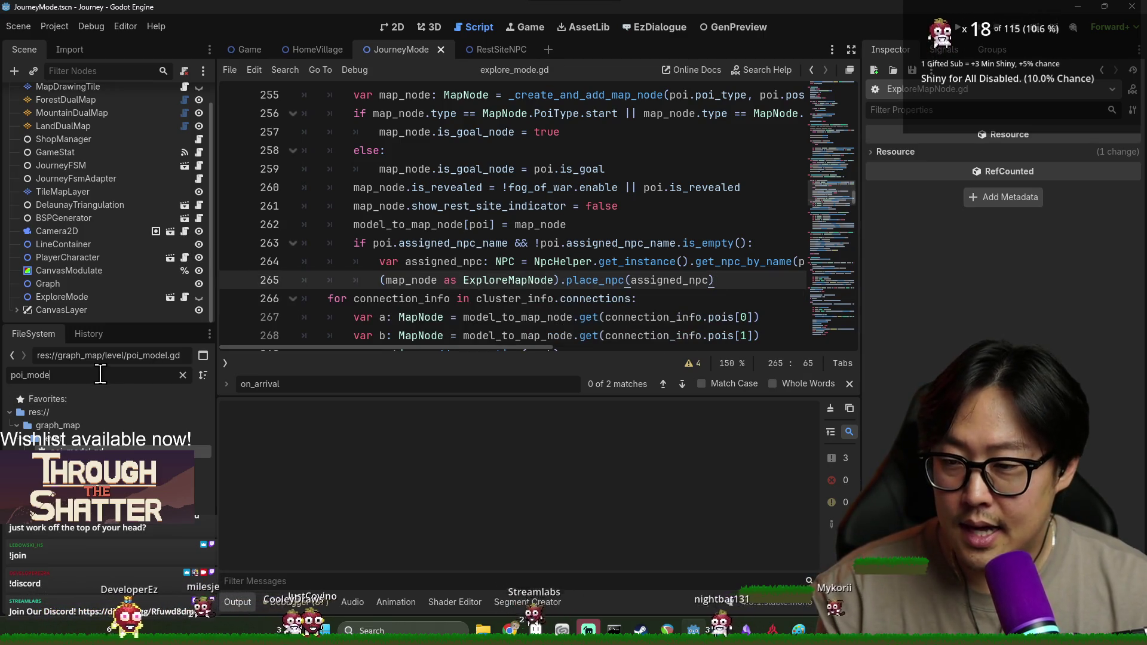
{"action": "type", "text": "ward"}
{"action": "left_click", "coordinate": [72, 452]}
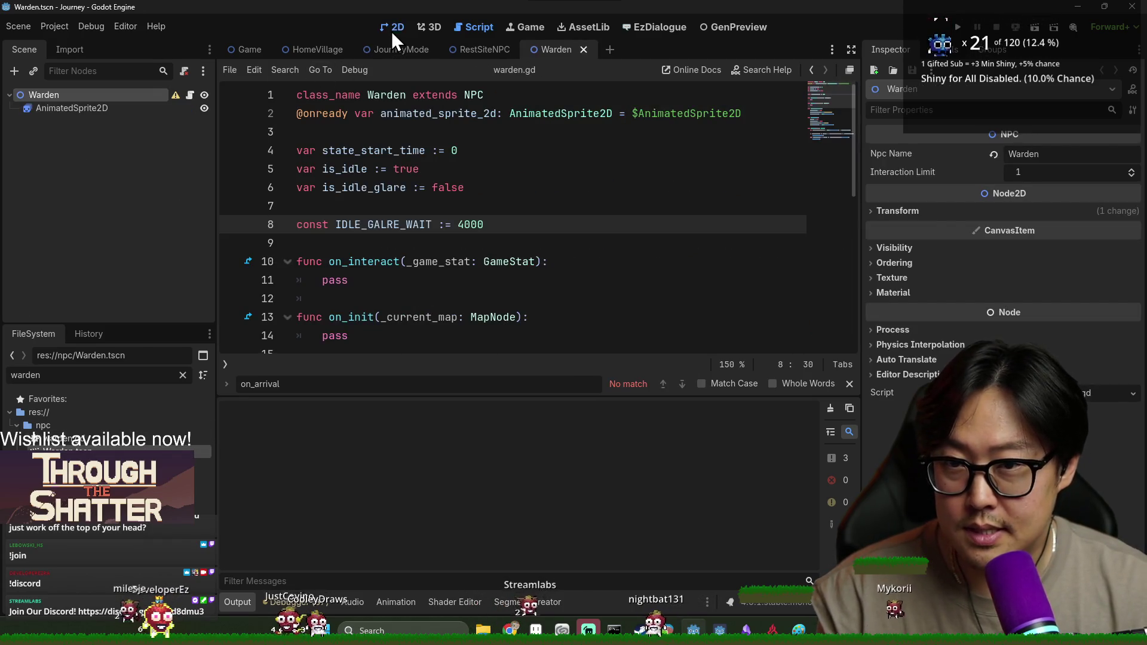
Review warden.gd's on_interact, then filter for 'sprouty' and open Sprouty.tscn.
{"action": "left_click", "coordinate": [392, 29]}
{"action": "left_click", "coordinate": [189, 94]}
{"action": "scroll", "coordinate": [454, 275], "scroll_direction": "down", "scroll_amount": 1}
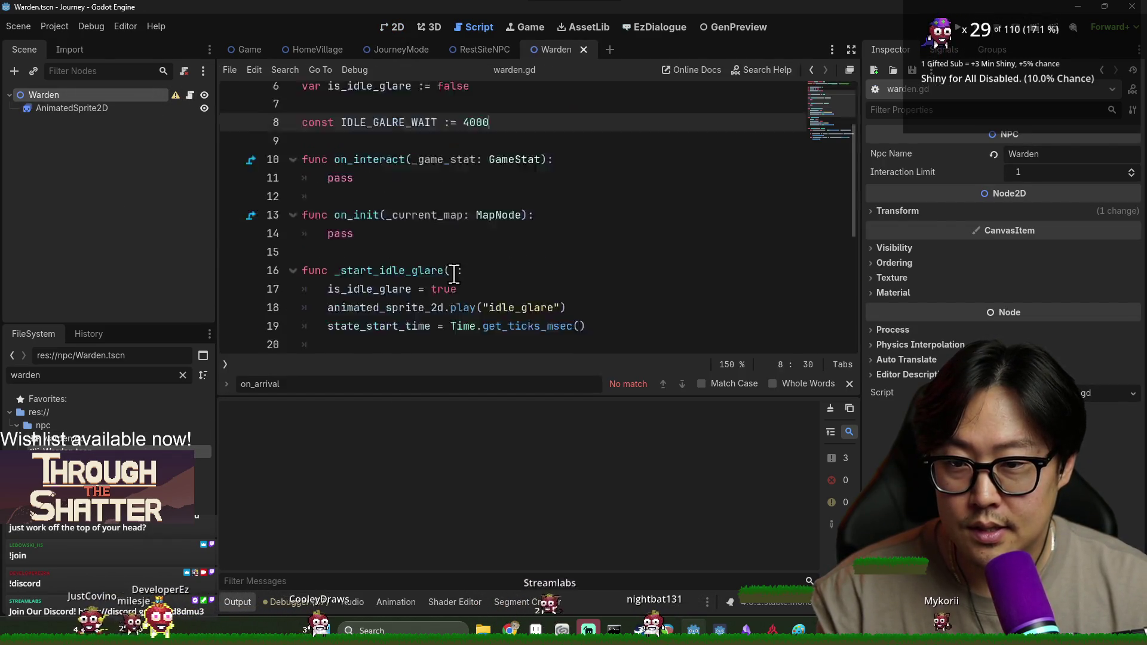
{"action": "scroll", "coordinate": [454, 275], "scroll_direction": "down", "scroll_amount": 6}
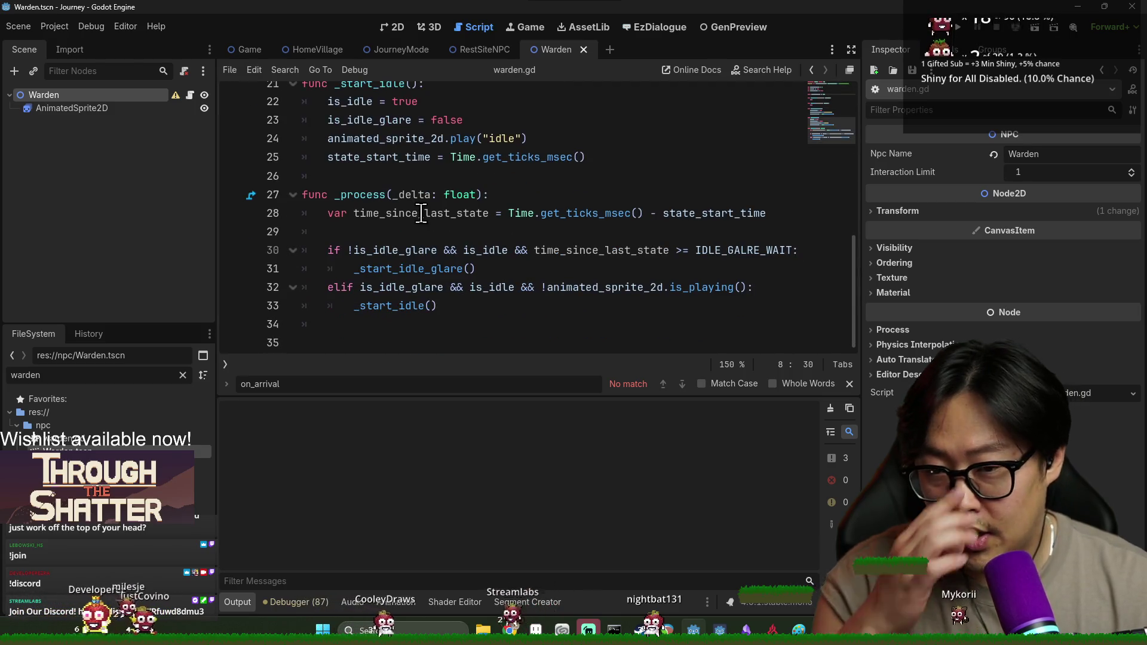
{"action": "scroll", "coordinate": [421, 213], "scroll_direction": "up", "scroll_amount": 7}
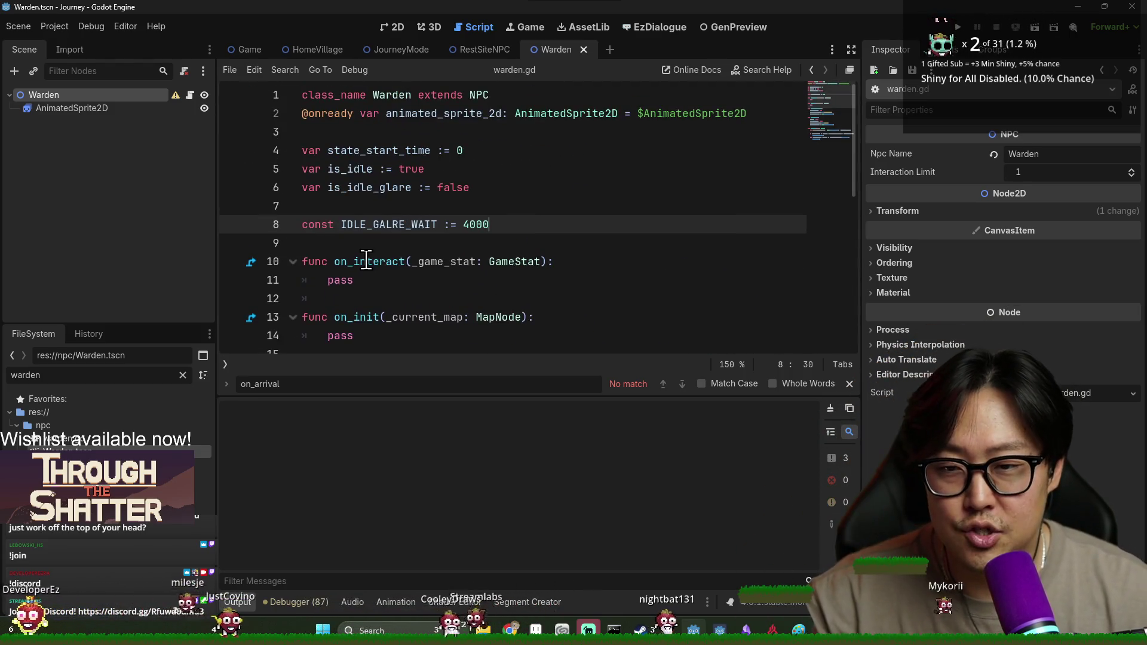
{"action": "double_click", "coordinate": [366, 262]}
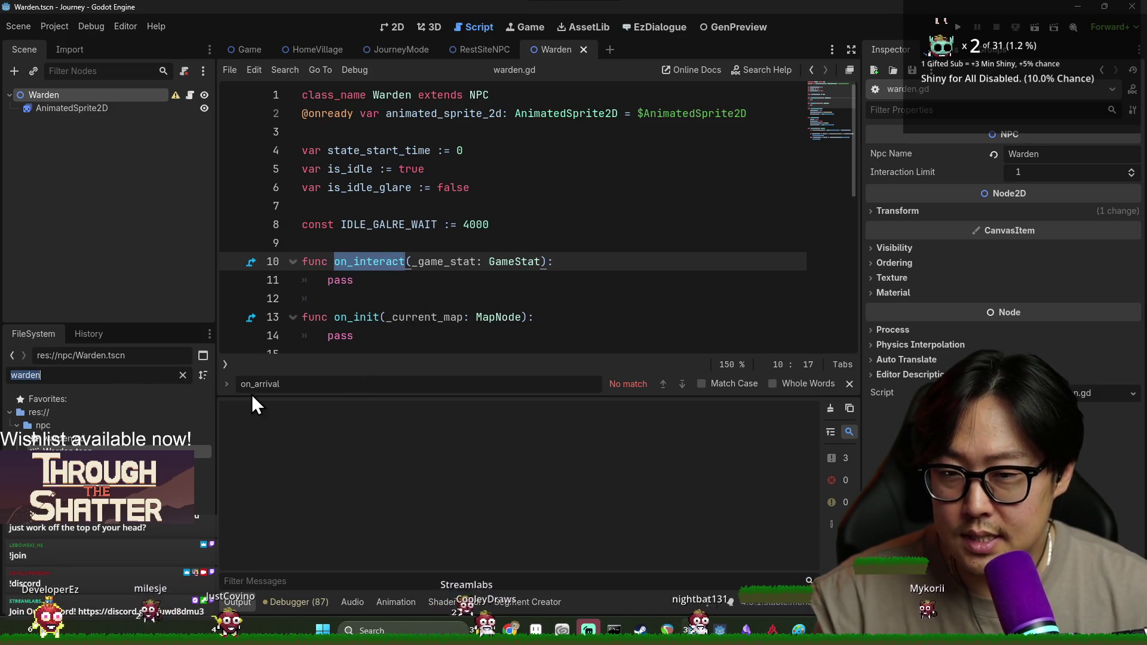
{"action": "type", "text": "sprouty"}
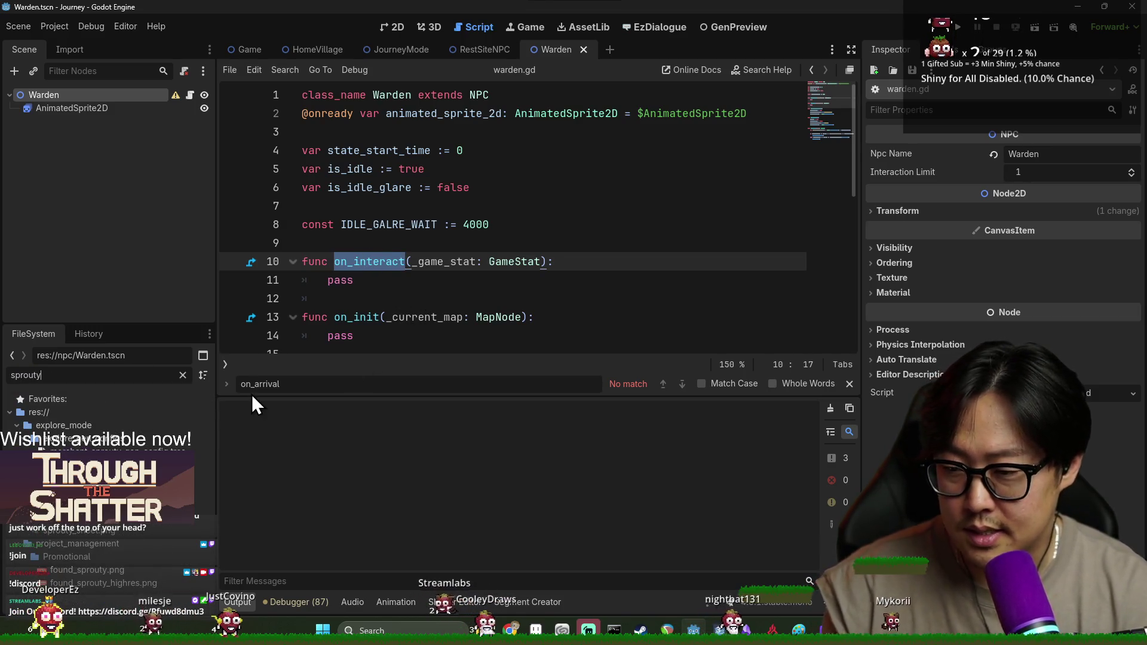
{"action": "double_click", "coordinate": [78, 478]}
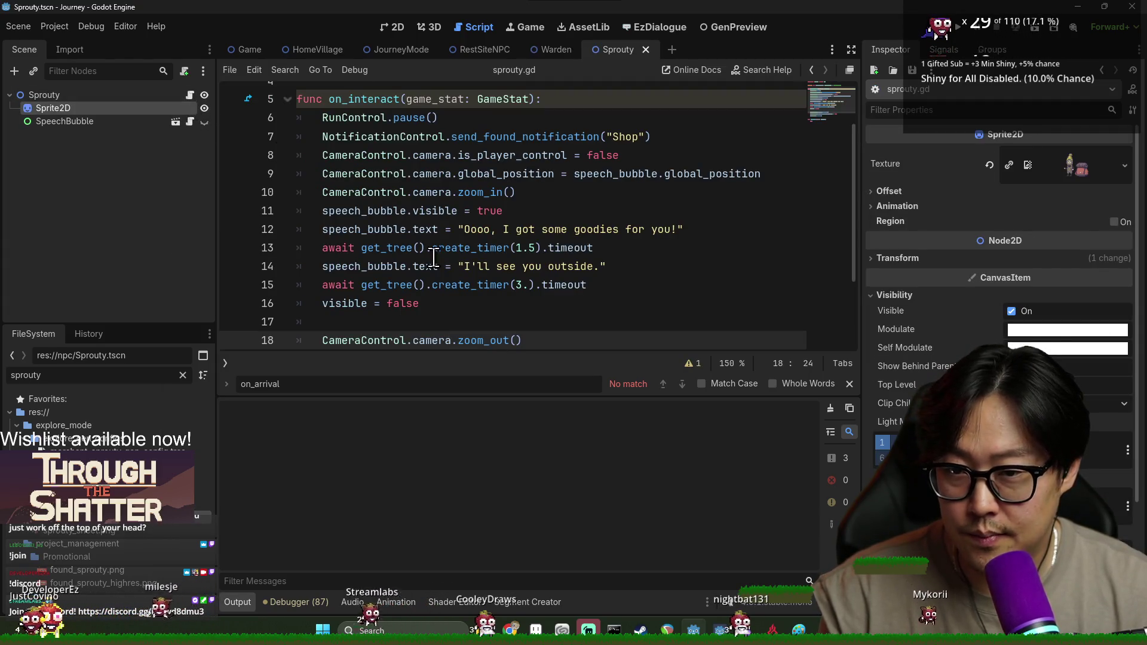
{"action": "scroll", "coordinate": [427, 253], "scroll_direction": "down", "scroll_amount": 2}
{"action": "left_click", "coordinate": [388, 226]}
{"action": "scroll", "coordinate": [410, 267], "scroll_direction": "up", "scroll_amount": 1}
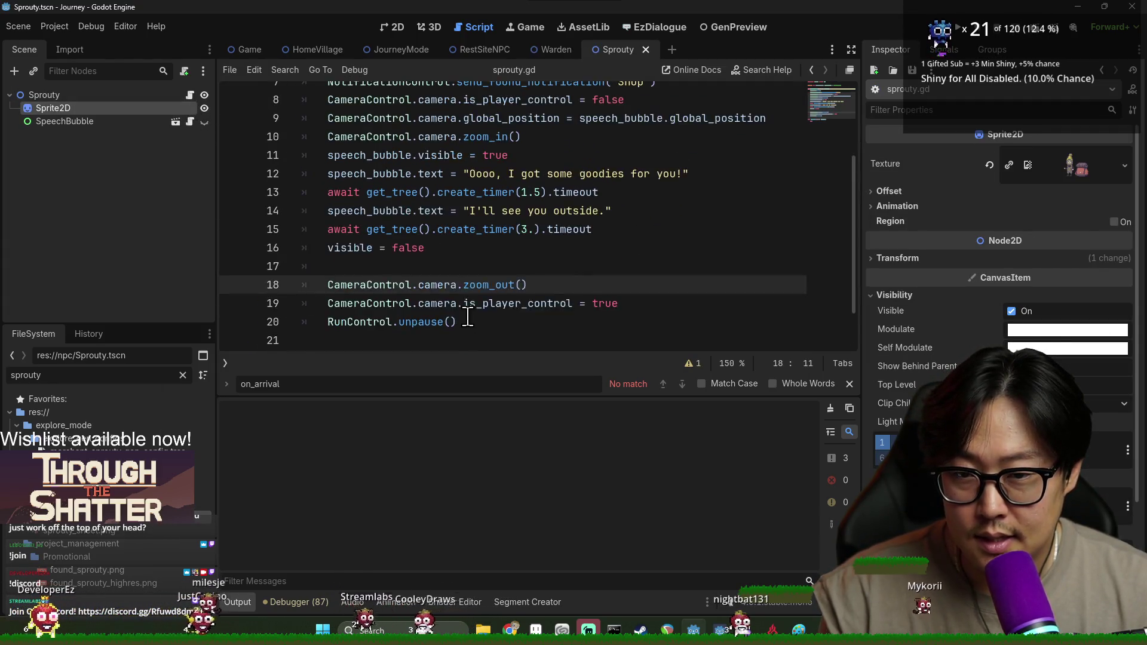
{"action": "scroll", "coordinate": [467, 313], "scroll_direction": "up", "scroll_amount": 3}
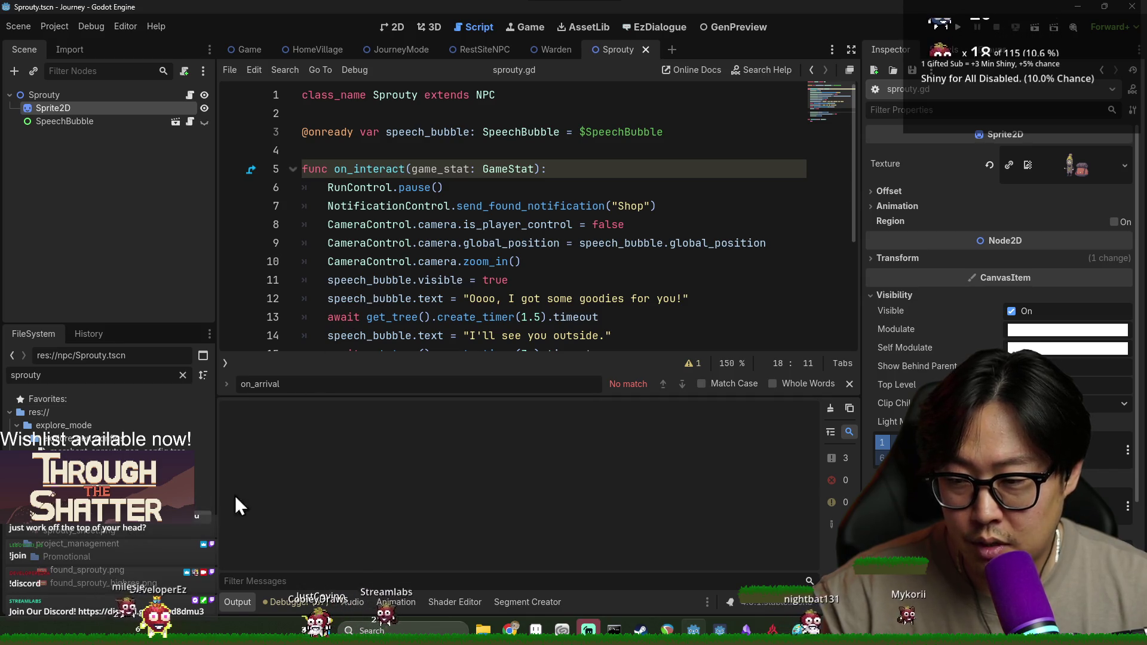
{"action": "left_click", "coordinate": [557, 47]}
Add a DialogueCommand line in warden.gd's on_interact and inspect the DialogueCommand class definition.
{"action": "left_click", "coordinate": [609, 261]}
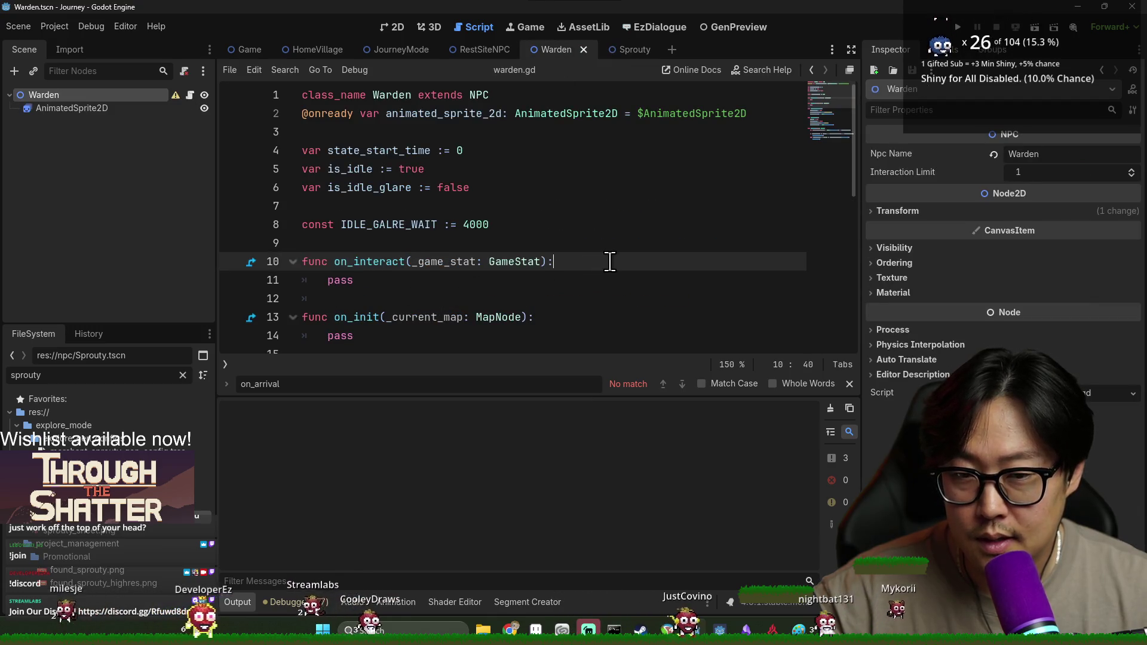
{"action": "key", "text": "Return"}
{"action": "type", "text": "Dialogue"}
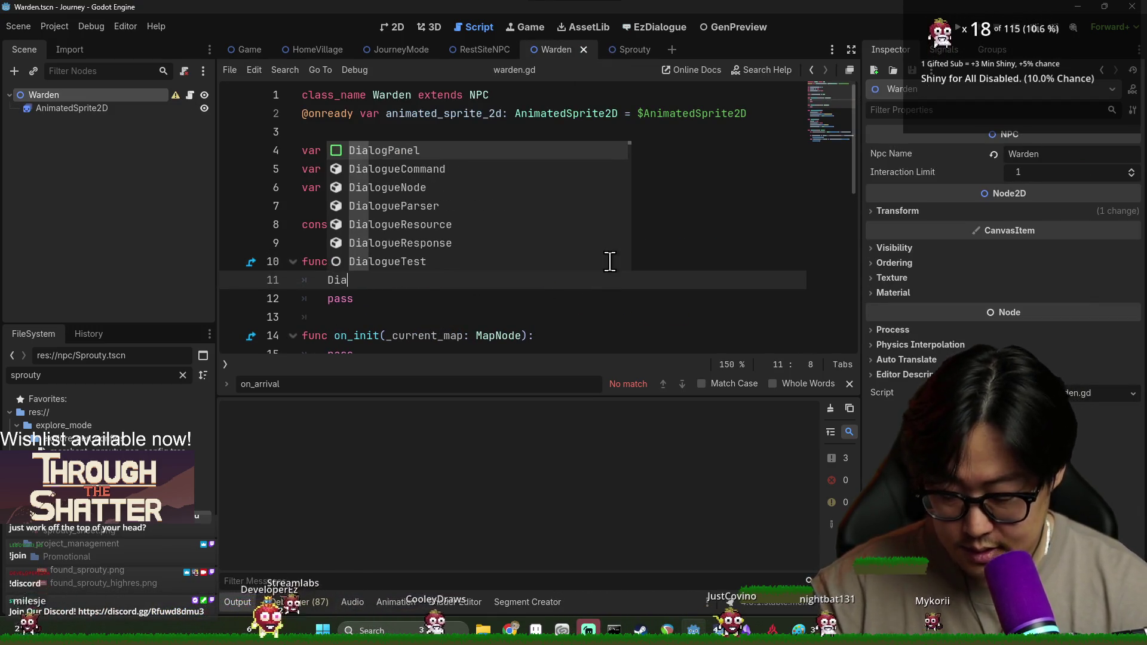
{"action": "double_click", "coordinate": [413, 153]}
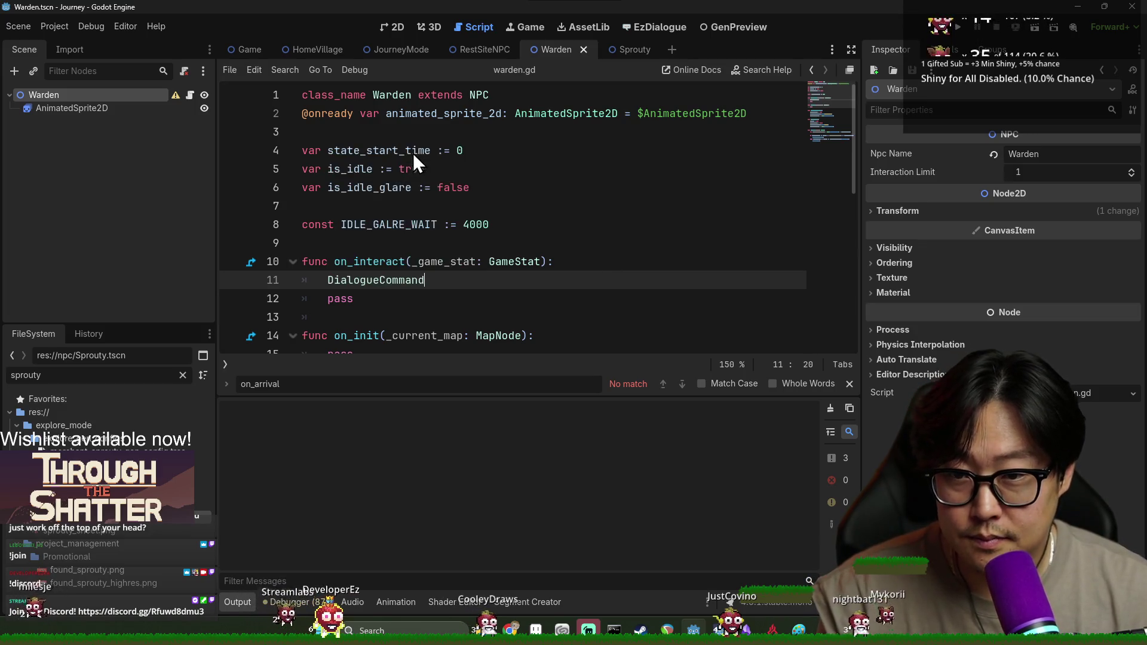
{"action": "type", "text": "."}
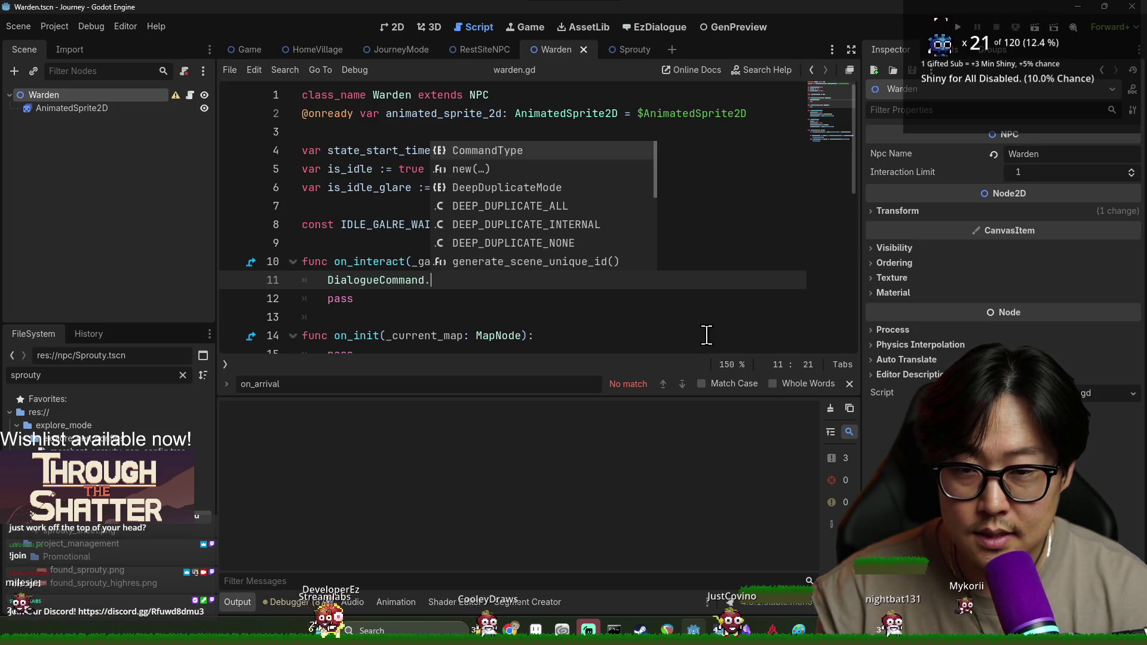
{"action": "left_click", "coordinate": [420, 286], "text": "ctrl"}
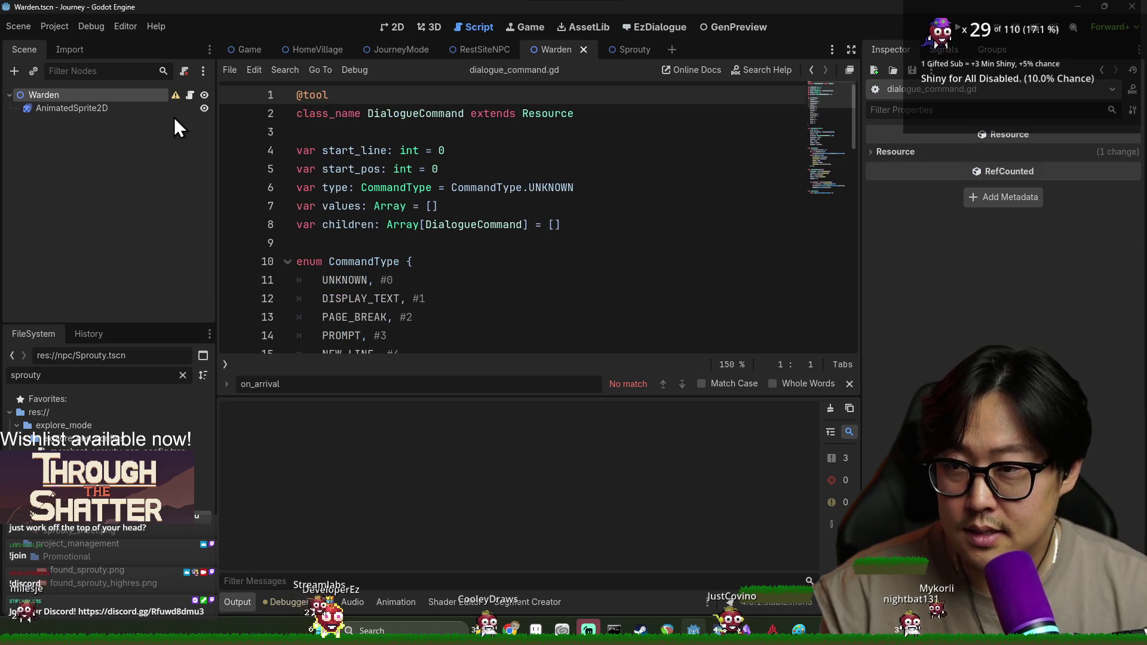
{"action": "left_click", "coordinate": [514, 206]}
Return to warden.gd, cut the unfinished DialogueCommand line and save the script.
{"action": "key", "text": "alt+Left"}
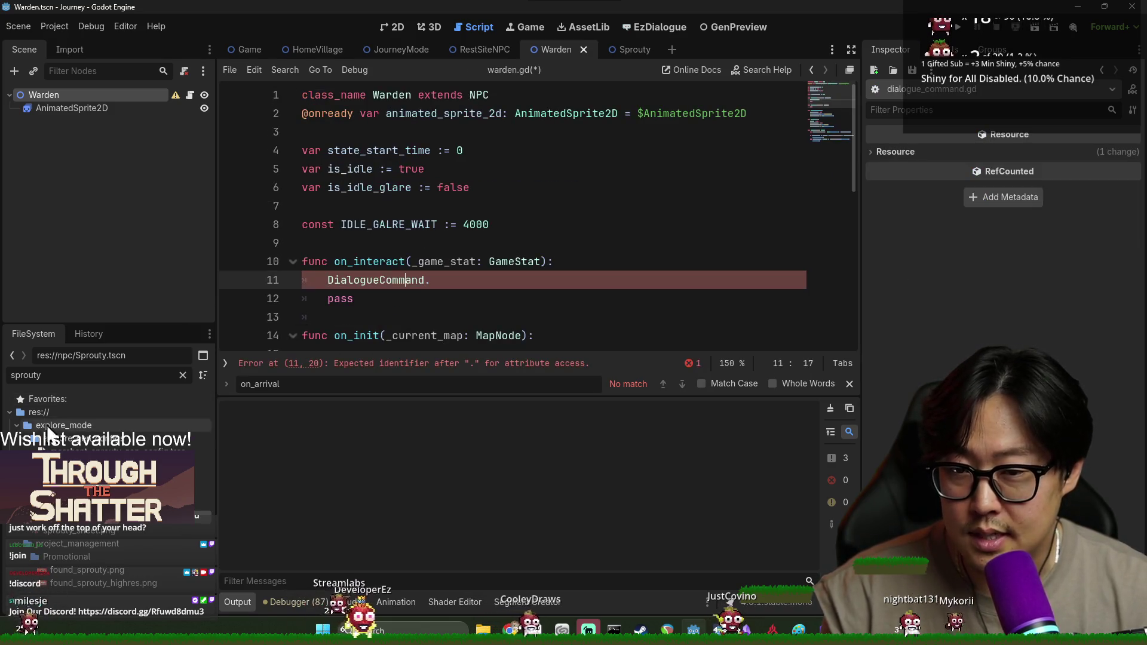
{"action": "key", "text": "ctrl+x"}
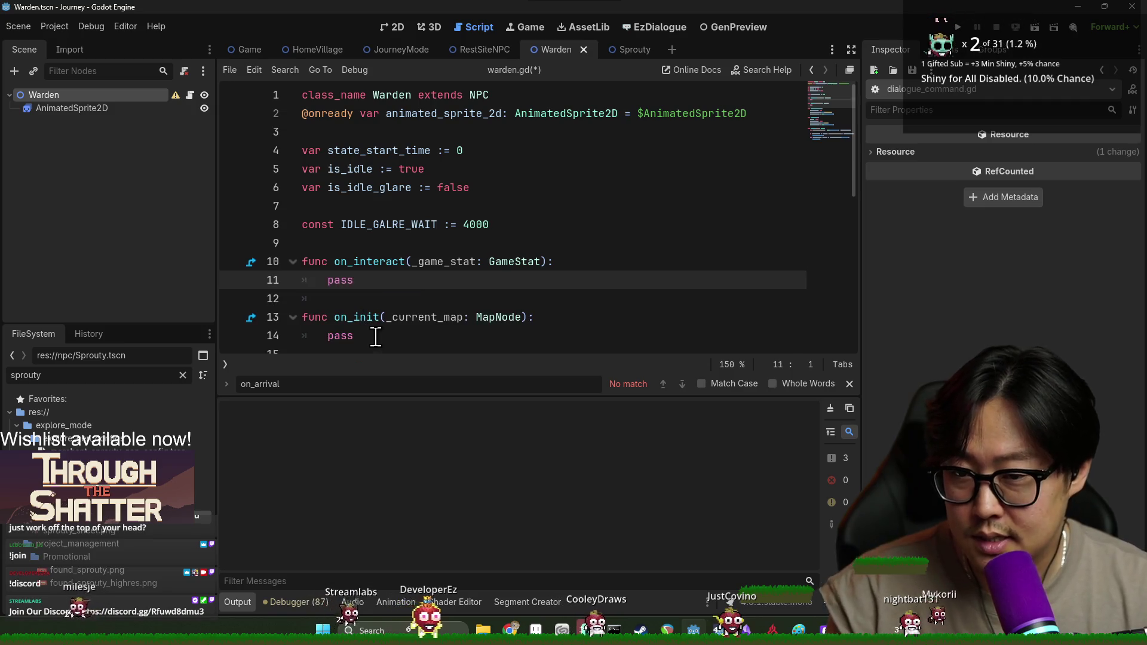
{"action": "key", "text": "ctrl+s"}
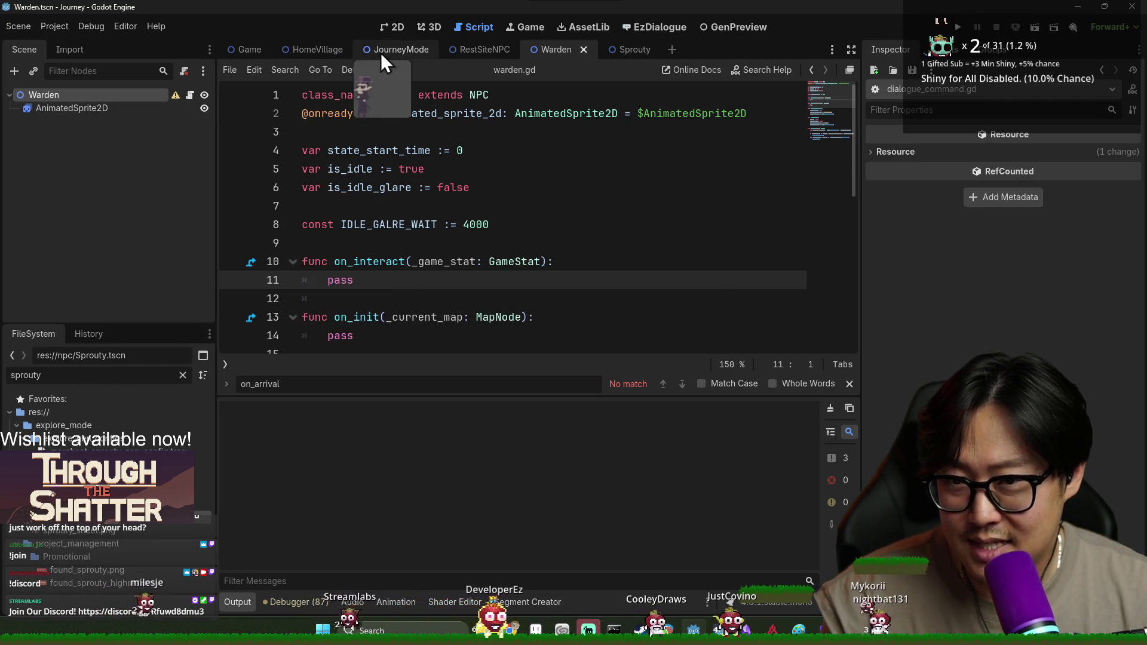
{"action": "left_click", "coordinate": [627, 50]}
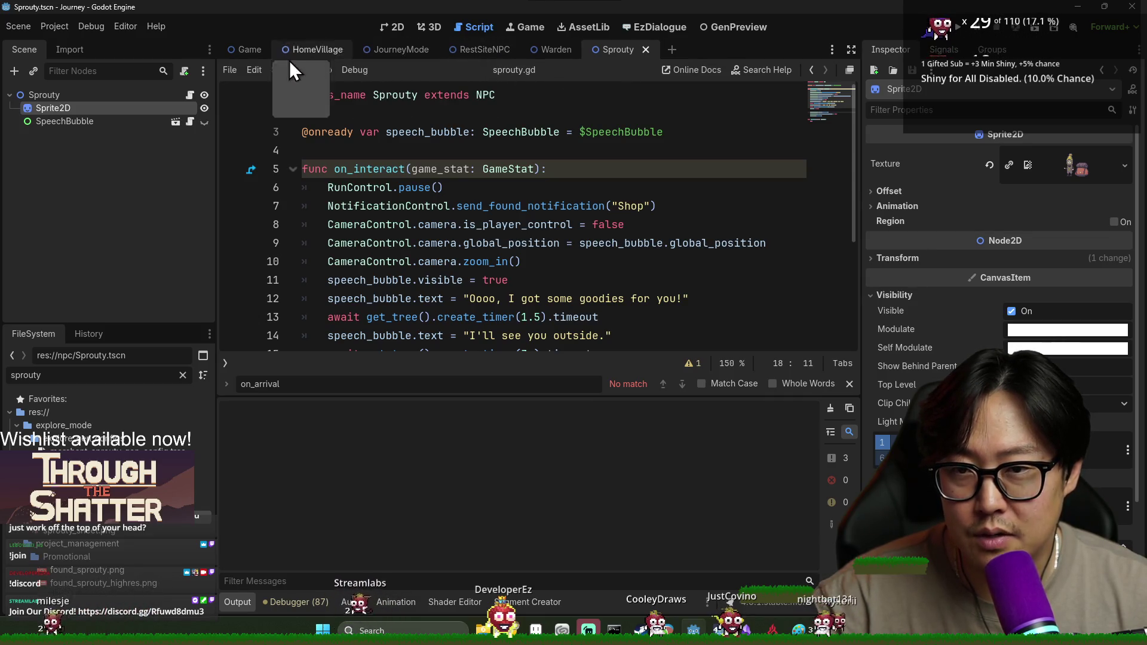
Clear the 'sprouty' filter, open JourneyMode's GameStat script and look over its teleport signal.
{"action": "left_click", "coordinate": [183, 375]}
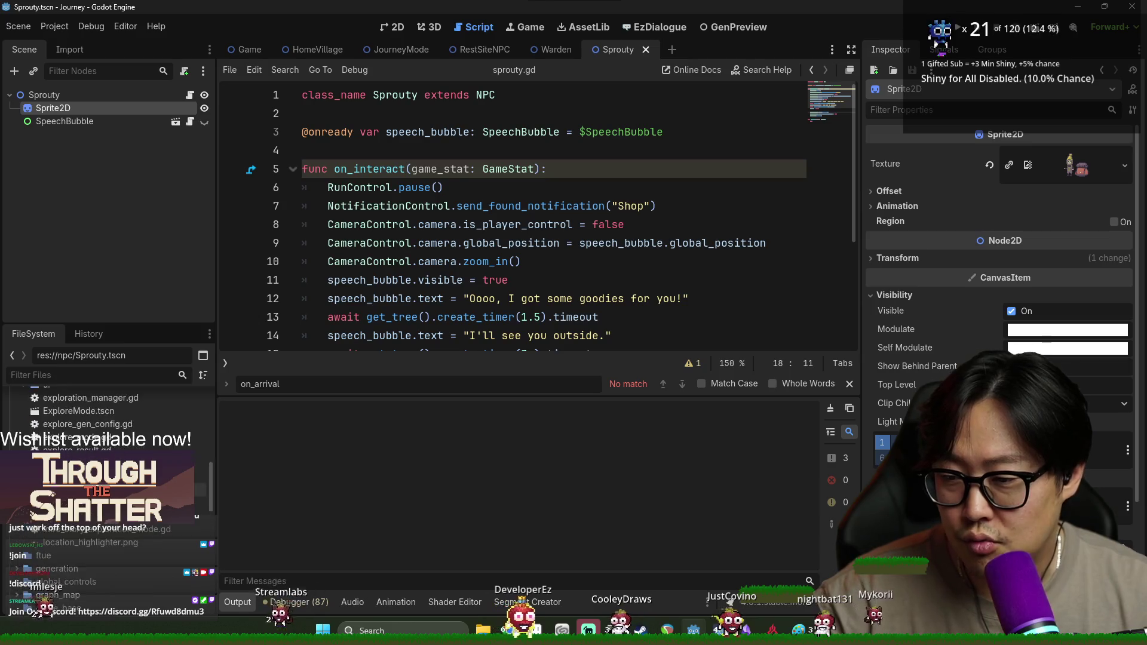
{"action": "scroll", "coordinate": [107, 419], "scroll_direction": "up", "scroll_amount": 5}
{"action": "scroll", "coordinate": [108, 418], "scroll_direction": "down", "scroll_amount": 4}
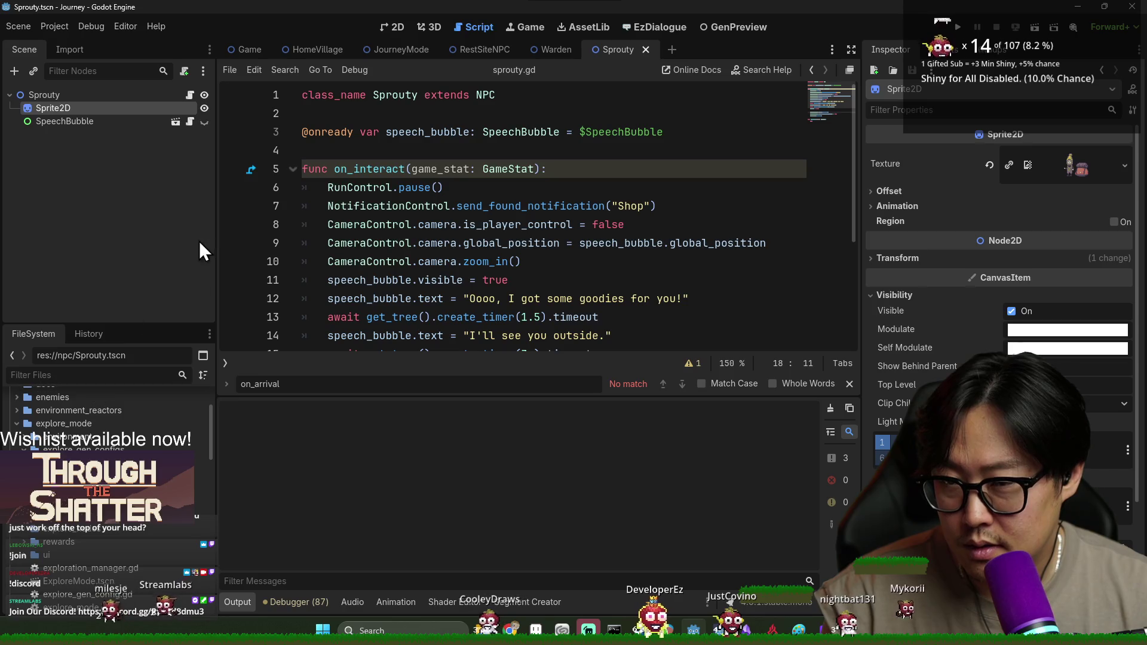
{"action": "left_click", "coordinate": [383, 51]}
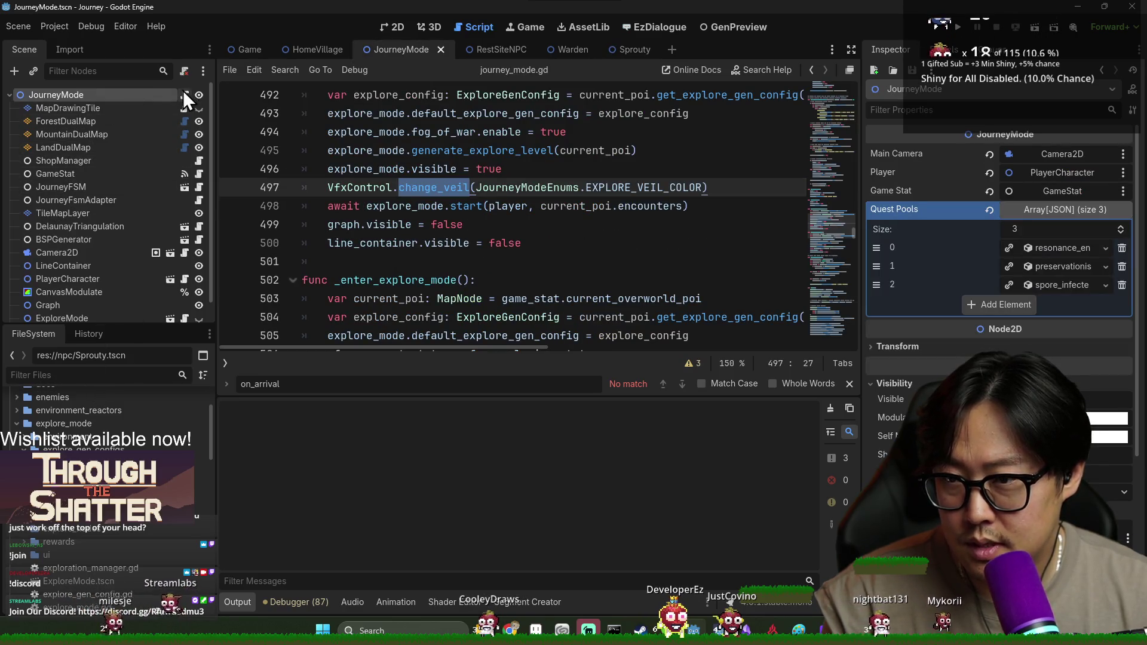
{"action": "left_click", "coordinate": [200, 174]}
{"action": "scroll", "coordinate": [402, 156], "scroll_direction": "down", "scroll_amount": 2}
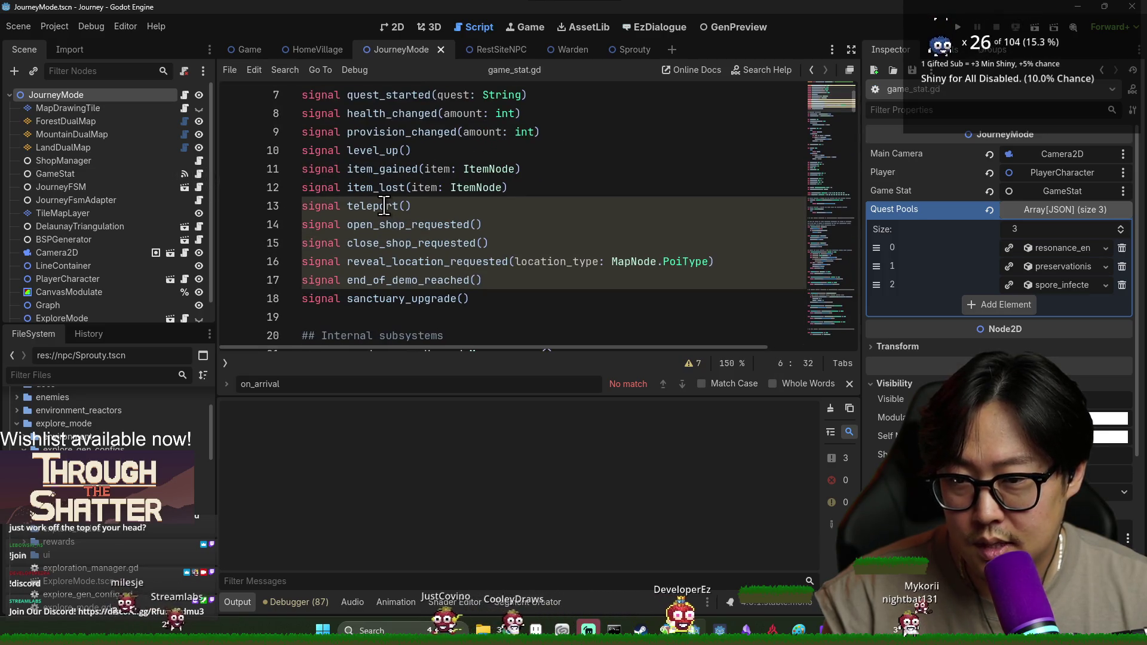
{"action": "double_click", "coordinate": [389, 207]}
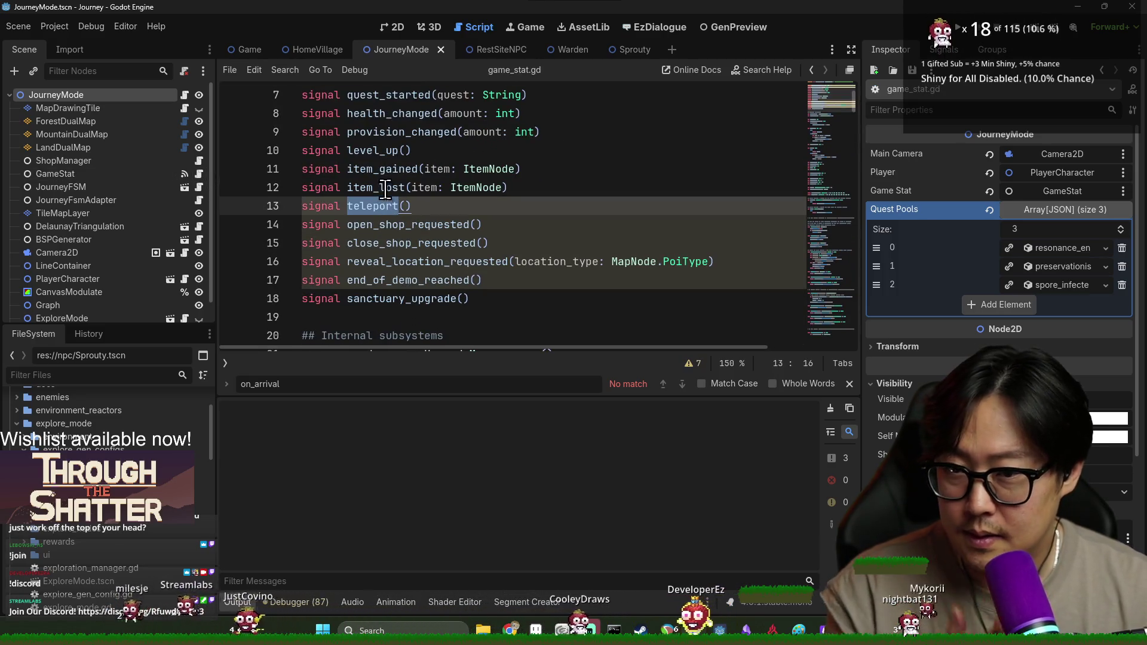
{"action": "scroll", "coordinate": [387, 257], "scroll_direction": "up", "scroll_amount": 2}
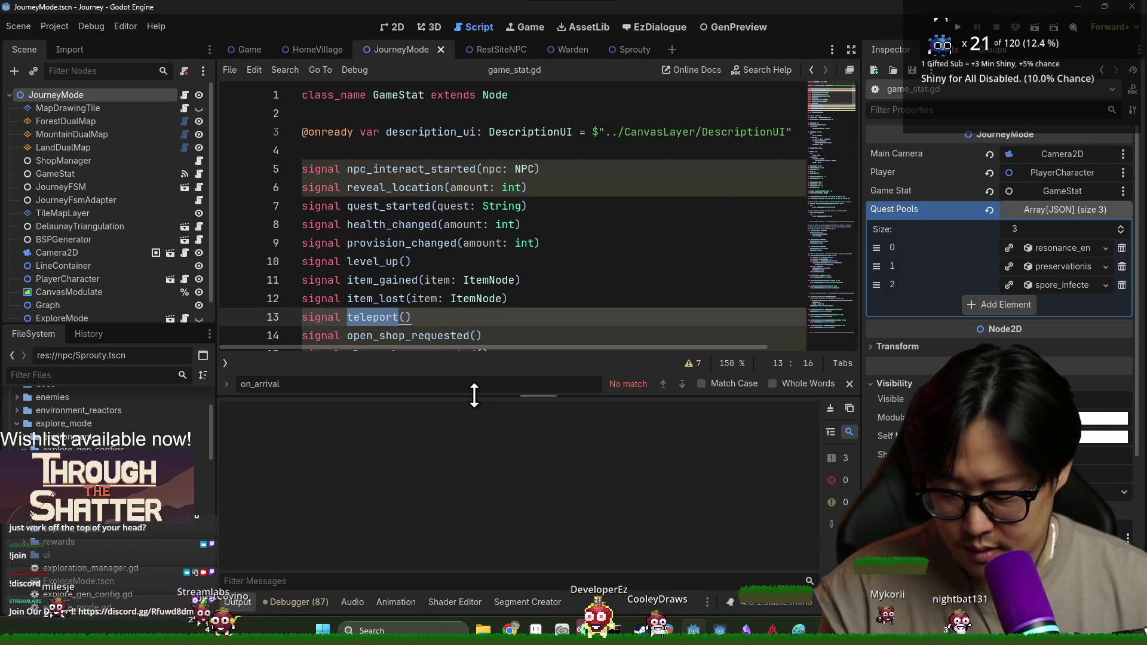
Search the whole project for 'dialogue' and enlarge the search results panel.
{"action": "key", "text": "ctrl+shift+f"}
{"action": "type", "text": "dialogu"}
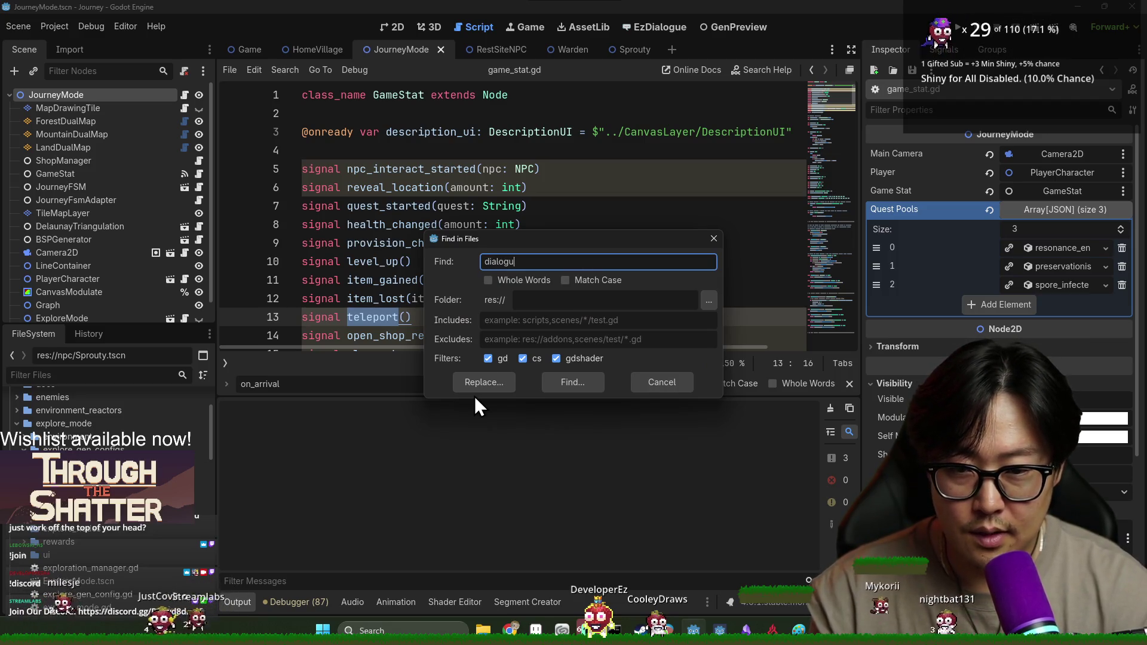
{"action": "type", "text": "e"}
{"action": "key", "text": "Return"}
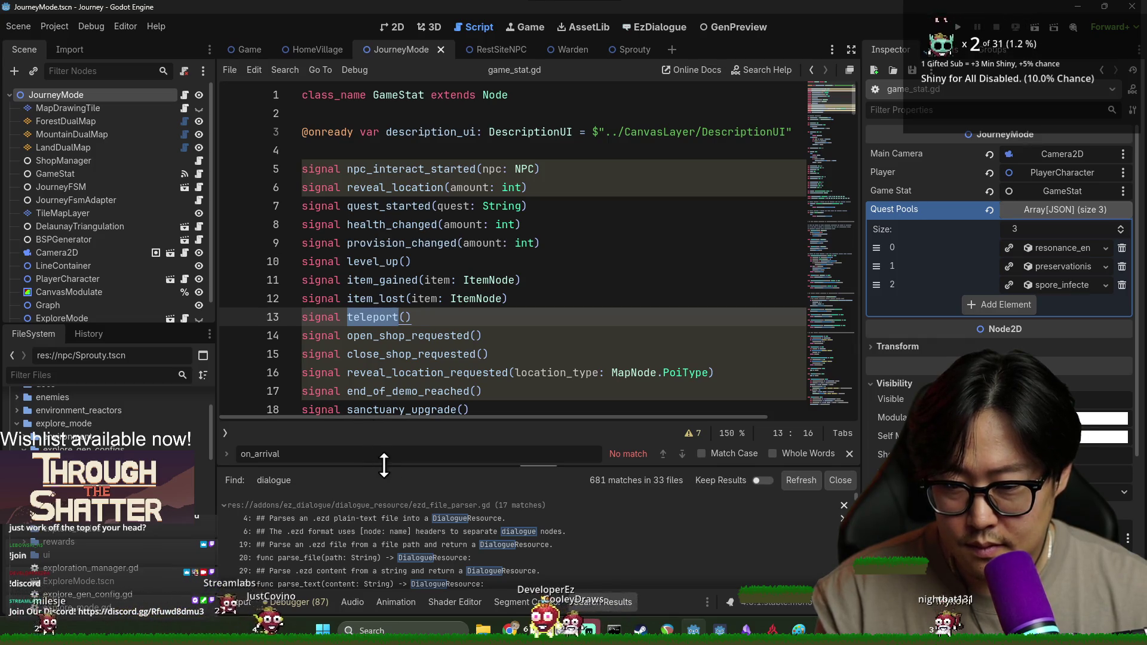
{"action": "left_click_drag", "start_coordinate": [384, 466], "coordinate": [425, 170]}
Collapse the result groups from ezd_file_parser.gd through intro_story_exploration_mode.gd.
{"action": "left_click", "coordinate": [221, 214]}
{"action": "left_click", "coordinate": [223, 227]}
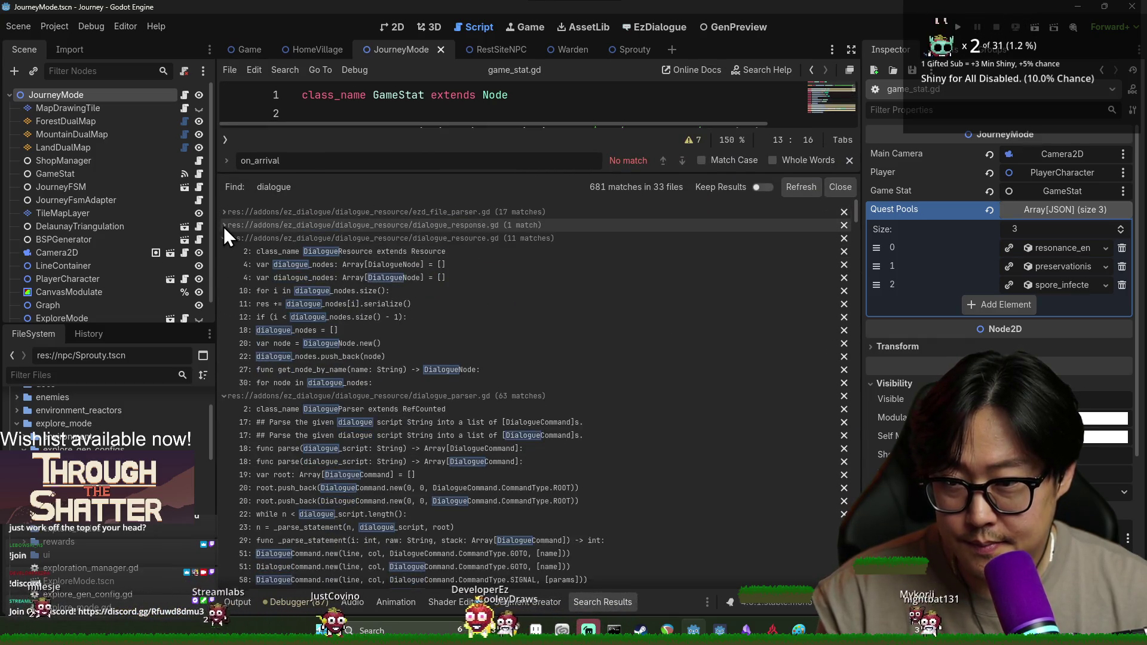
{"action": "left_click", "coordinate": [227, 240]}
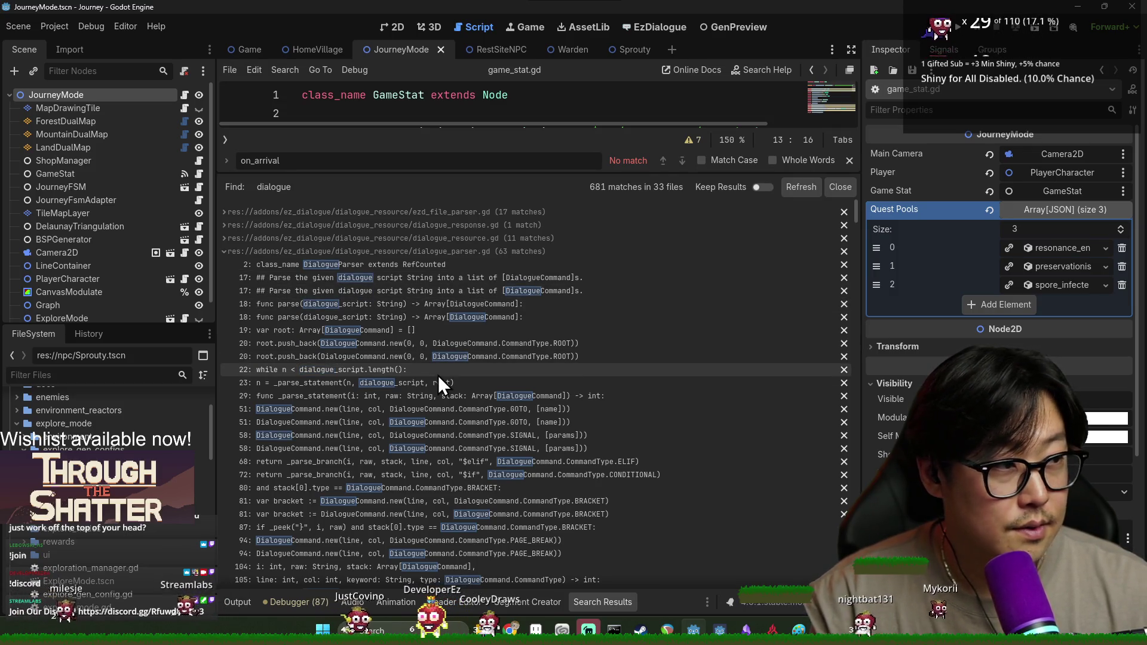
{"action": "scroll", "coordinate": [468, 383], "scroll_direction": "down", "scroll_amount": 5}
{"action": "scroll", "coordinate": [357, 433], "scroll_direction": "up", "scroll_amount": 5}
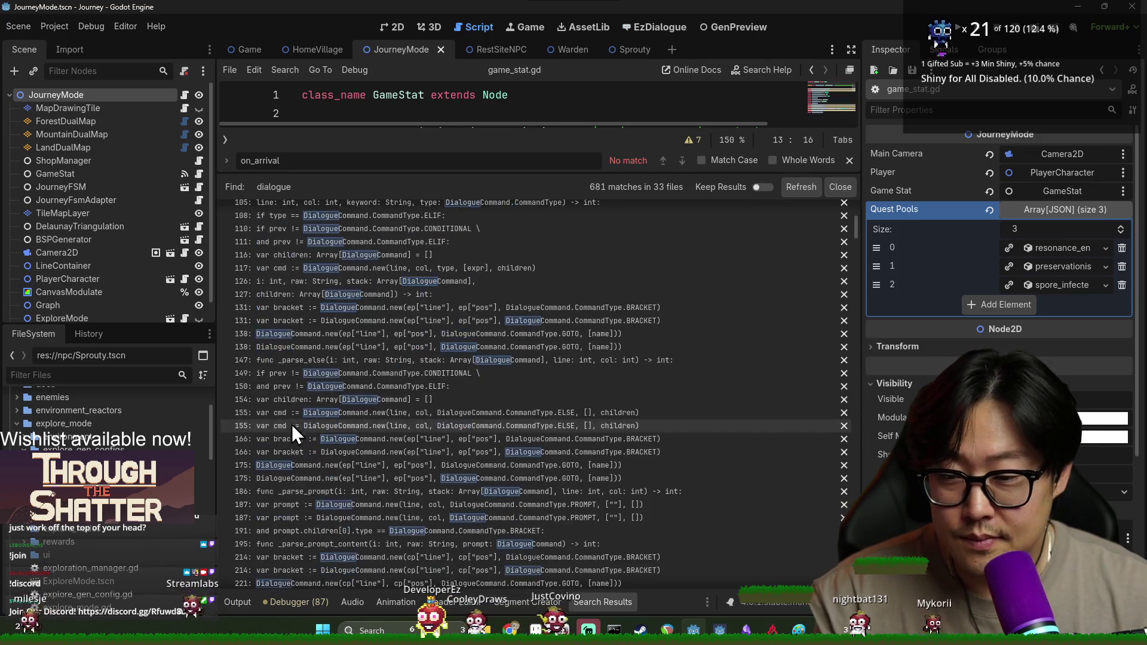
{"action": "left_click", "coordinate": [226, 251]}
{"action": "left_click", "coordinate": [226, 264]}
{"action": "left_click", "coordinate": [223, 277]}
{"action": "left_click", "coordinate": [224, 291]}
{"action": "left_click", "coordinate": [224, 304]}
{"action": "left_click", "coordinate": [225, 317]}
{"action": "left_click", "coordinate": [224, 330]}
{"action": "left_click", "coordinate": [226, 343]}
{"action": "left_click", "coordinate": [226, 356]}
{"action": "left_click", "coordinate": [226, 369]}
{"action": "left_click", "coordinate": [226, 383]}
{"action": "left_click", "coordinate": [225, 397]}
{"action": "left_click", "coordinate": [226, 410]}
{"action": "left_click", "coordinate": [227, 423]}
{"action": "left_click", "coordinate": [227, 436]}
{"action": "left_click", "coordinate": [225, 449]}
{"action": "left_click", "coordinate": [227, 462]}
{"action": "left_click", "coordinate": [230, 460]}
{"action": "left_click", "coordinate": [229, 464]}
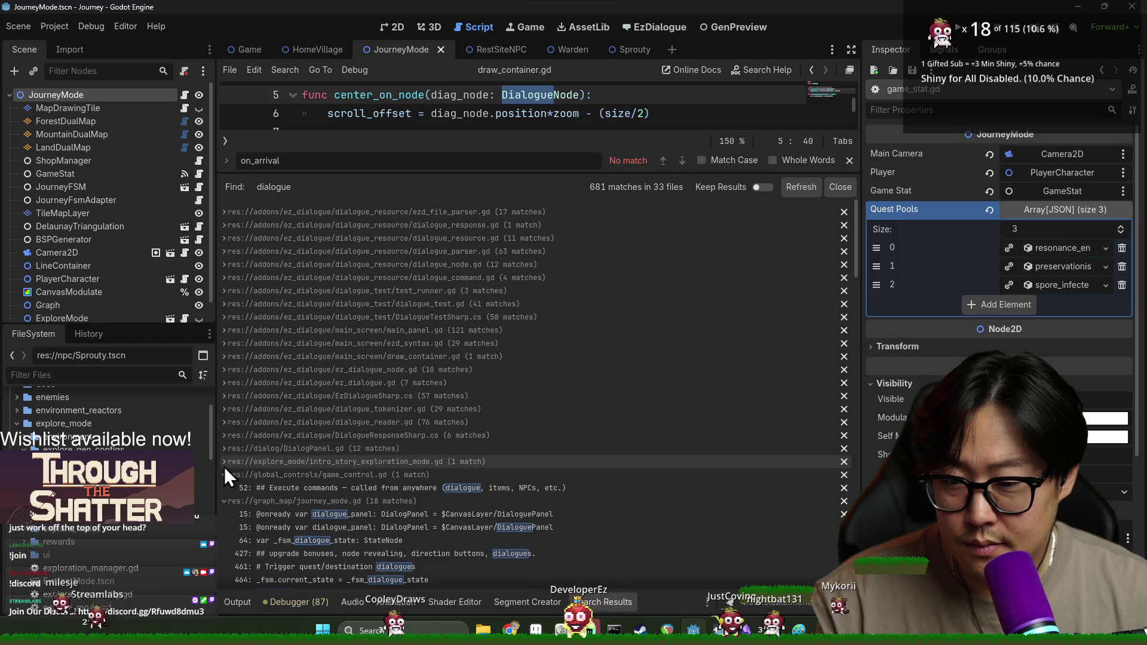
Open game_control.gd at its line 52 'Execute commands' match.
{"action": "scroll", "coordinate": [246, 469], "scroll_direction": "down", "scroll_amount": 3}
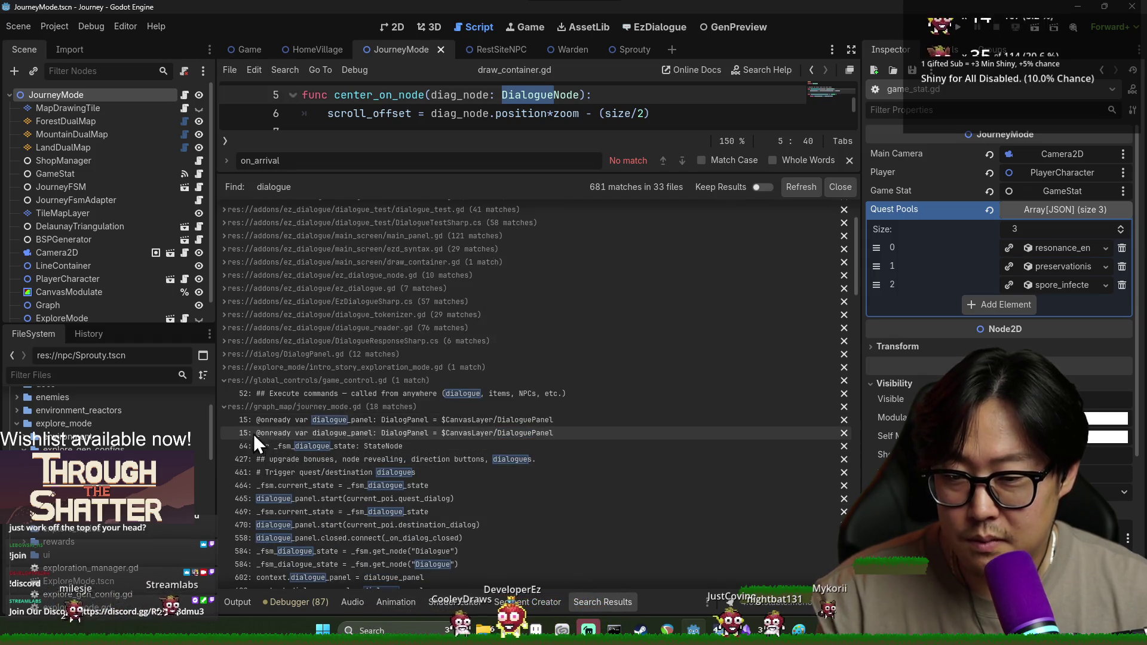
{"action": "scroll", "coordinate": [328, 374], "scroll_direction": "down", "scroll_amount": 3}
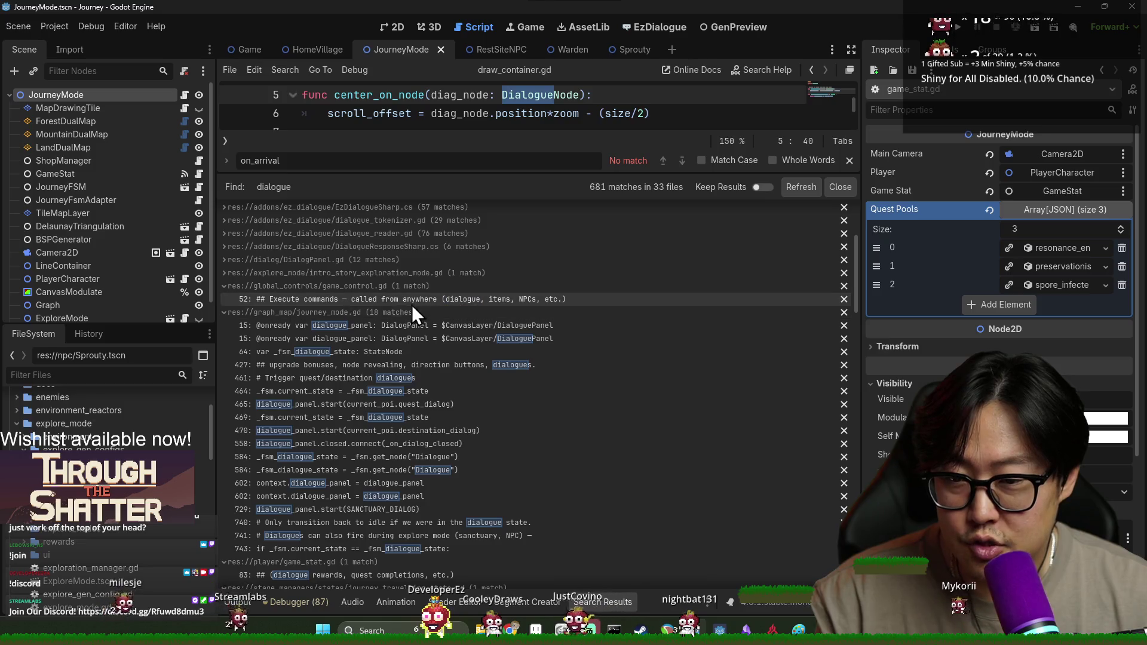
{"action": "left_click", "coordinate": [347, 289]}
{"action": "left_click", "coordinate": [348, 289]}
{"action": "left_click", "coordinate": [332, 300]}
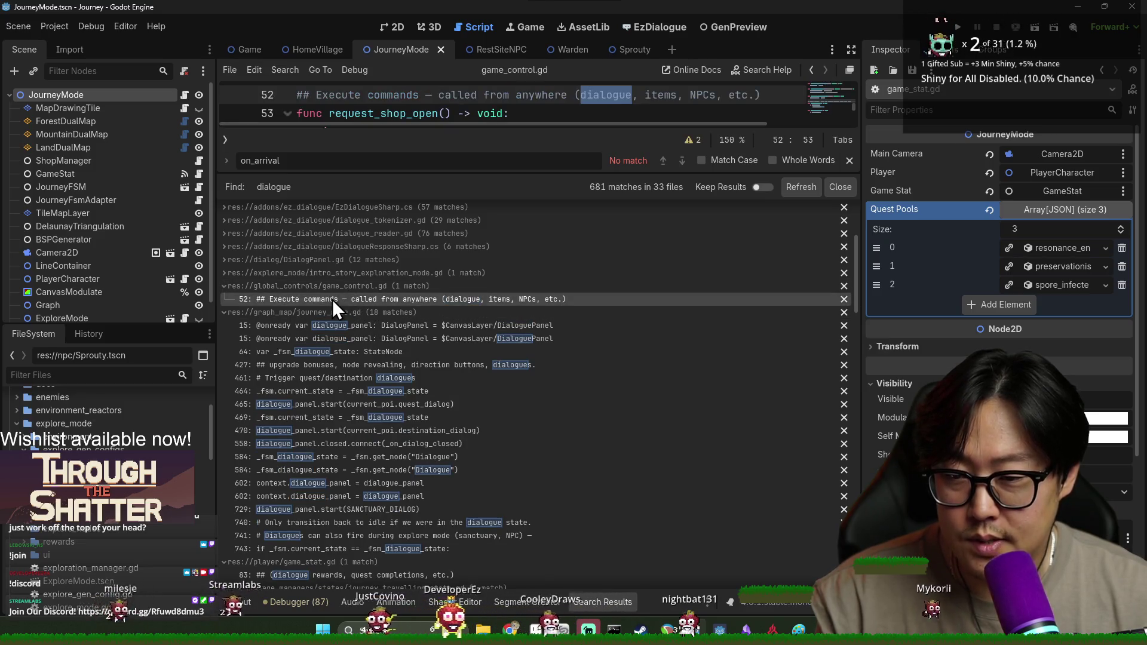
Widen the code editor, find 'dialogu' in game_control.gd, then close the find bar.
{"action": "left_click_drag", "start_coordinate": [506, 175], "coordinate": [499, 471]}
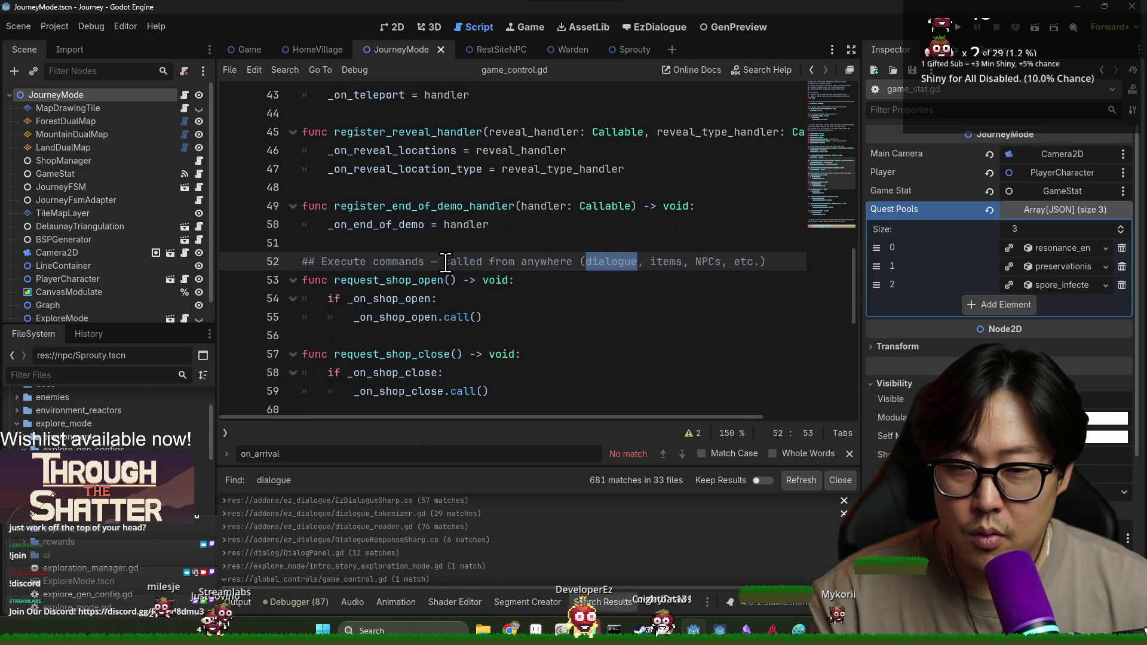
{"action": "left_click", "coordinate": [513, 284]}
{"action": "scroll", "coordinate": [517, 285], "scroll_direction": "up", "scroll_amount": 3}
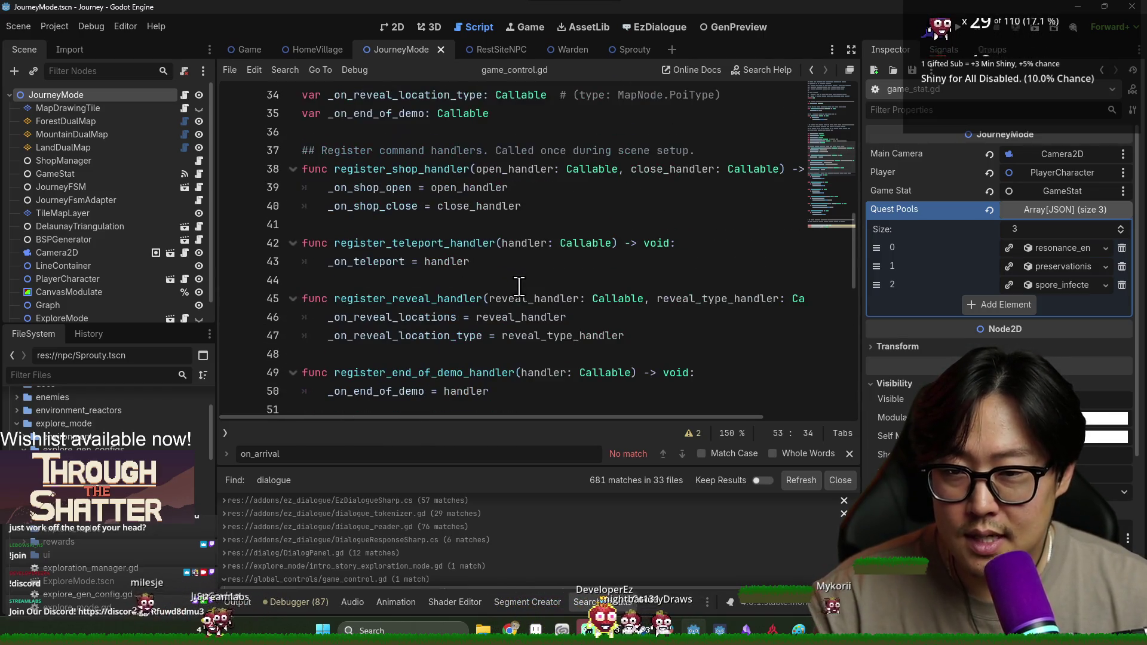
{"action": "scroll", "coordinate": [525, 299], "scroll_direction": "down", "scroll_amount": 2}
{"action": "key", "text": "ctrl+f"}
{"action": "type", "text": "dialogu"}
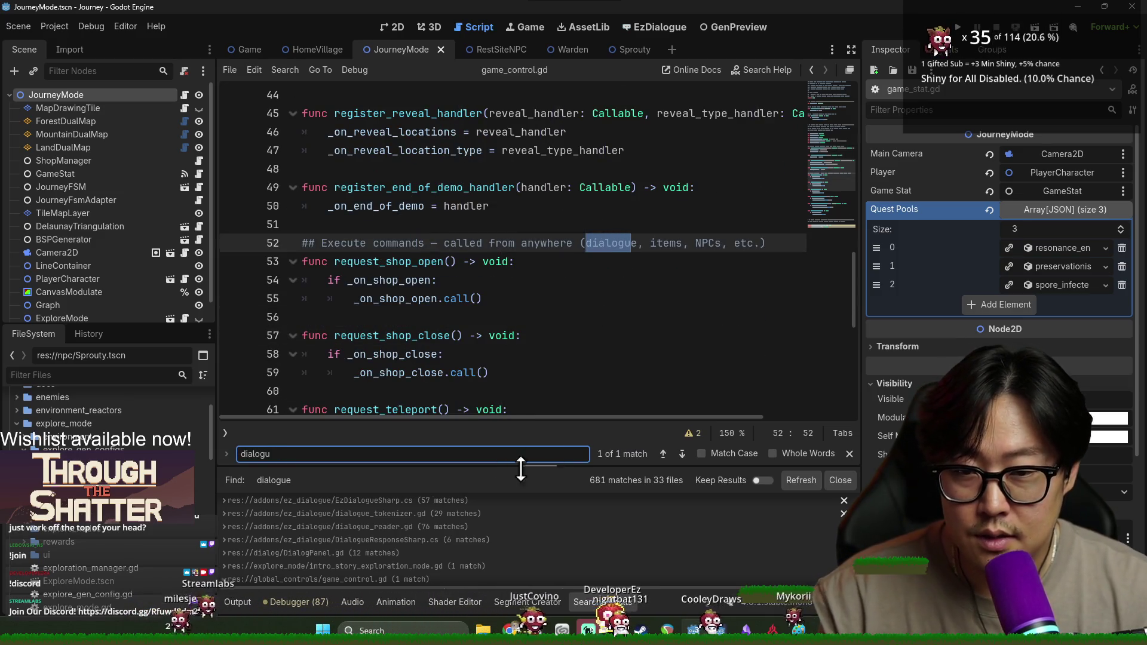
{"action": "left_click", "coordinate": [849, 455]}
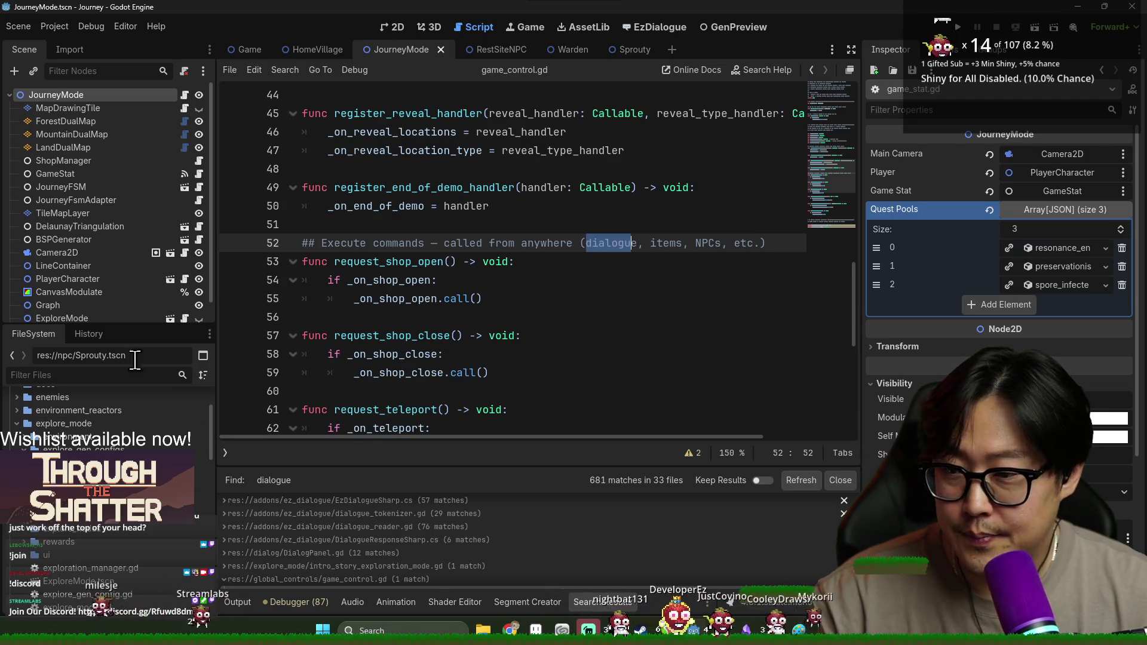
{"action": "scroll", "coordinate": [88, 268], "scroll_direction": "down", "scroll_amount": 1}
{"action": "scroll", "coordinate": [132, 234], "scroll_direction": "up", "scroll_amount": 2}
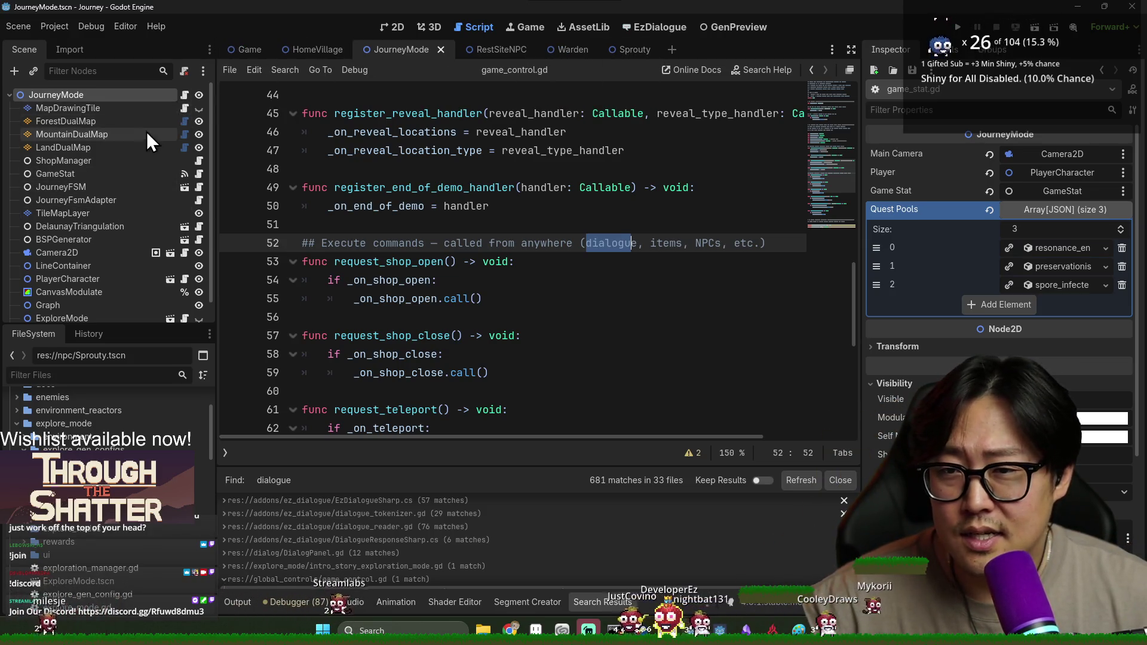
In explore_mode.gd, search 'queston_arr' and follow on_arrival into enemy_body.gd and back.
{"action": "scroll", "coordinate": [143, 150], "scroll_direction": "down", "scroll_amount": 1}
{"action": "left_click", "coordinate": [185, 297]}
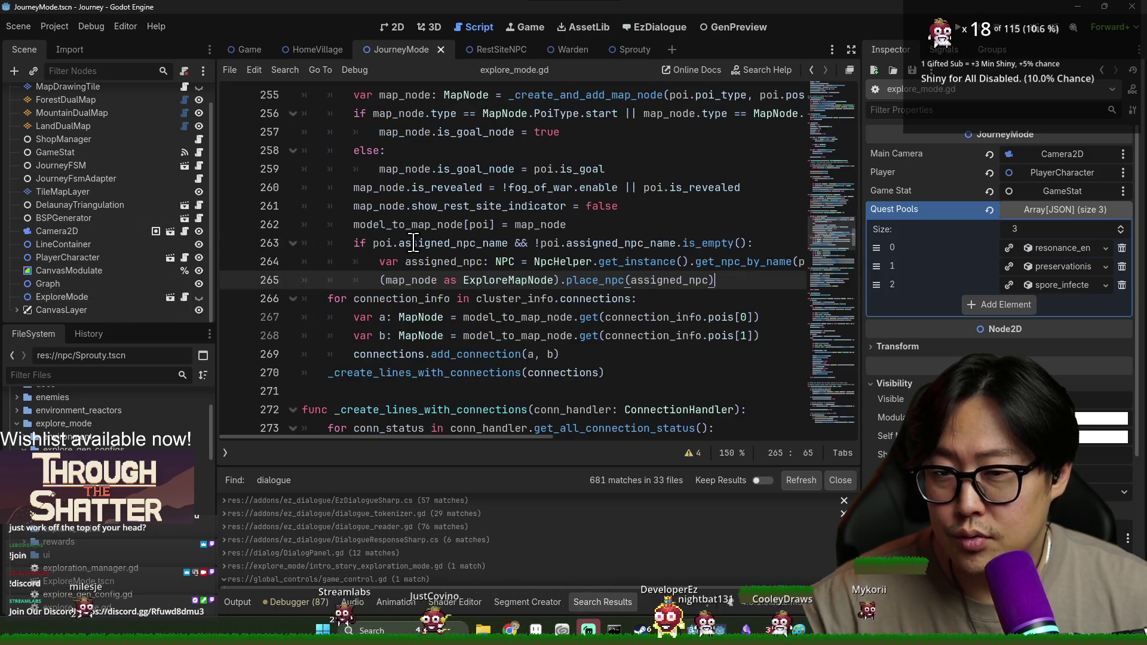
{"action": "key", "text": "ctrl+f"}
{"action": "type", "text": "quest"}
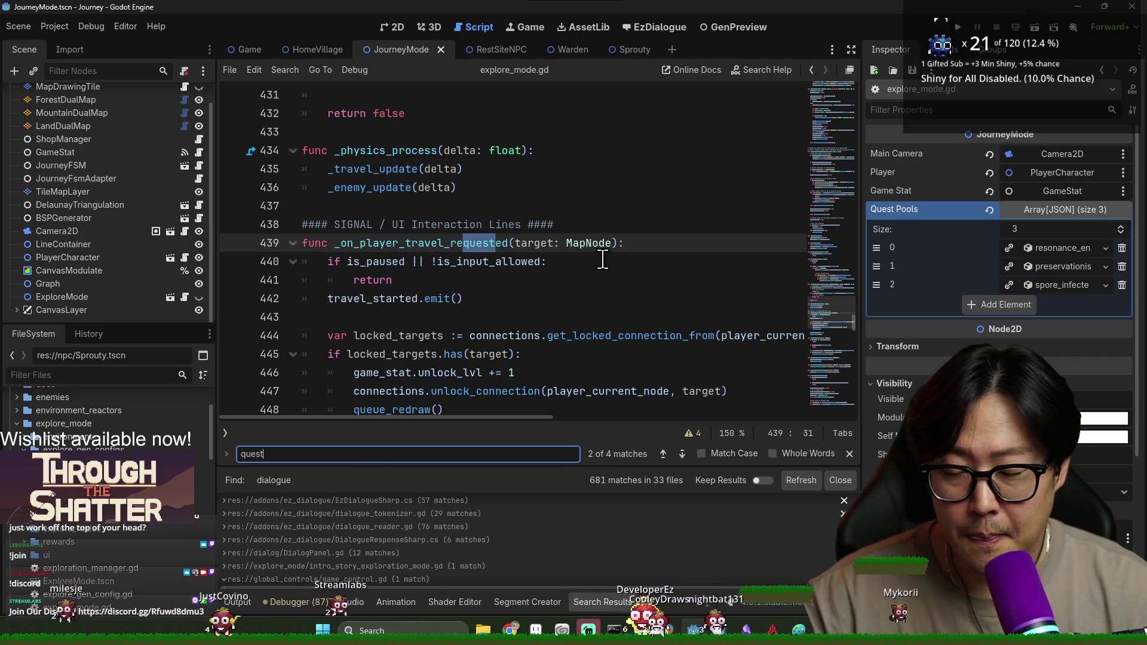
{"action": "type", "text": "on_arrival"}
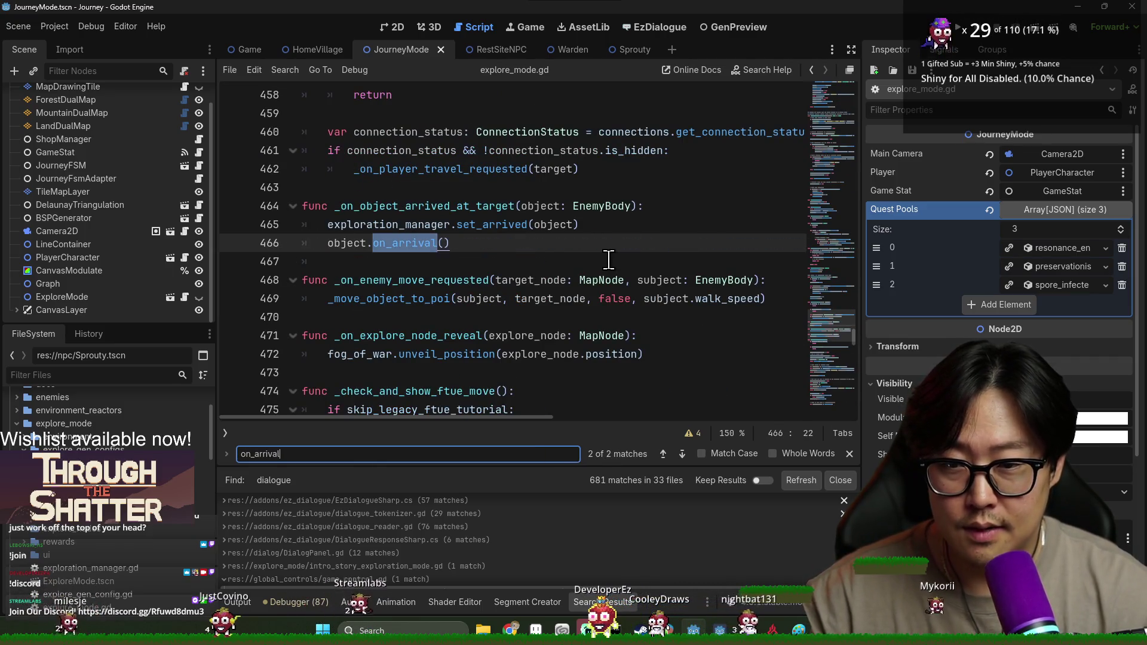
{"action": "left_click", "coordinate": [371, 245], "text": "ctrl"}
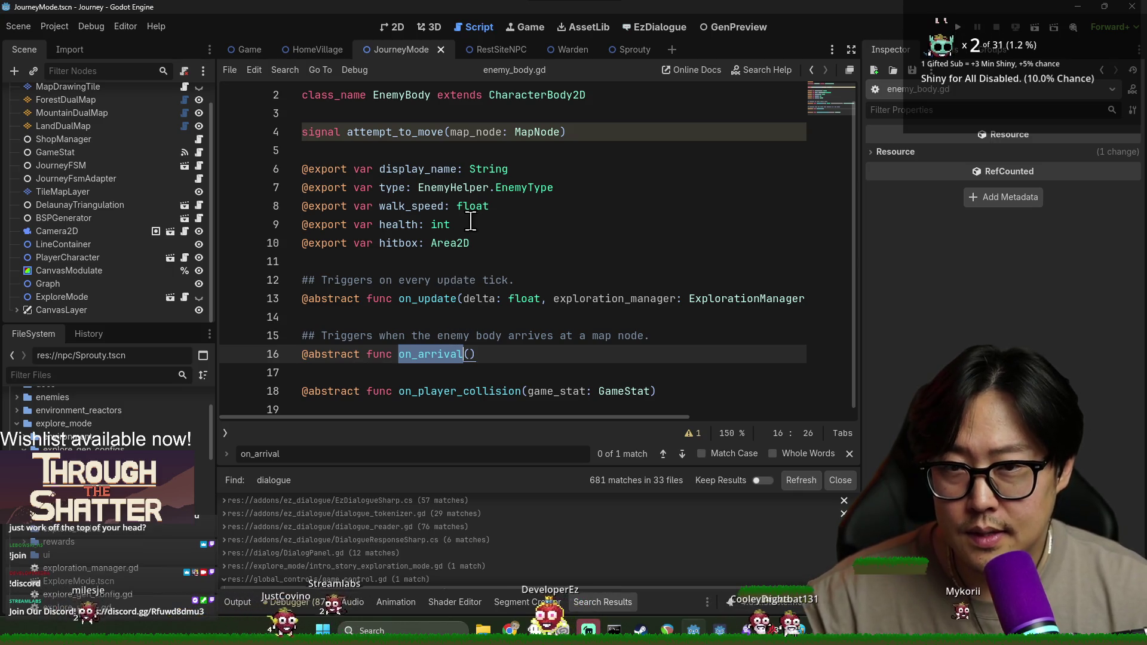
{"action": "left_click", "coordinate": [418, 262]}
Step through the 'quest' matches in explore_mode.gd, then search for 'has_'.
{"action": "key", "text": "alt+Left"}
{"action": "left_click", "coordinate": [505, 299]}
{"action": "key", "text": "ctrl+f"}
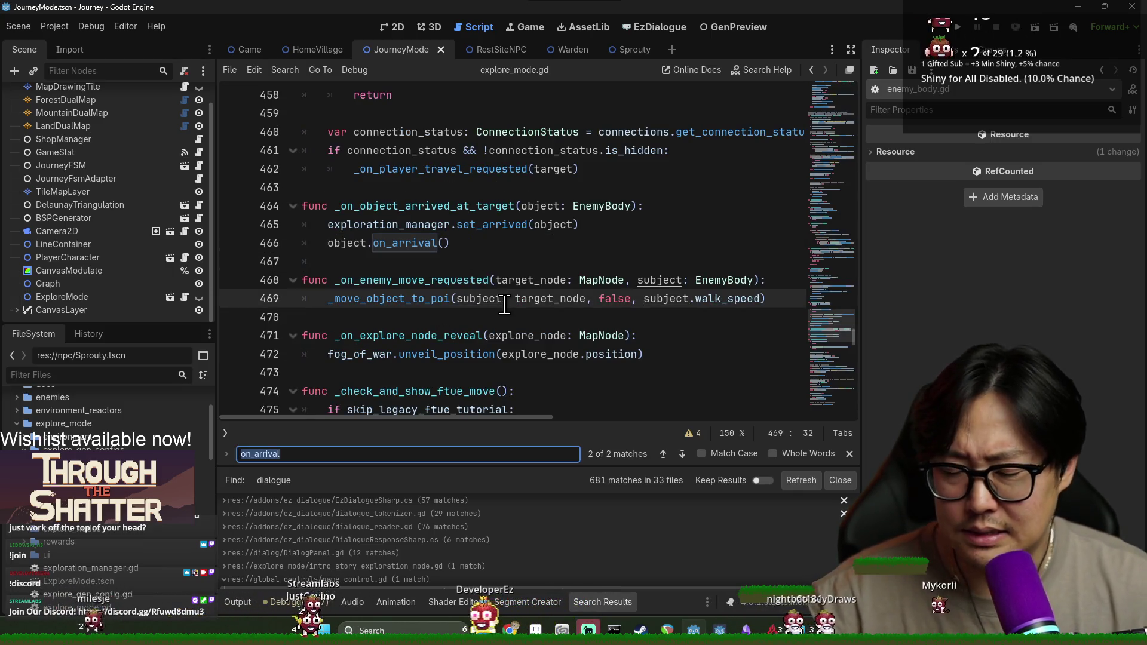
{"action": "type", "text": "quest"}
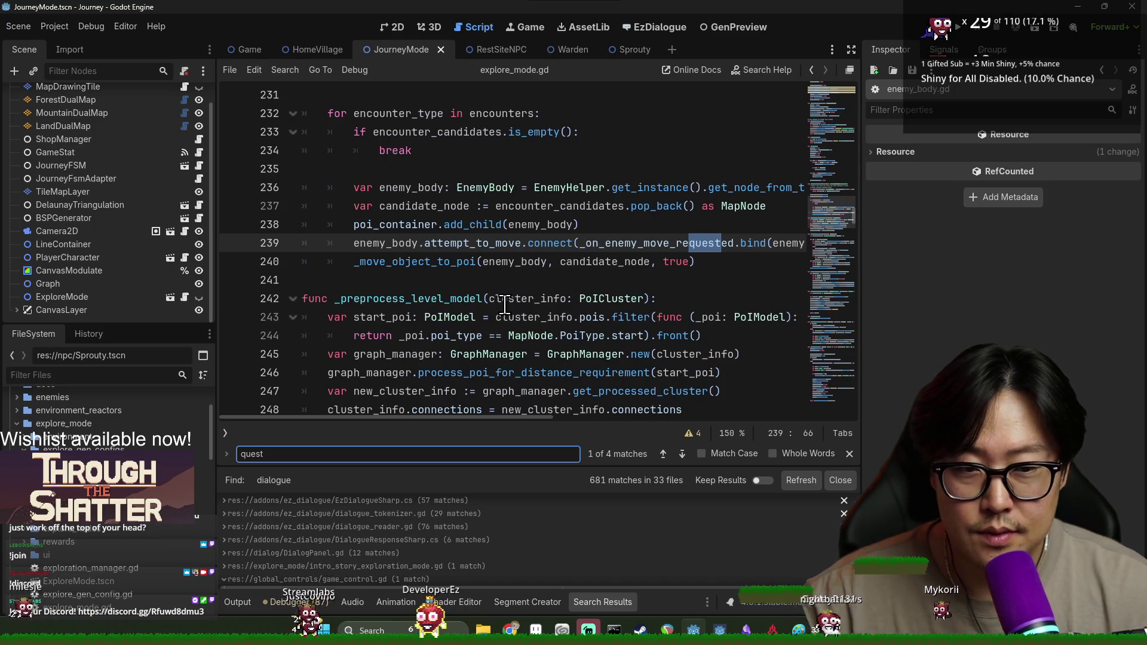
{"action": "key", "text": "Return"}
{"action": "key", "text": "Return"}
{"action": "key", "text": "Return"}
{"action": "key", "text": "Return"}
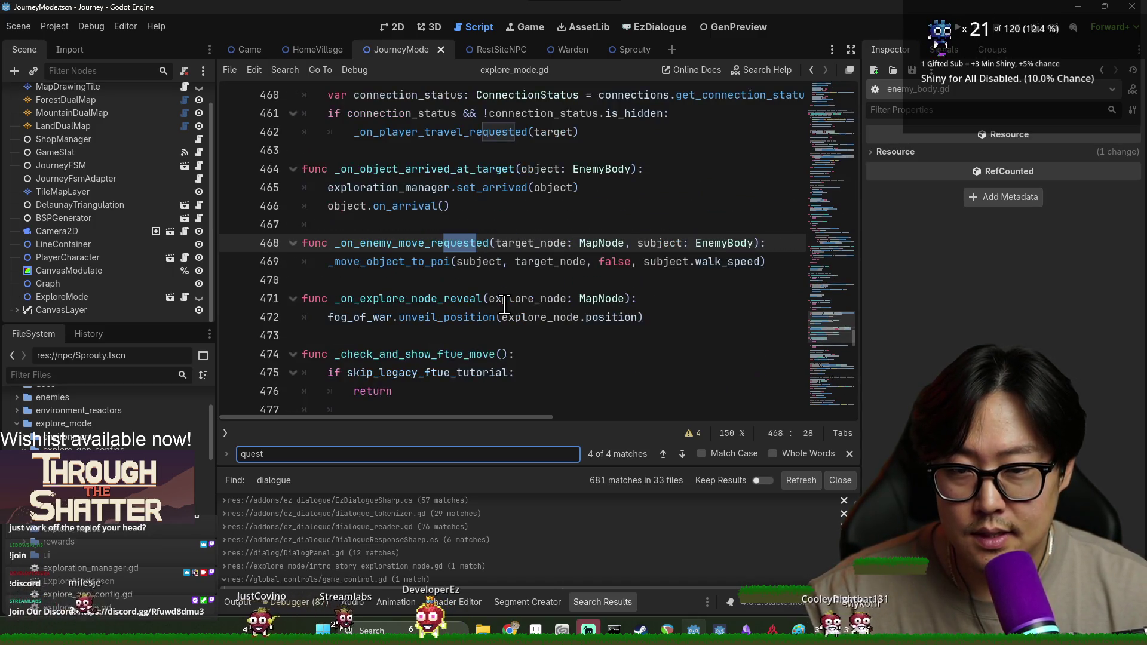
{"action": "key", "text": "Return"}
{"action": "key", "text": "Return"}
{"action": "key", "text": "Return"}
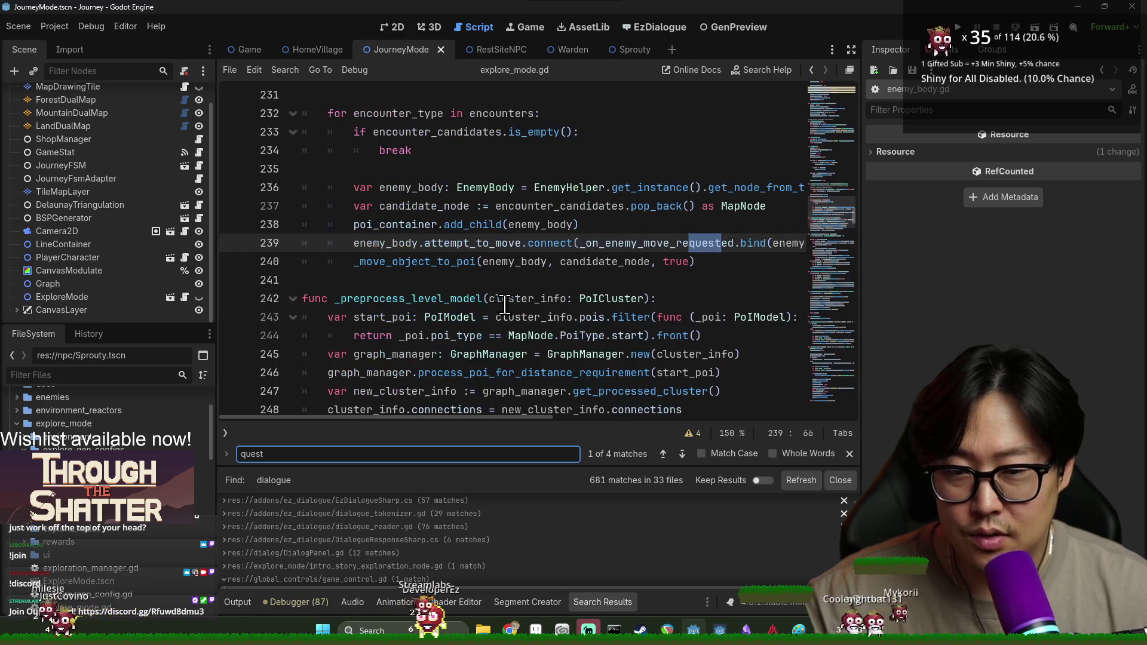
{"action": "type", "text": "has_qu"}
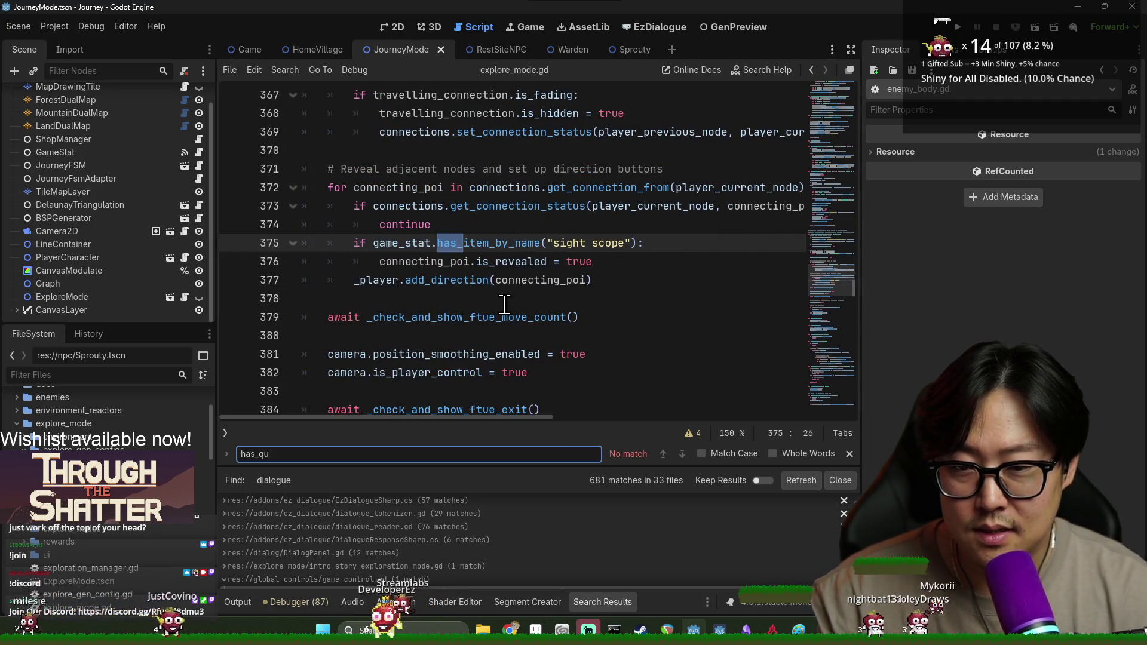
{"action": "key", "text": "BackSpace"}
{"action": "key", "text": "BackSpace"}
{"action": "key", "text": "BackSpace"}
{"action": "scroll", "coordinate": [96, 166], "scroll_direction": "up", "scroll_amount": 1}
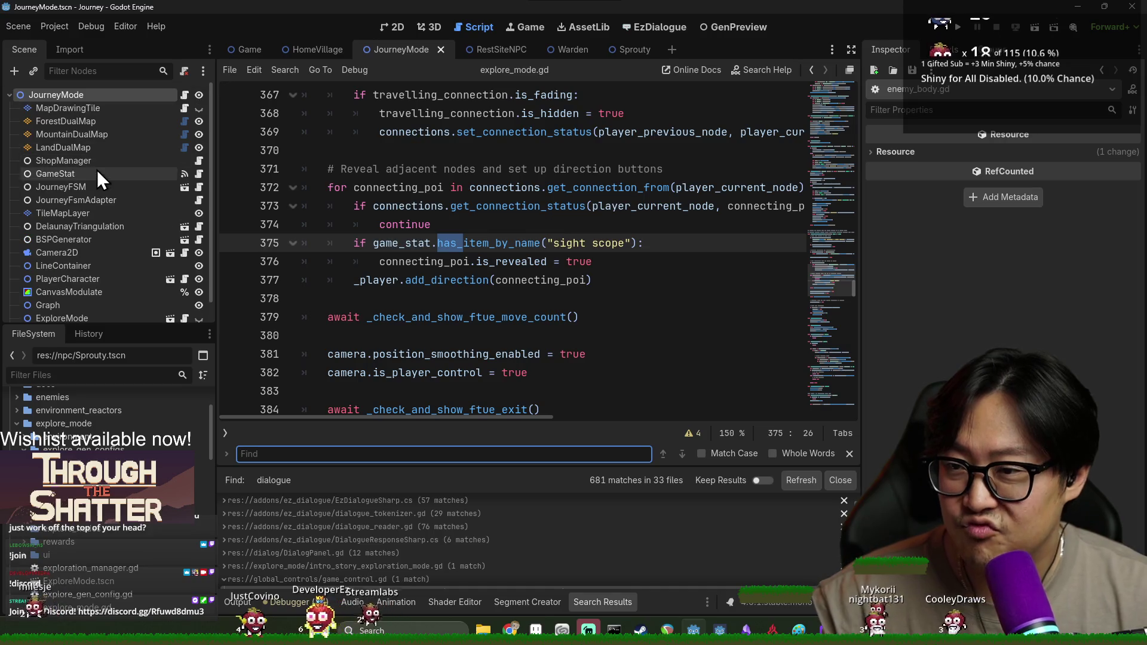
Filter the FileSystem by 'emp' and open Empty.tscn.
{"action": "left_click", "coordinate": [133, 376]}
{"action": "type", "text": "ex"}
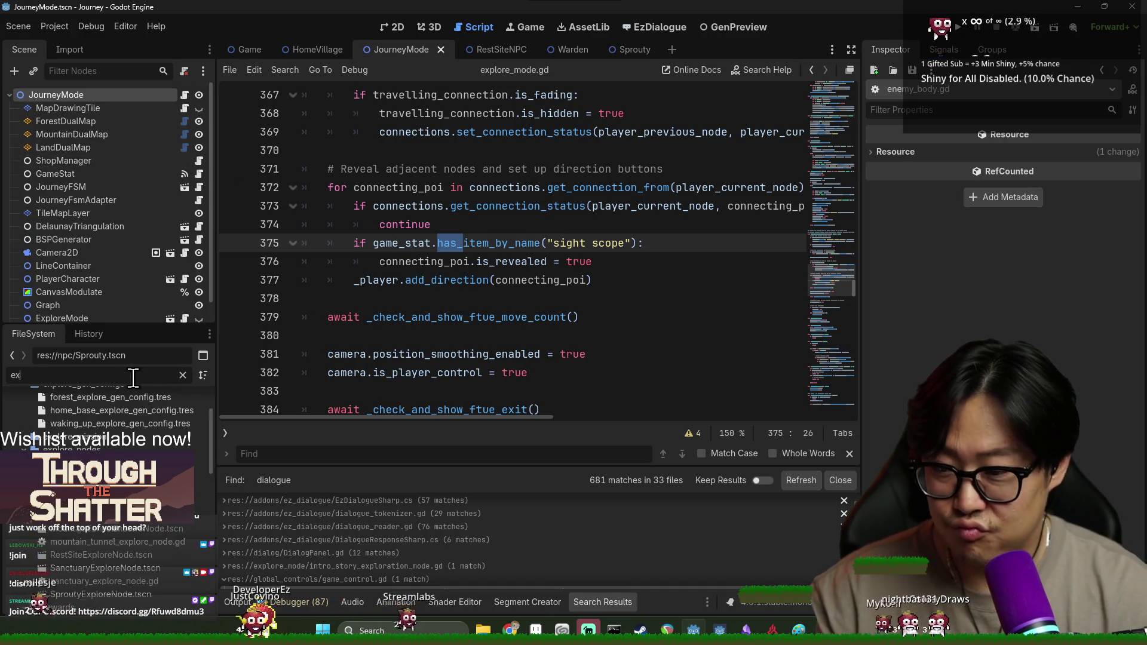
{"action": "type", "text": "mpty"}
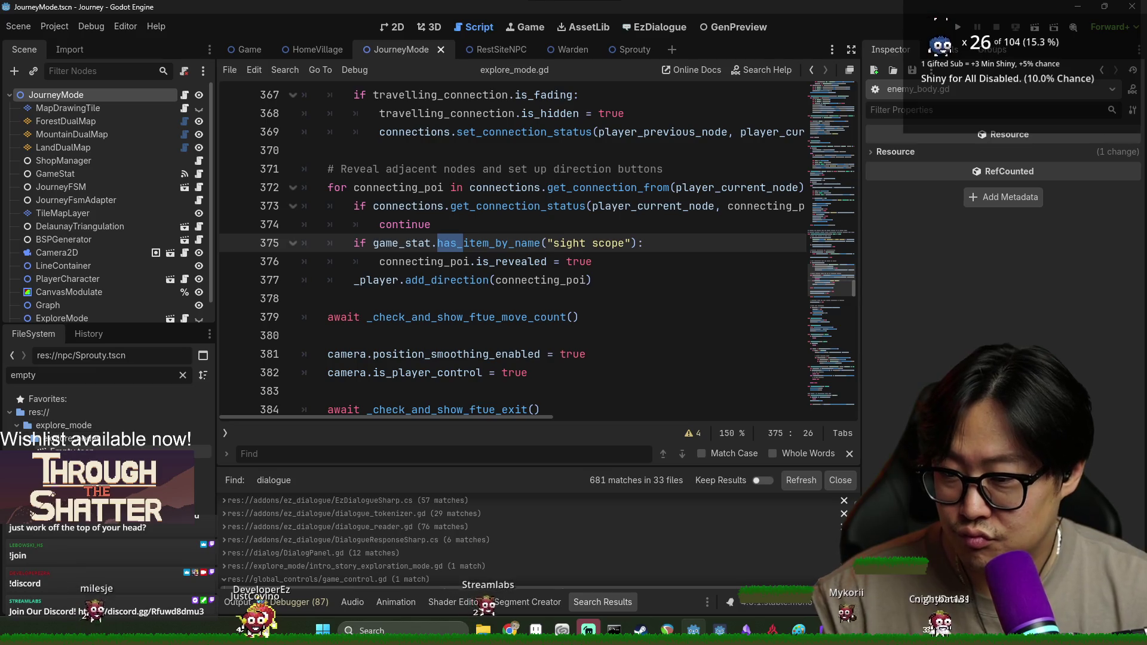
{"action": "double_click", "coordinate": [66, 451]}
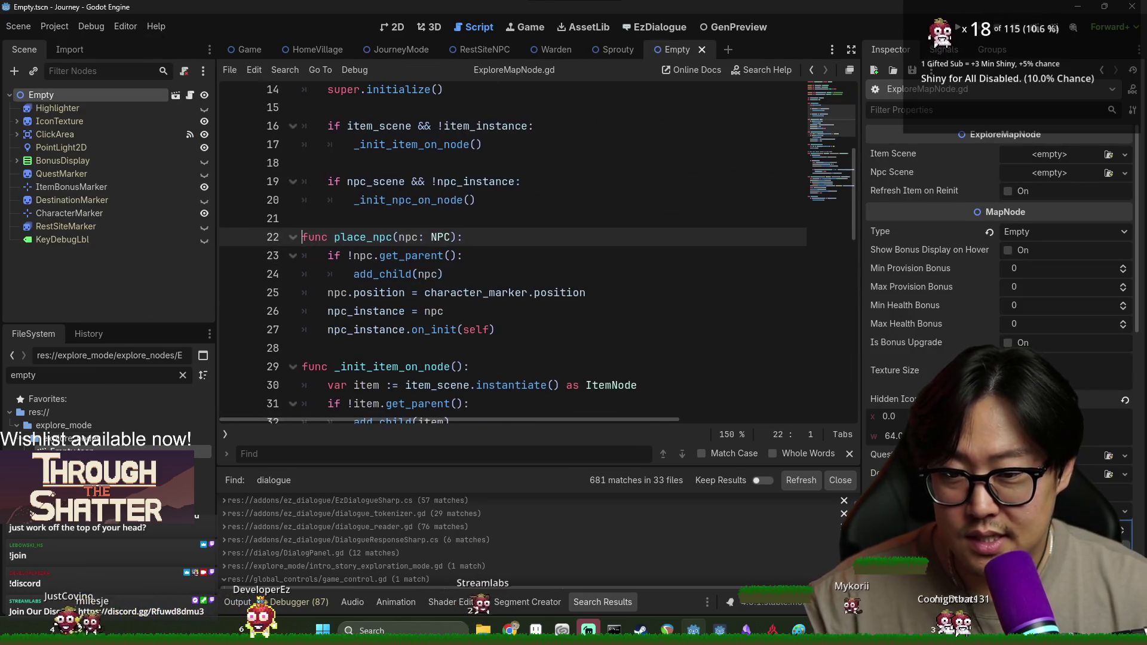
Close the find bar and read through ExploreMapNode.gd's on_reinit and on_arrival code.
{"action": "left_click", "coordinate": [849, 454]}
{"action": "scroll", "coordinate": [469, 337], "scroll_direction": "down", "scroll_amount": 4}
{"action": "scroll", "coordinate": [477, 333], "scroll_direction": "down", "scroll_amount": 4}
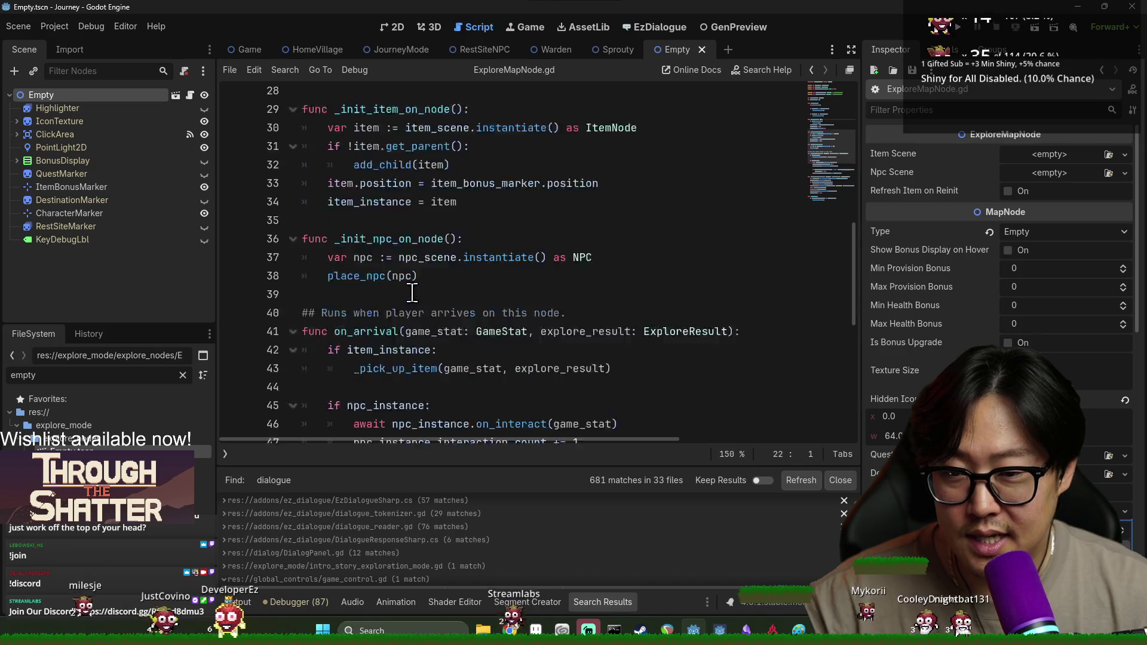
{"action": "scroll", "coordinate": [425, 365], "scroll_direction": "up", "scroll_amount": 3}
{"action": "scroll", "coordinate": [380, 332], "scroll_direction": "up", "scroll_amount": 1}
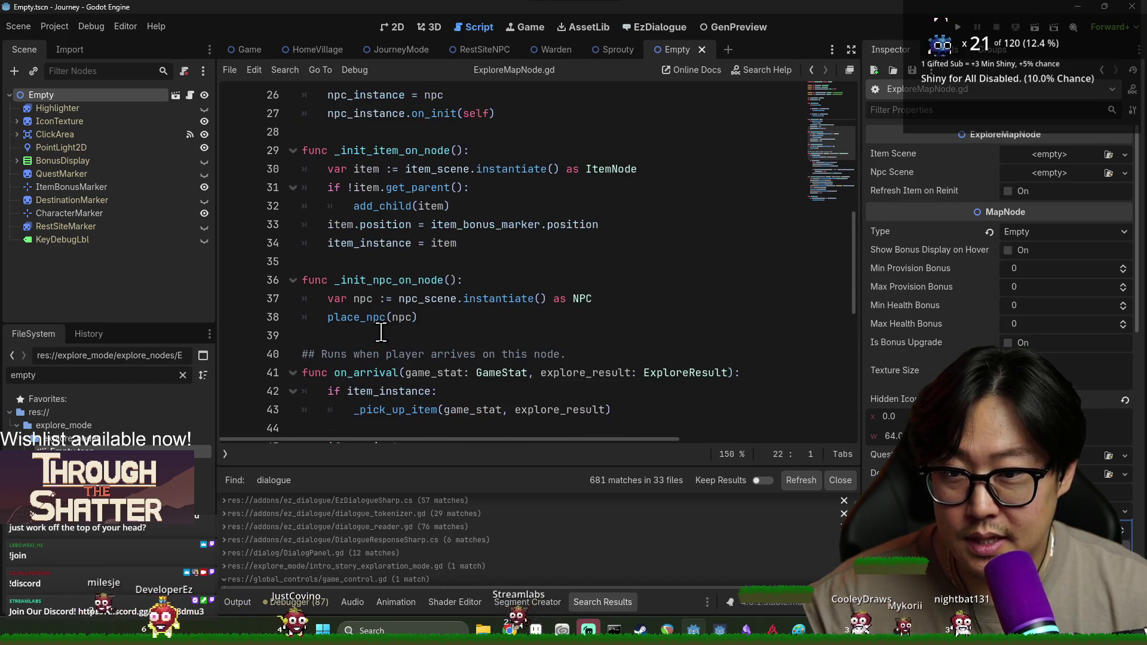
{"action": "scroll", "coordinate": [379, 330], "scroll_direction": "up", "scroll_amount": 1}
{"action": "scroll", "coordinate": [373, 299], "scroll_direction": "down", "scroll_amount": 4}
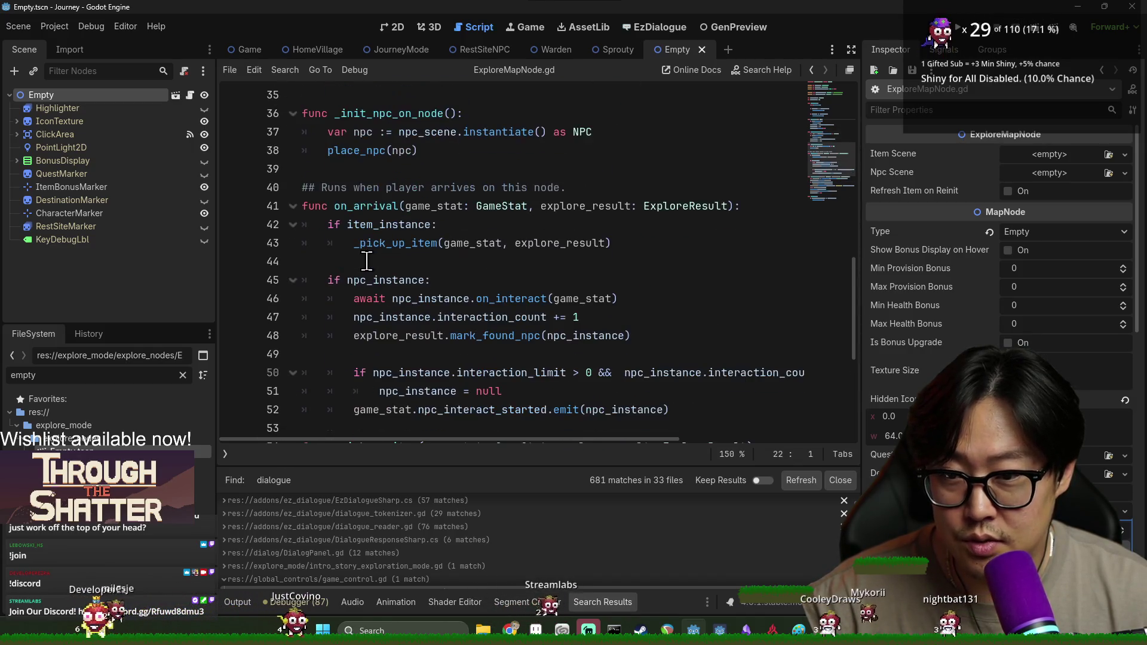
{"action": "scroll", "coordinate": [378, 180], "scroll_direction": "down", "scroll_amount": 5}
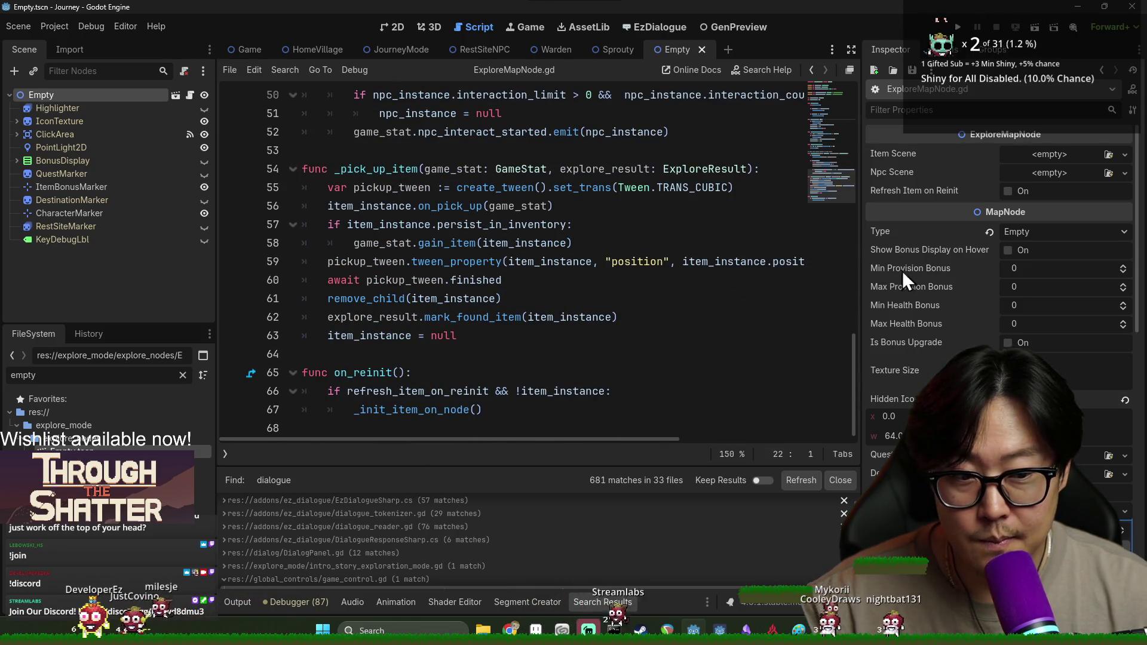
{"action": "left_click", "coordinate": [378, 373]}
{"action": "scroll", "coordinate": [385, 328], "scroll_direction": "up", "scroll_amount": 4}
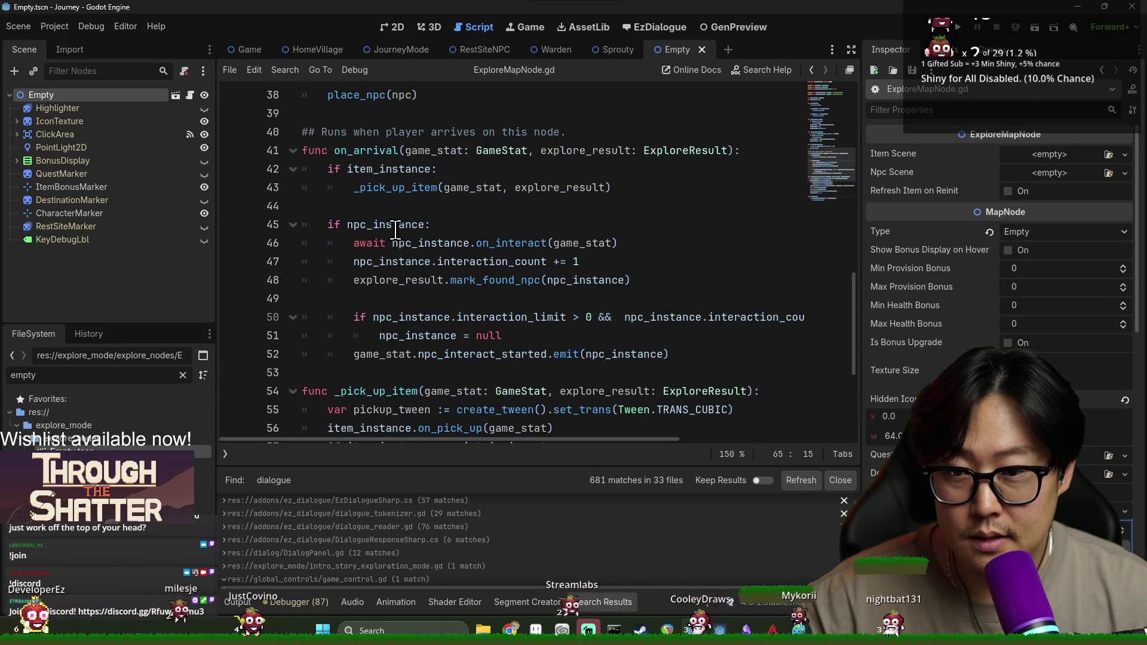
Inspect npc_instance and the npc_interact_started signal emitted with it, then return to JourneyMode.
{"action": "double_click", "coordinate": [396, 226]}
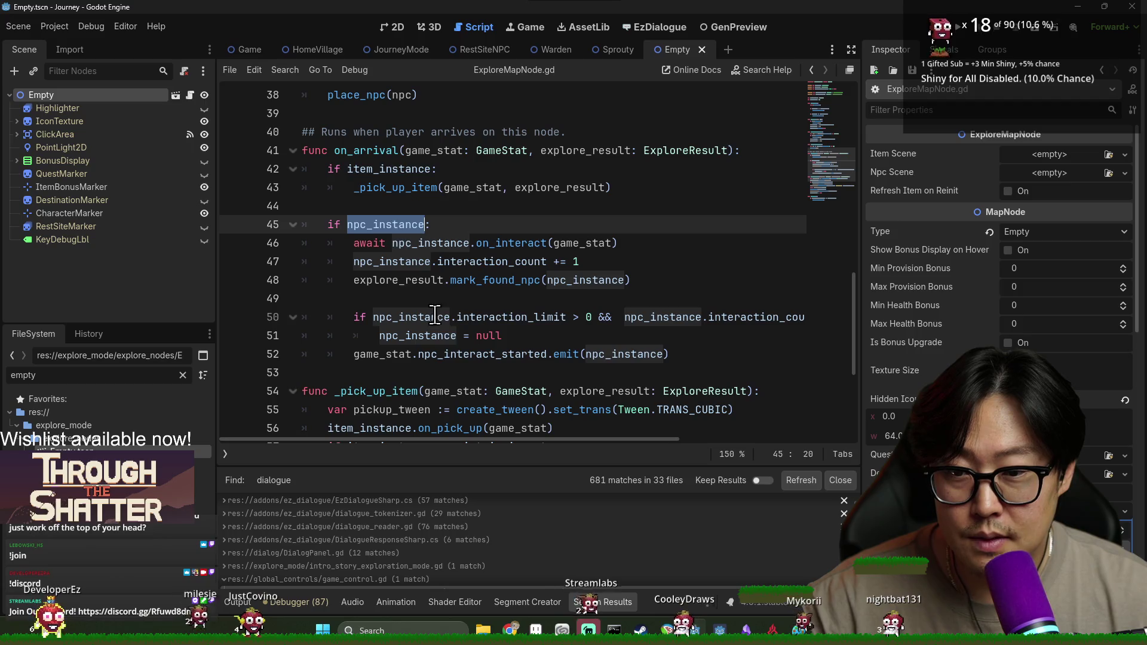
{"action": "double_click", "coordinate": [555, 354]}
{"action": "double_click", "coordinate": [642, 354]}
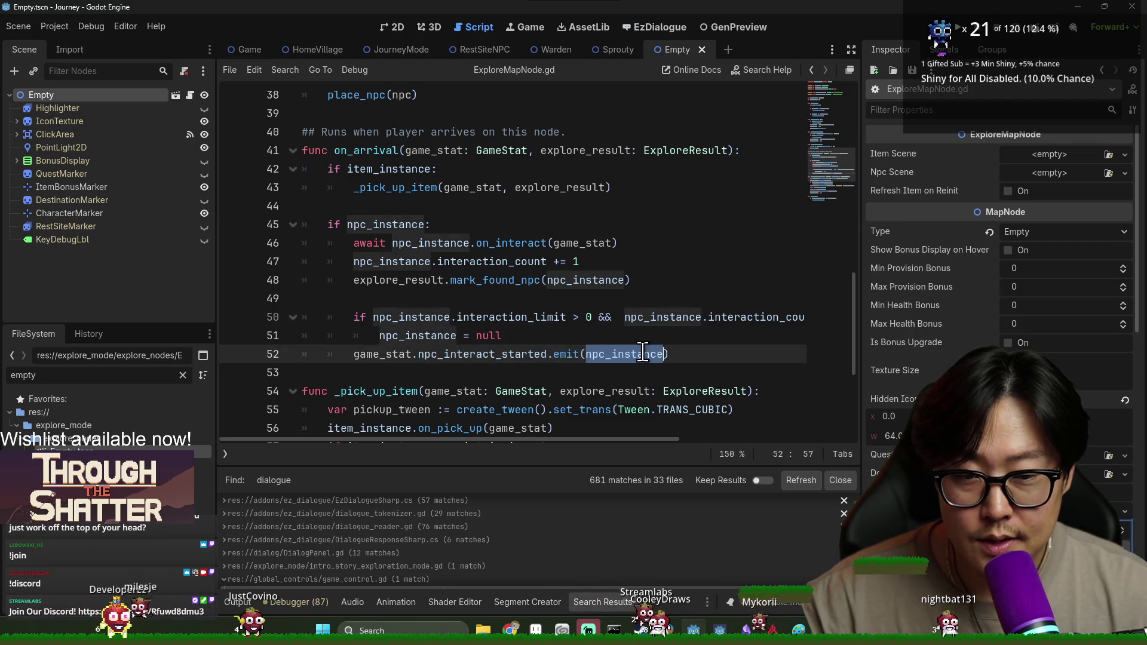
{"action": "double_click", "coordinate": [478, 355]}
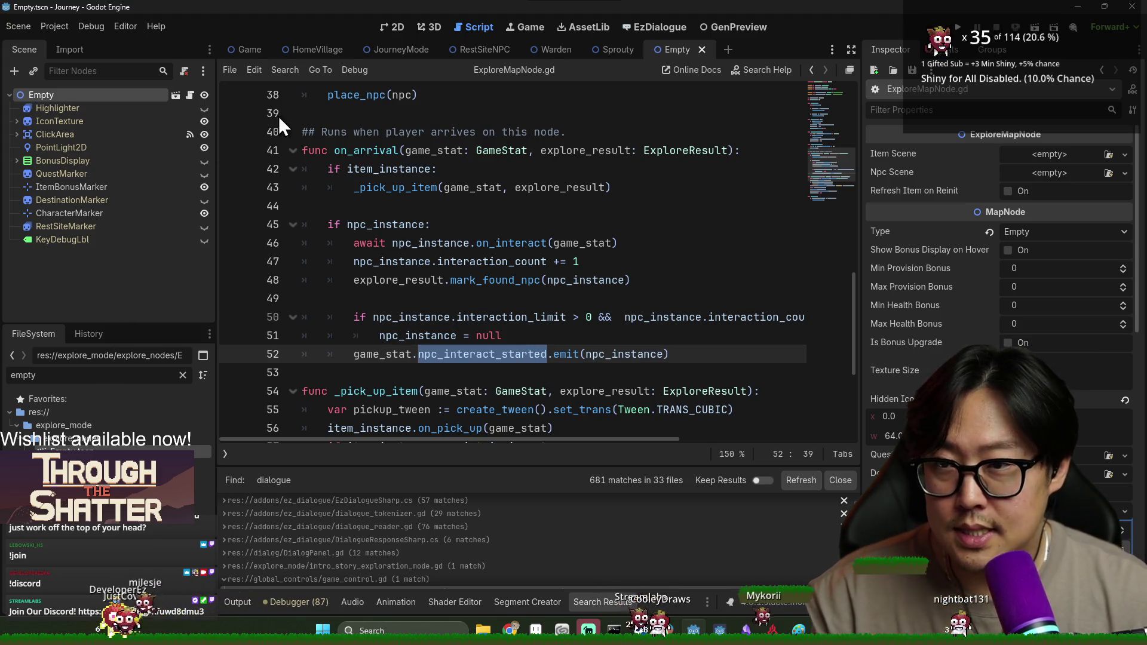
{"action": "left_click", "coordinate": [391, 50]}
Step through 'quest' matches in journey_mode.gd, then search for 'hasdialogu'.
{"action": "key", "text": "ctrl+f"}
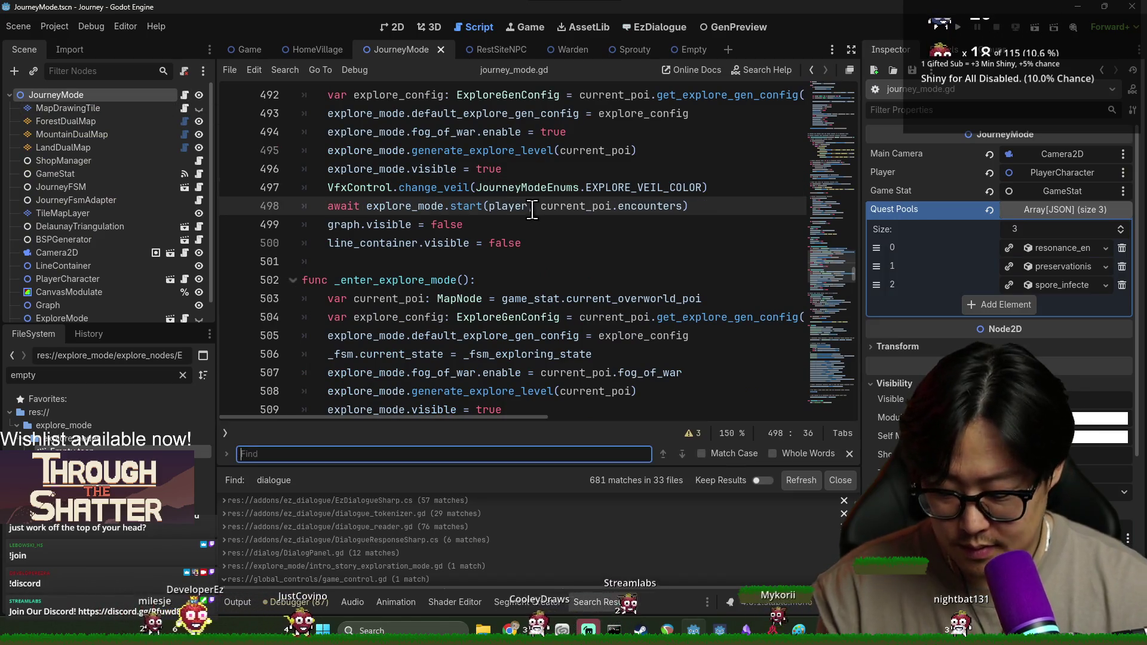
{"action": "type", "text": "quest"}
{"action": "key", "text": "Return"}
{"action": "key", "text": "Return"}
{"action": "key", "text": "Return"}
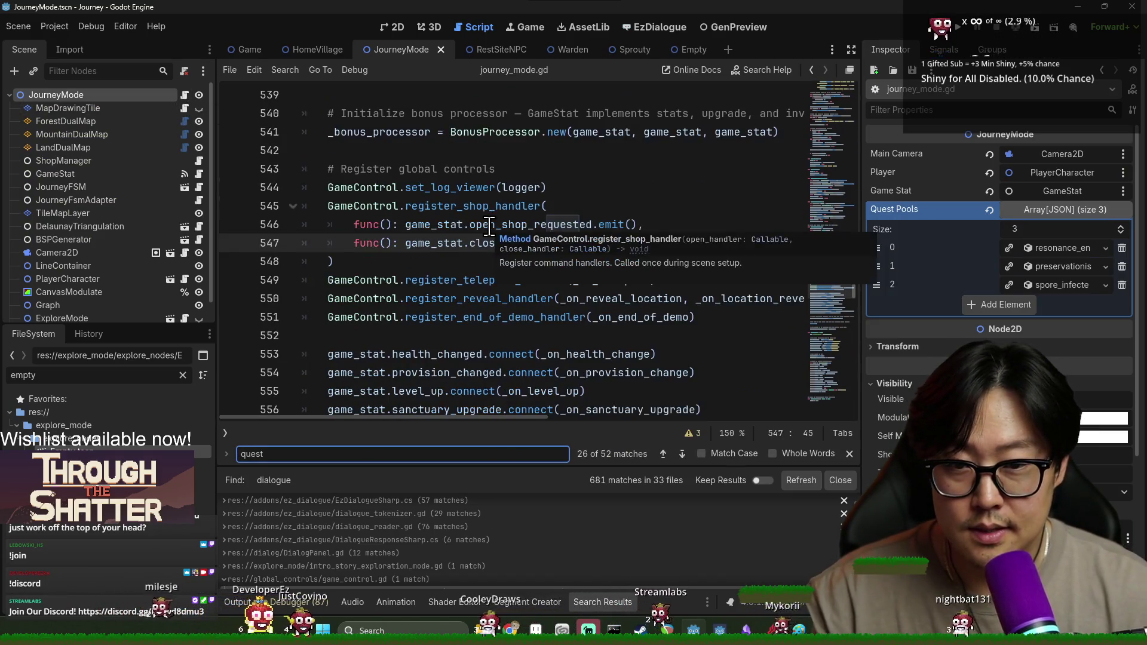
{"action": "key", "text": "Return"}
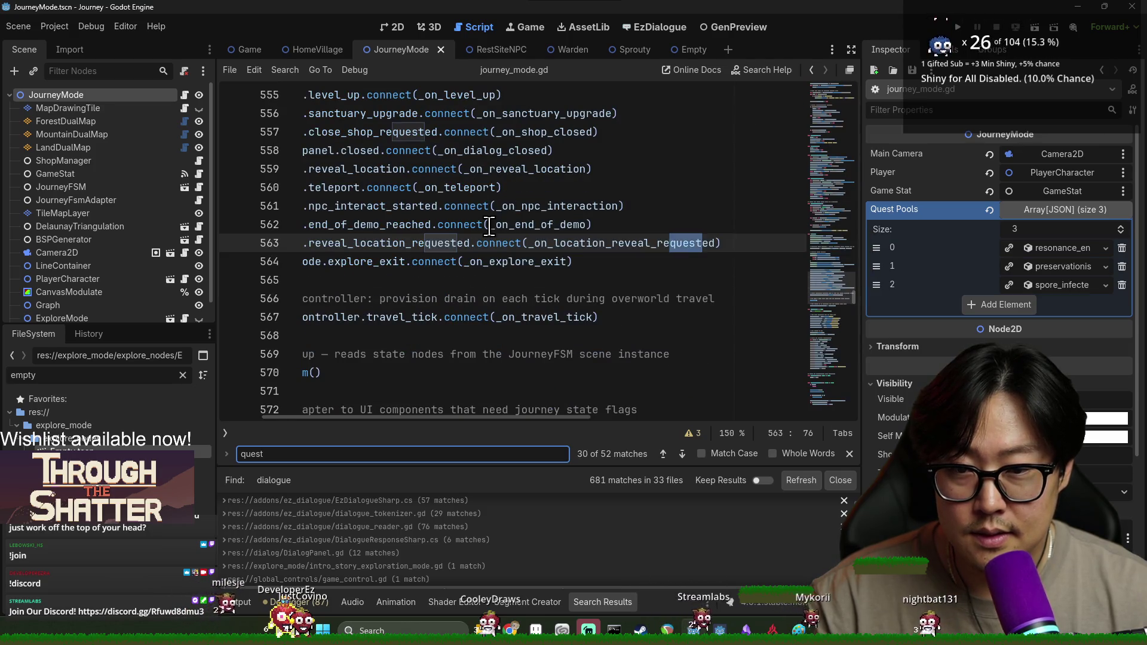
{"action": "key", "text": "Return"}
{"action": "left_click_drag", "start_coordinate": [346, 416], "coordinate": [307, 416]}
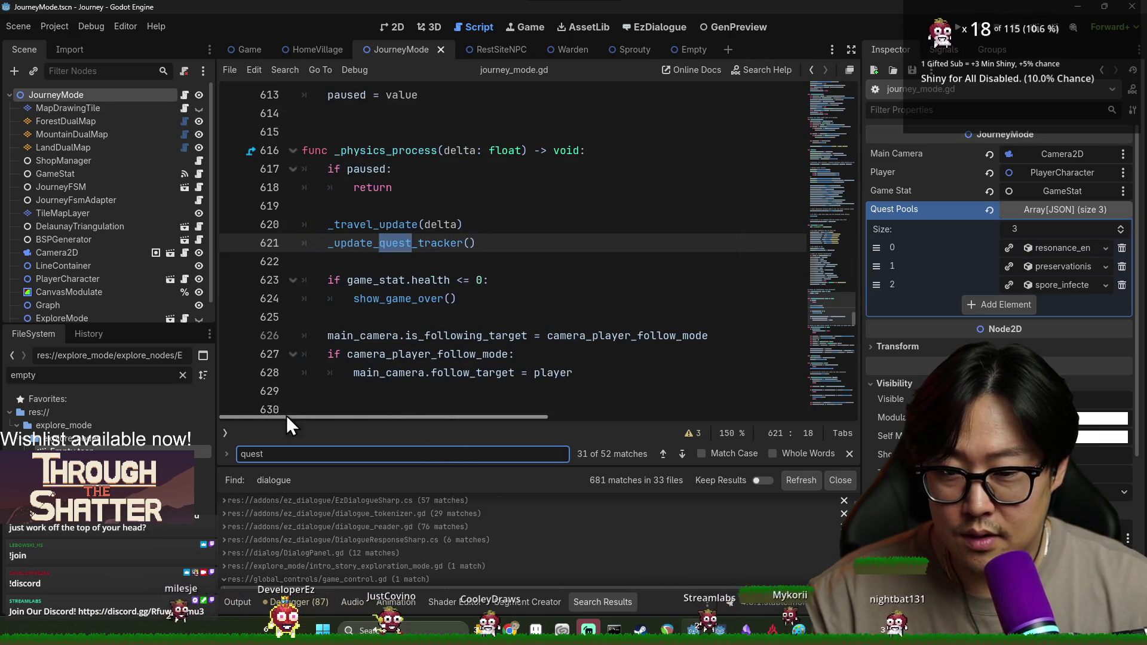
{"action": "key", "text": "ctrl+a"}
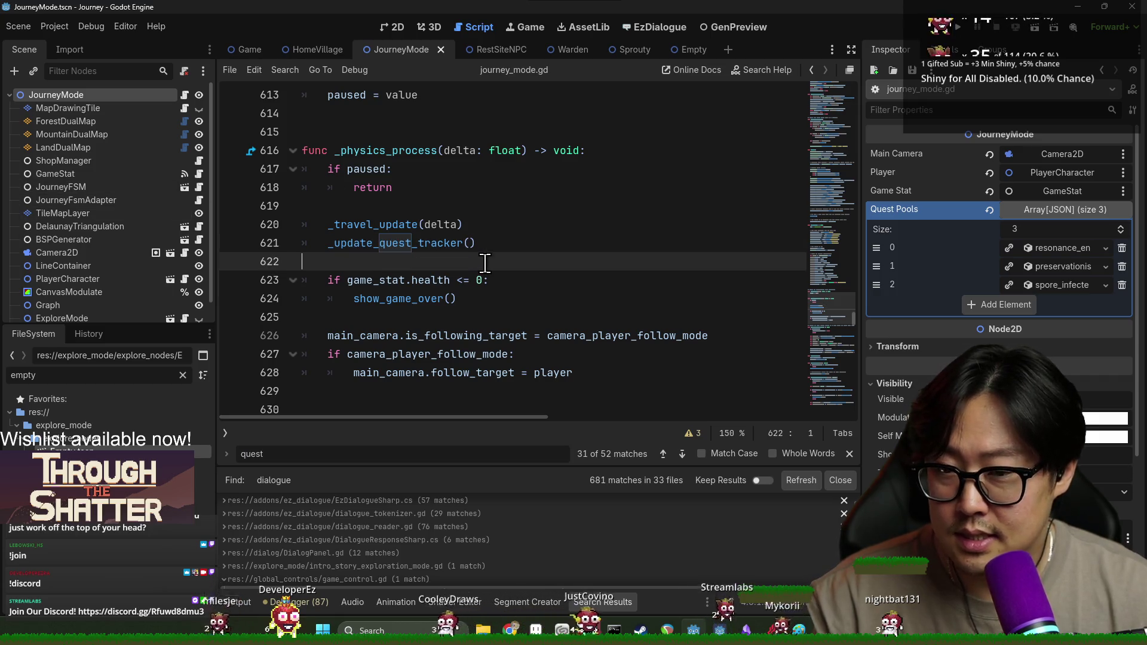
{"action": "type", "text": "d"}
{"action": "key", "text": "BackSpace"}
{"action": "type", "text": "has"}
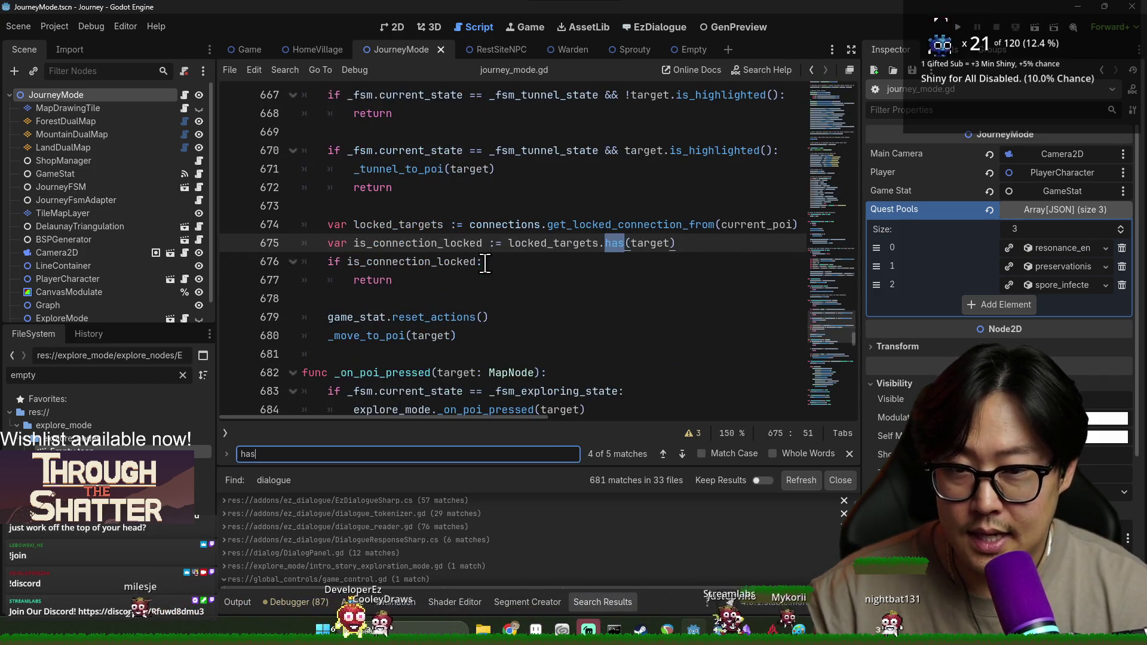
{"action": "type", "text": "dialogu"}
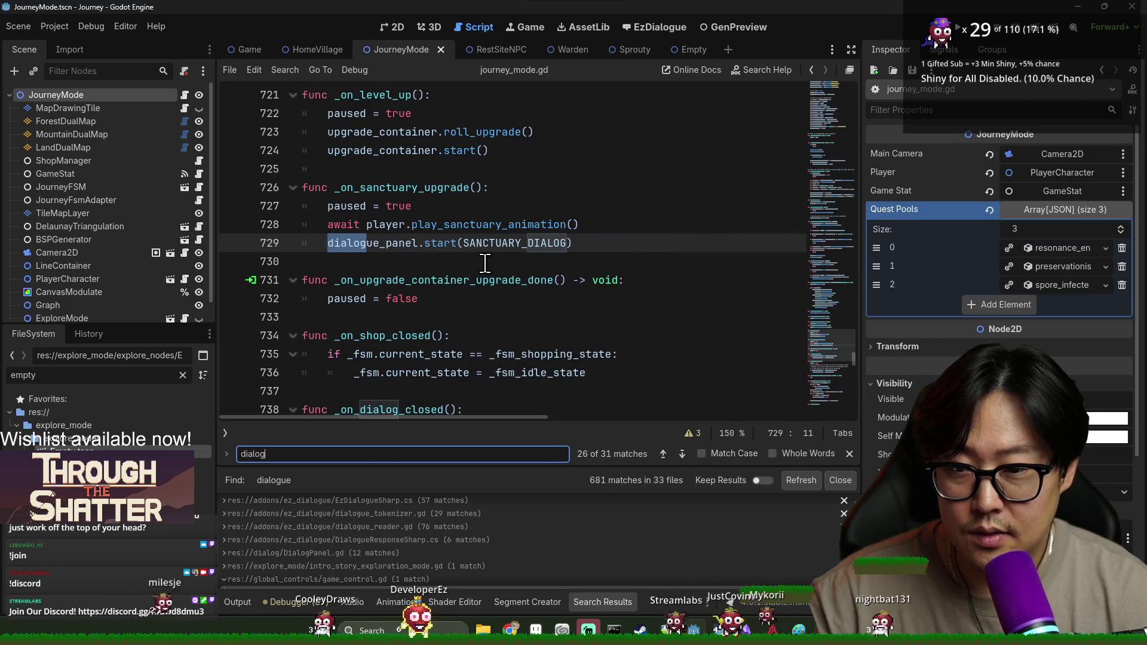
Examine the dialogue_panel.start SANCTUARY_DIALOG call on line 729 of _on_sanctuary_upgrade.
{"action": "left_click", "coordinate": [387, 207]}
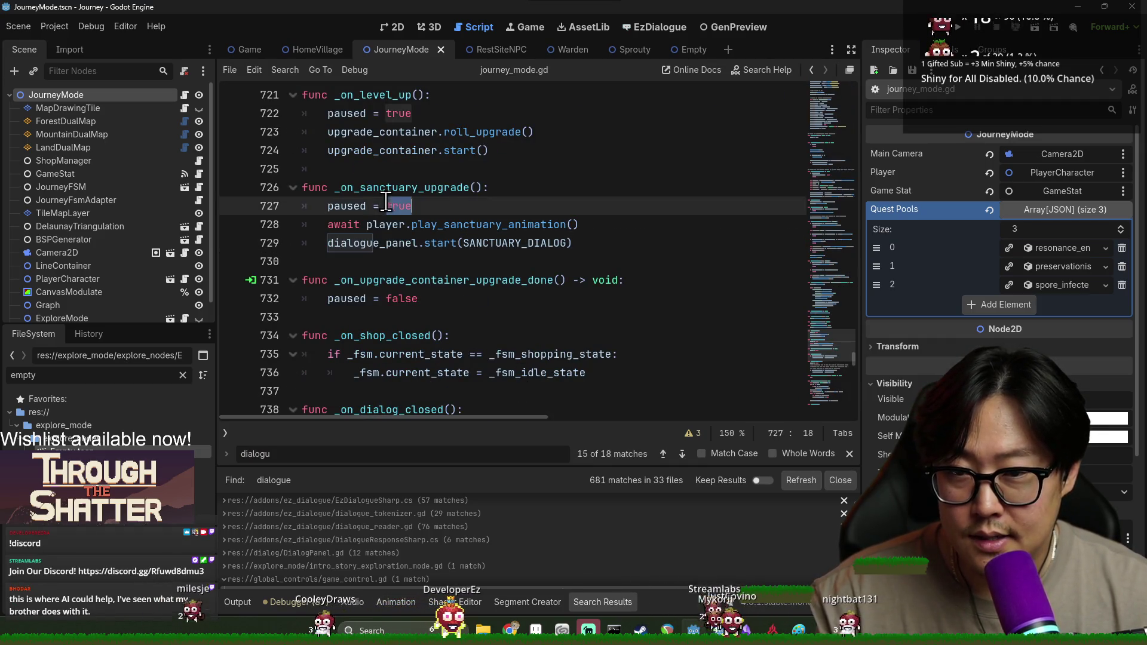
{"action": "double_click", "coordinate": [389, 188]}
{"action": "left_click", "coordinate": [357, 224]}
{"action": "left_click", "coordinate": [371, 243]}
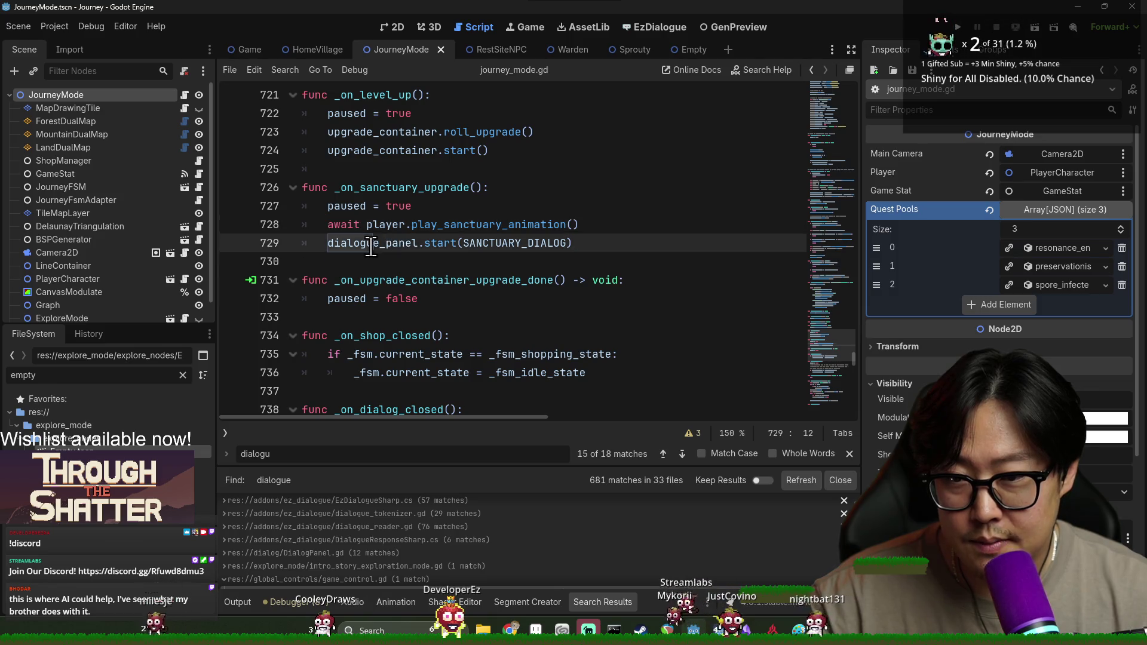
{"action": "double_click", "coordinate": [370, 243]}
{"action": "left_click", "coordinate": [508, 245]}
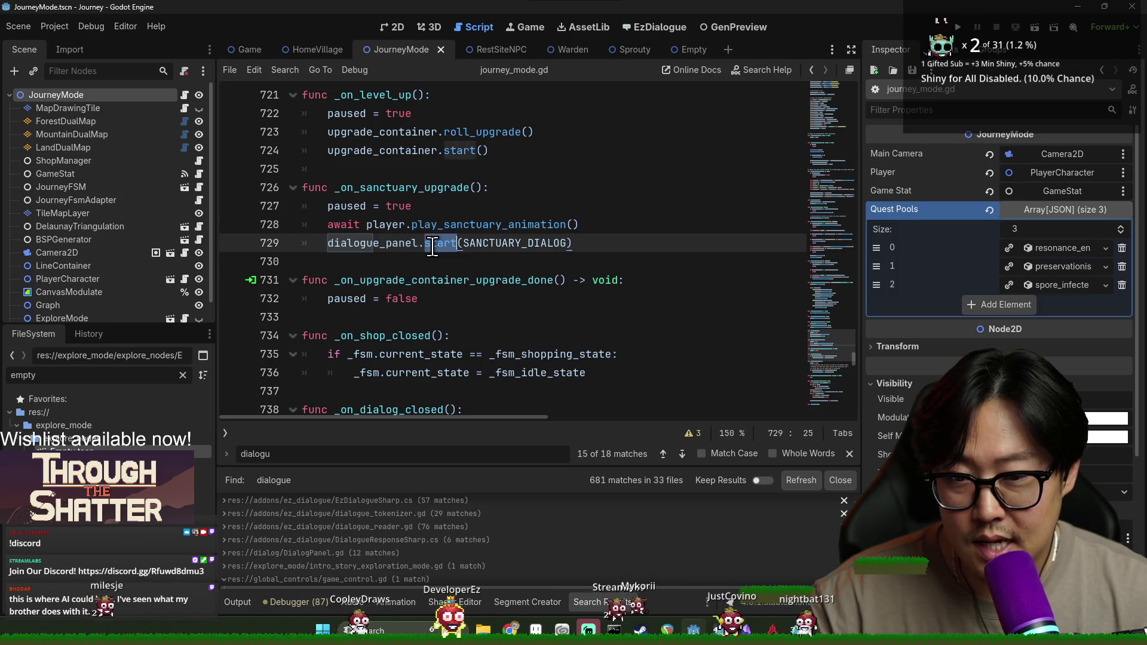
{"action": "double_click", "coordinate": [505, 245]}
{"action": "double_click", "coordinate": [371, 243]}
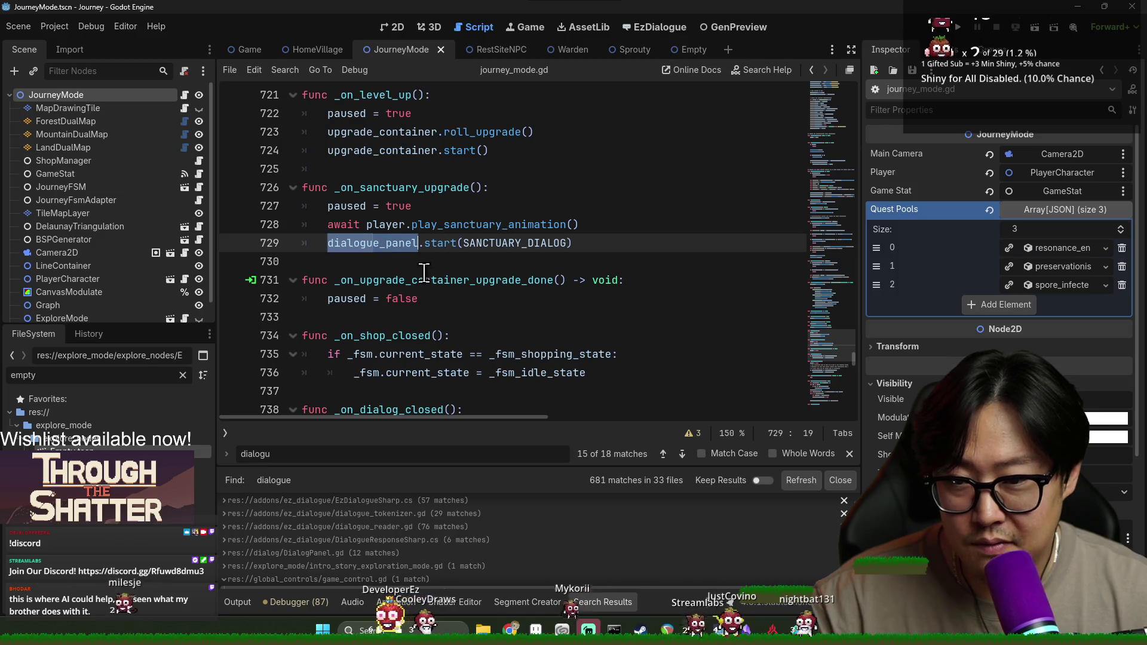
{"action": "left_click", "coordinate": [587, 244], "text": "shift"}
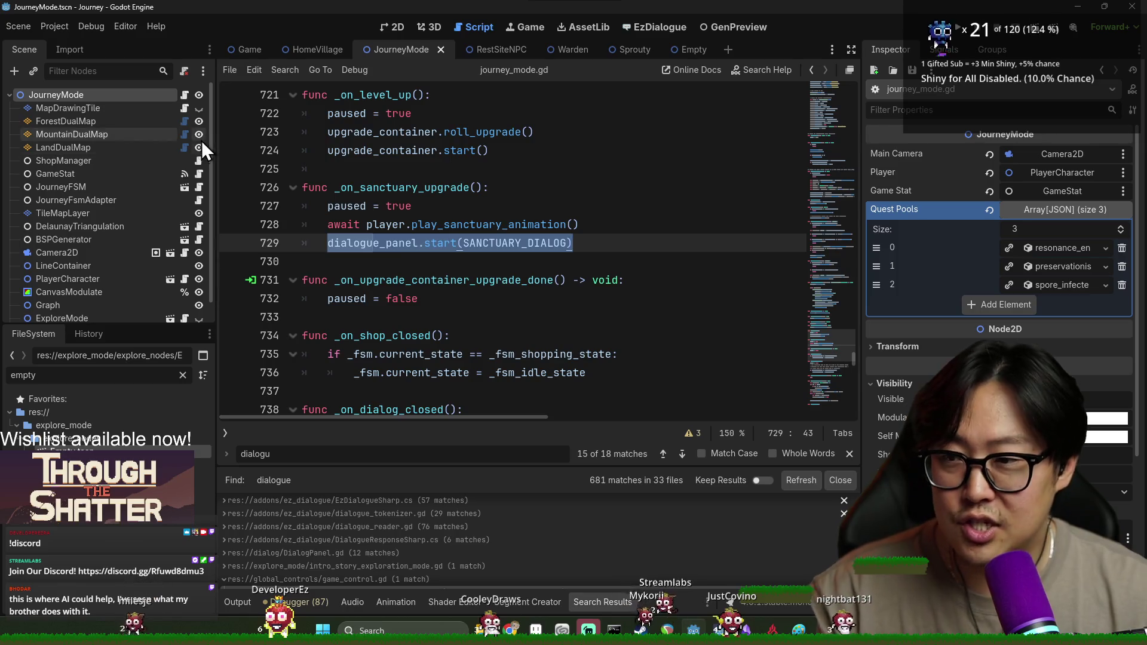
Clear the file filter, open global_controls/game_control.gd, and place the caret after line 51.
{"action": "left_click", "coordinate": [183, 375]}
{"action": "scroll", "coordinate": [4, 535], "scroll_direction": "down", "scroll_amount": 3}
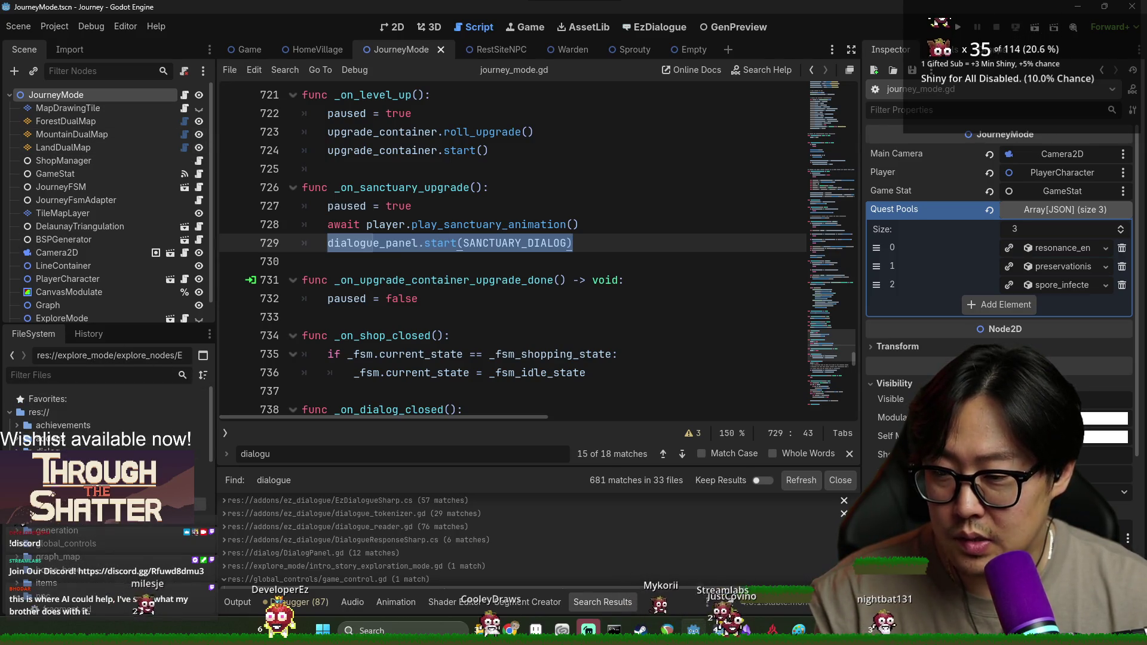
{"action": "double_click", "coordinate": [359, 244]}
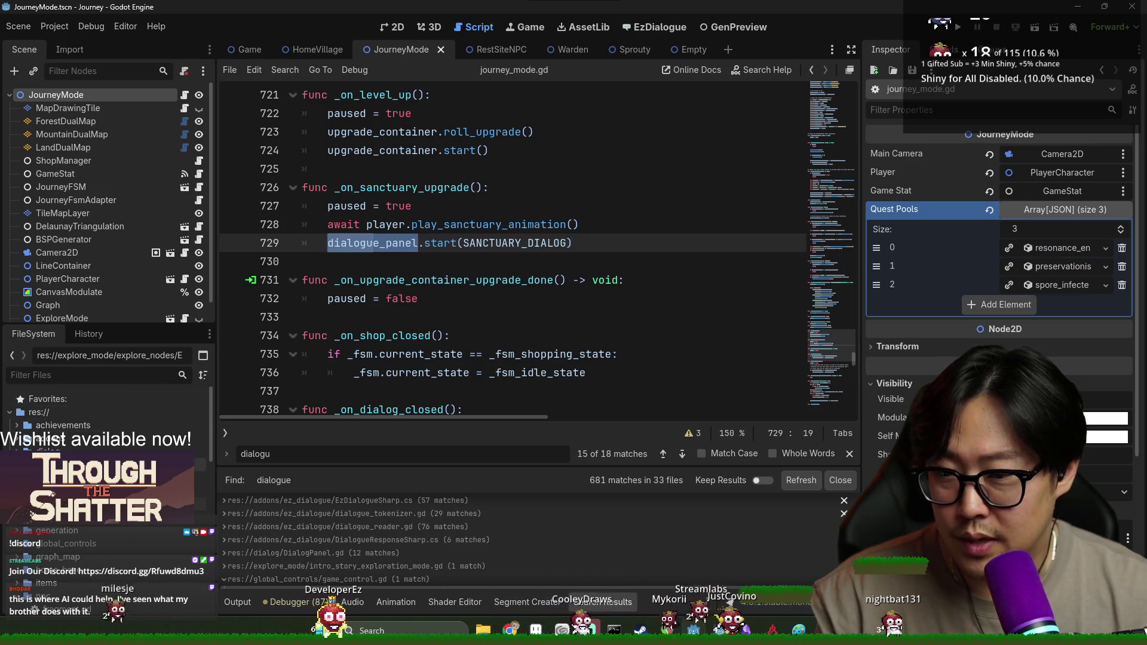
{"action": "left_click", "coordinate": [48, 452]}
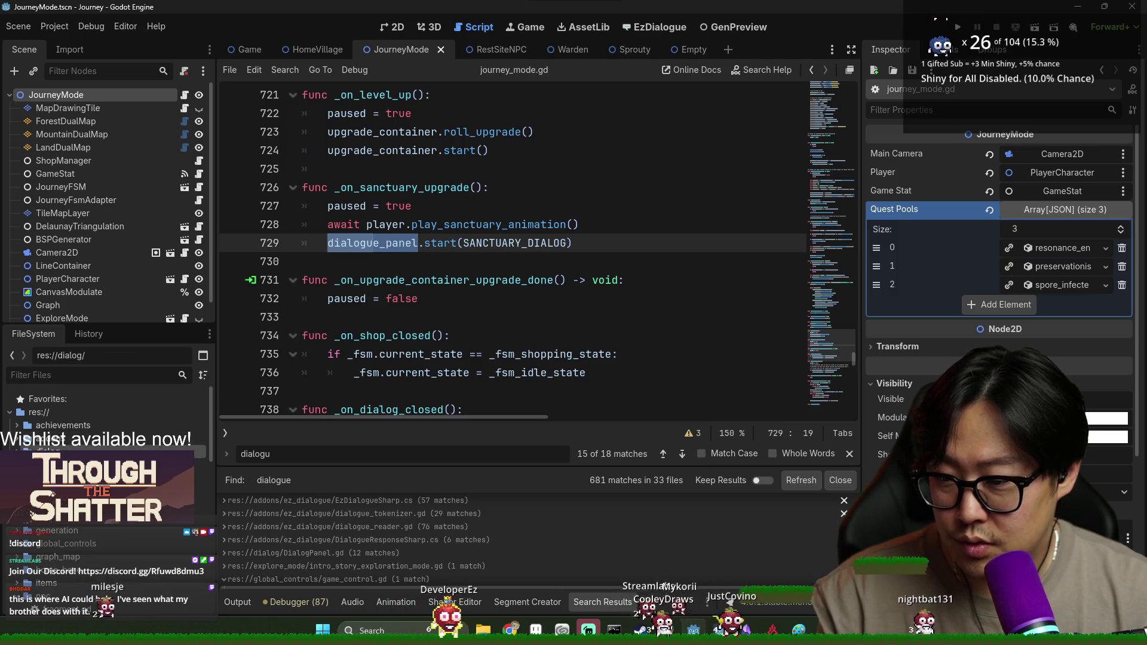
{"action": "scroll", "coordinate": [48, 451], "scroll_direction": "down", "scroll_amount": 1}
{"action": "double_click", "coordinate": [80, 518]}
{"action": "scroll", "coordinate": [90, 529], "scroll_direction": "down", "scroll_amount": 2}
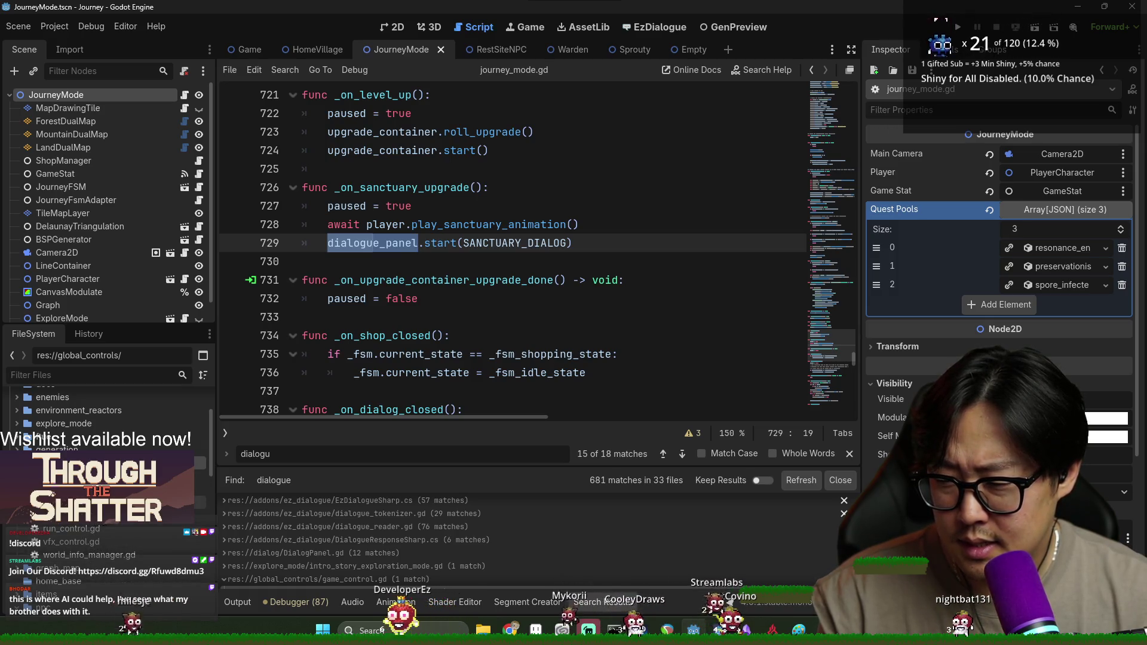
{"action": "double_click", "coordinate": [72, 515]}
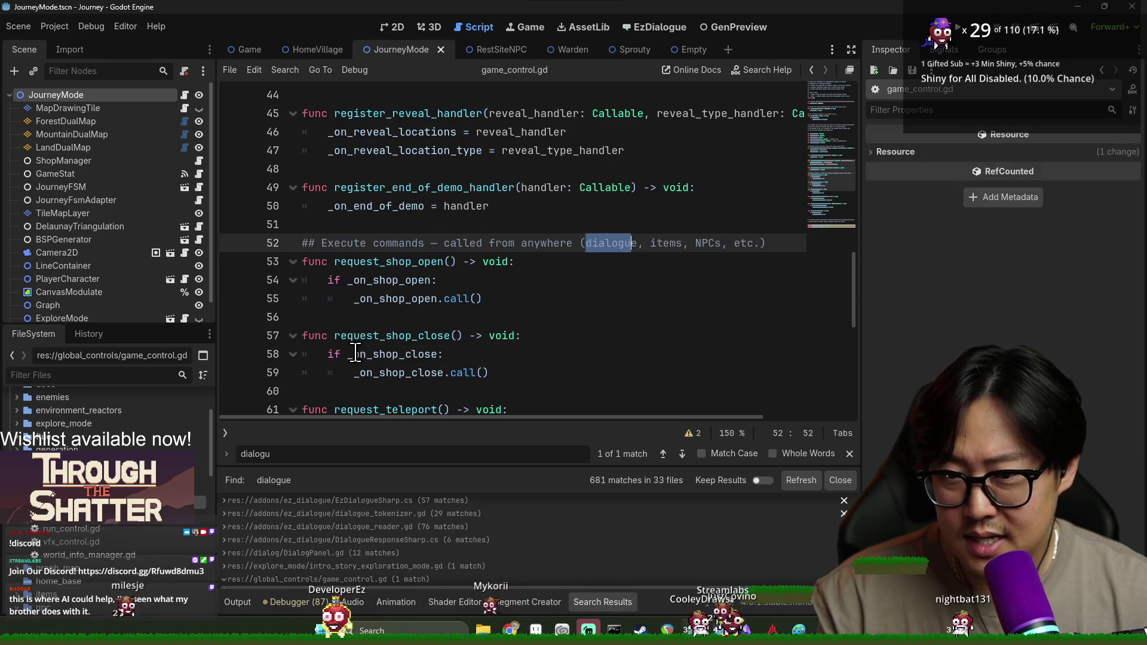
{"action": "scroll", "coordinate": [442, 313], "scroll_direction": "down", "scroll_amount": 3}
{"action": "scroll", "coordinate": [445, 316], "scroll_direction": "up", "scroll_amount": 1}
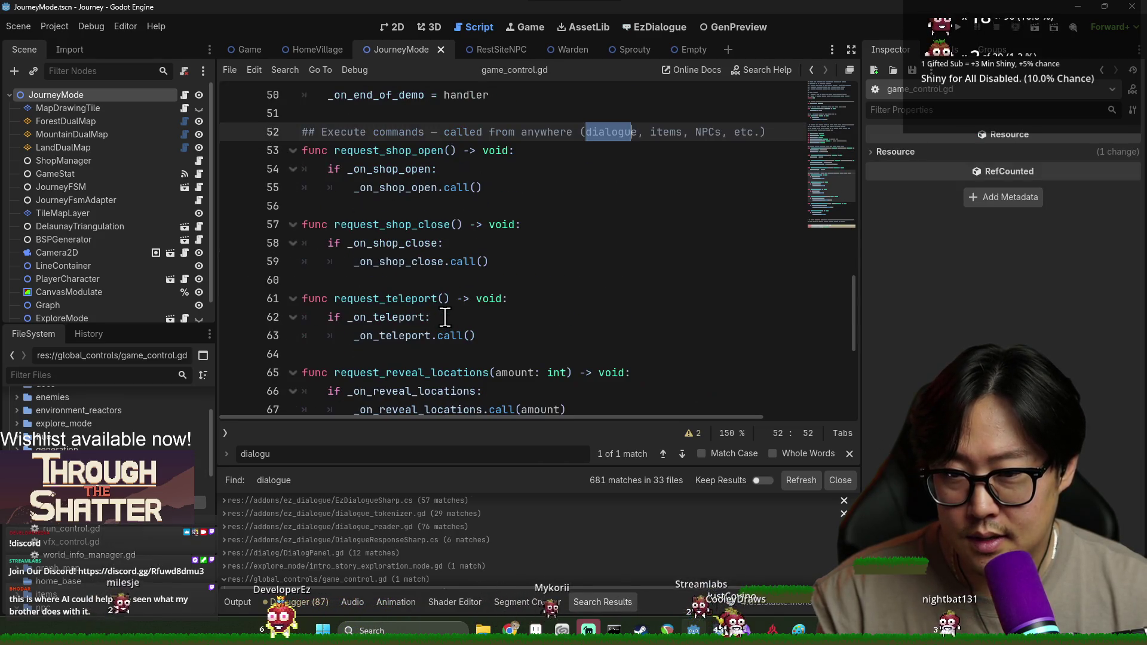
{"action": "scroll", "coordinate": [435, 308], "scroll_direction": "up", "scroll_amount": 2}
{"action": "left_click", "coordinate": [520, 226]}
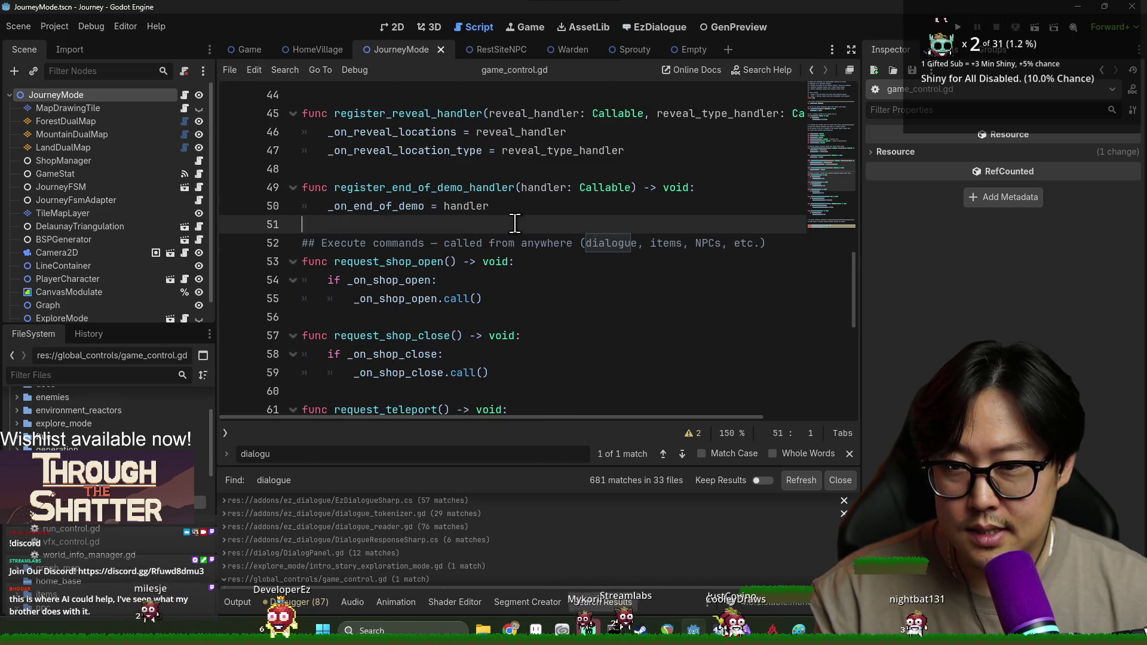
Add a 'func request_dialog(dialog):' header above the commands comment in game_control.gd.
{"action": "key", "text": "Return"}
{"action": "key", "text": "Return"}
{"action": "key", "text": "Up"}
{"action": "type", "text": "func "}
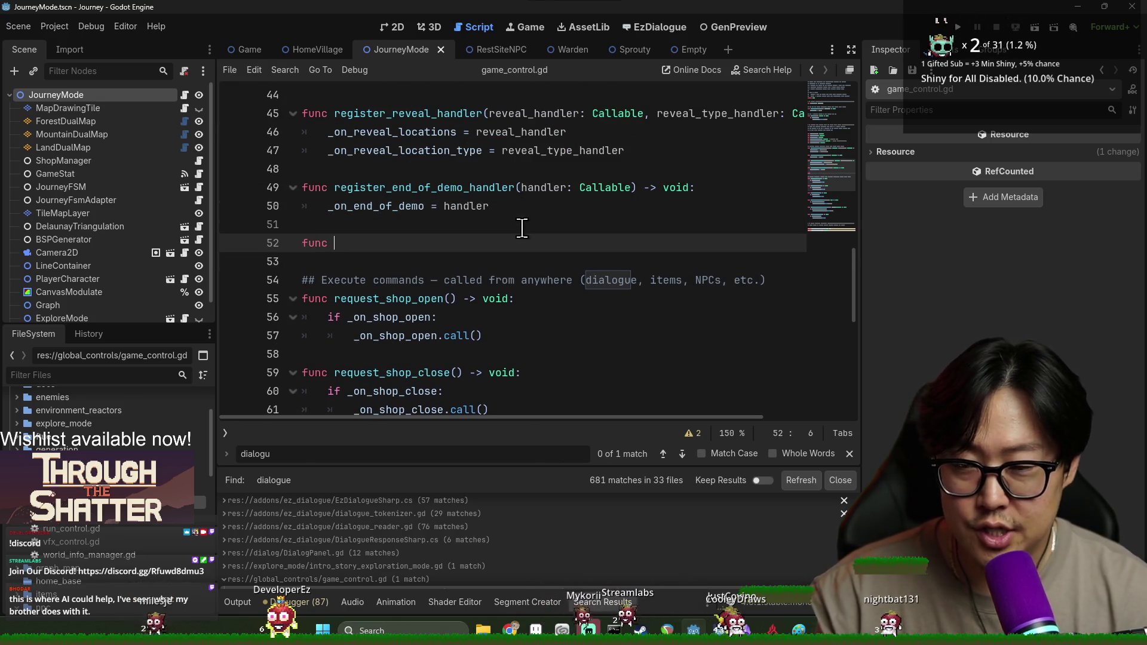
{"action": "type", "text": "request_dialog"}
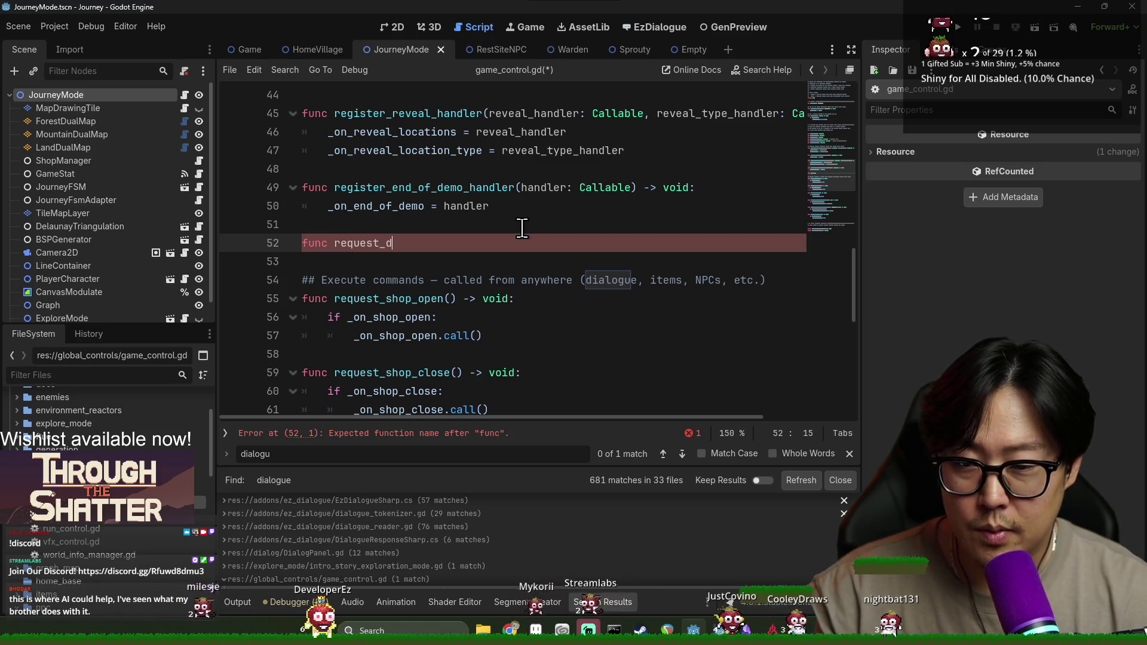
{"action": "type", "text": "(dialog: J"}
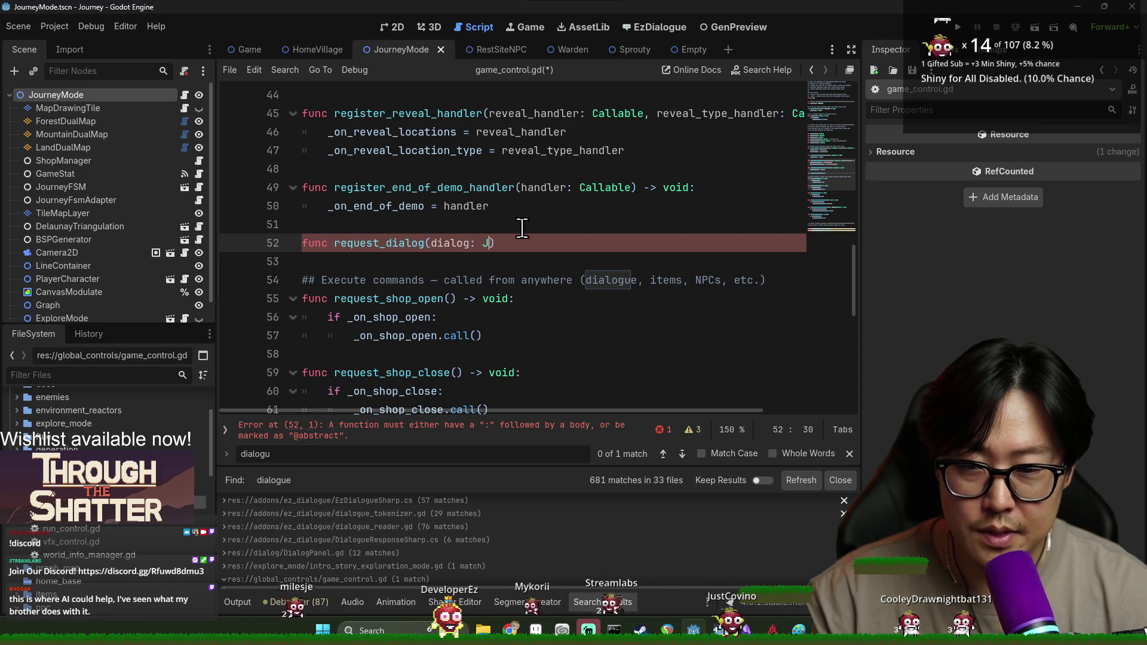
{"action": "type", "text": ");"}
{"action": "key", "text": "Return"}
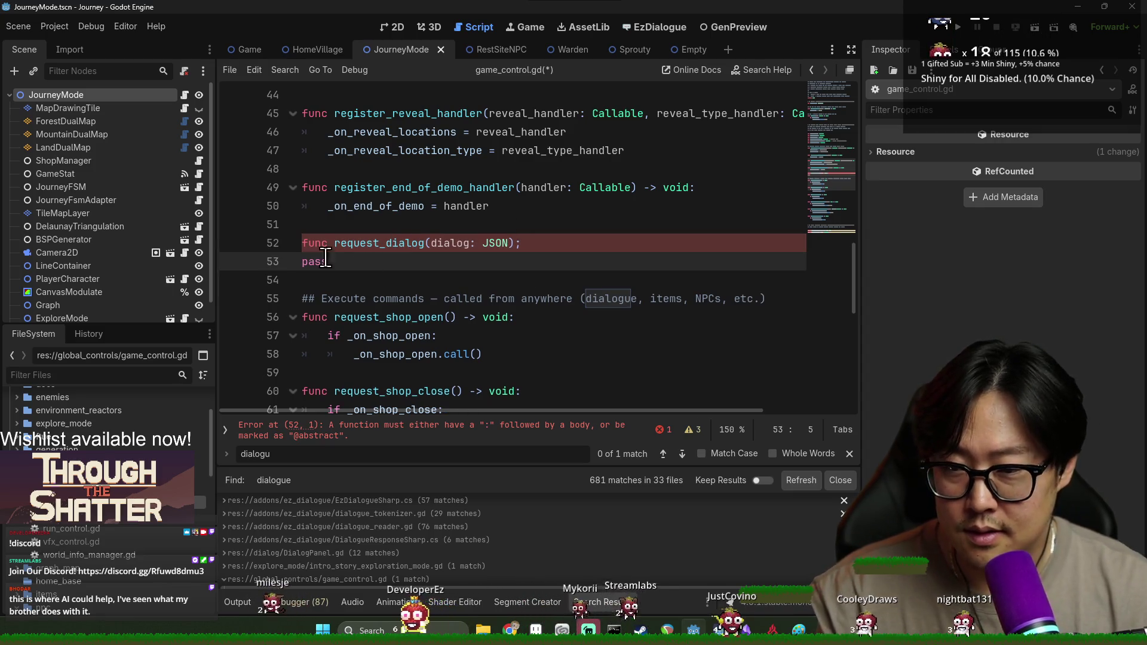
Close the search bar and inspect request_dialog's pass placeholder and dialog parameter.
{"action": "left_click", "coordinate": [455, 275]}
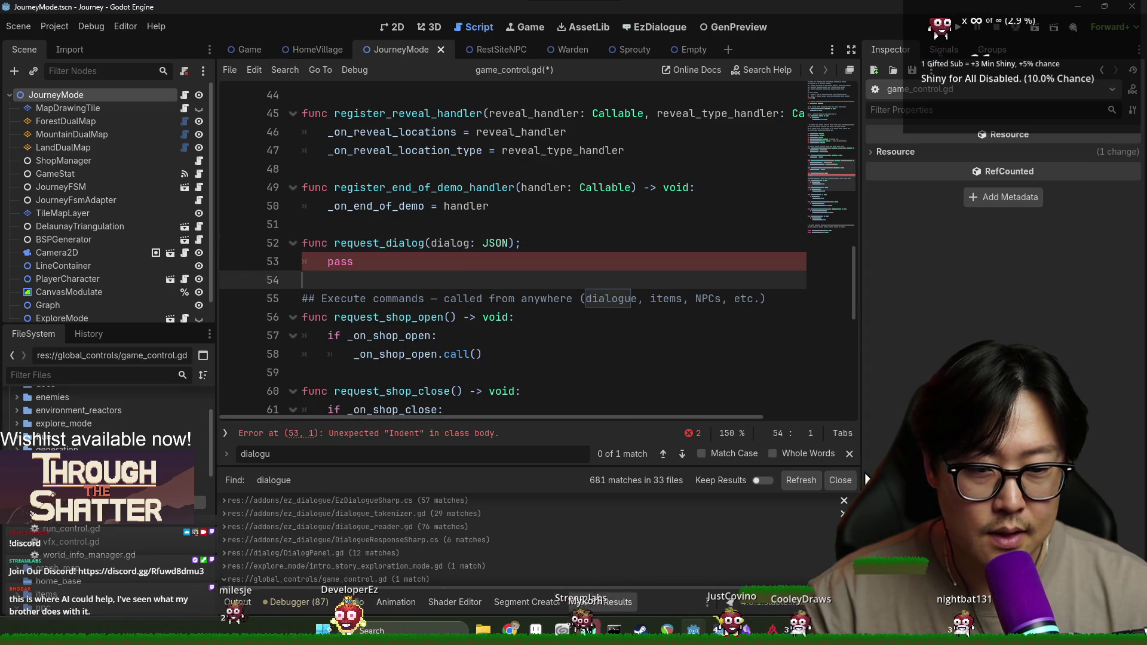
{"action": "key", "text": "Escape"}
{"action": "left_click", "coordinate": [849, 479]}
{"action": "double_click", "coordinate": [341, 262]}
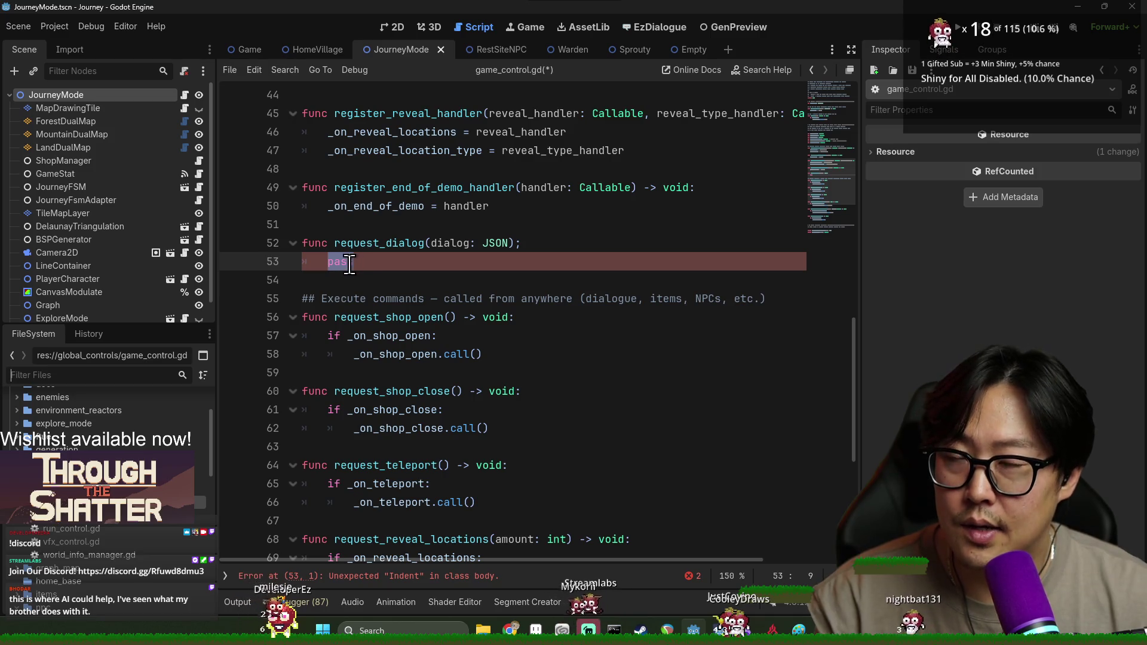
{"action": "left_click", "coordinate": [441, 243]}
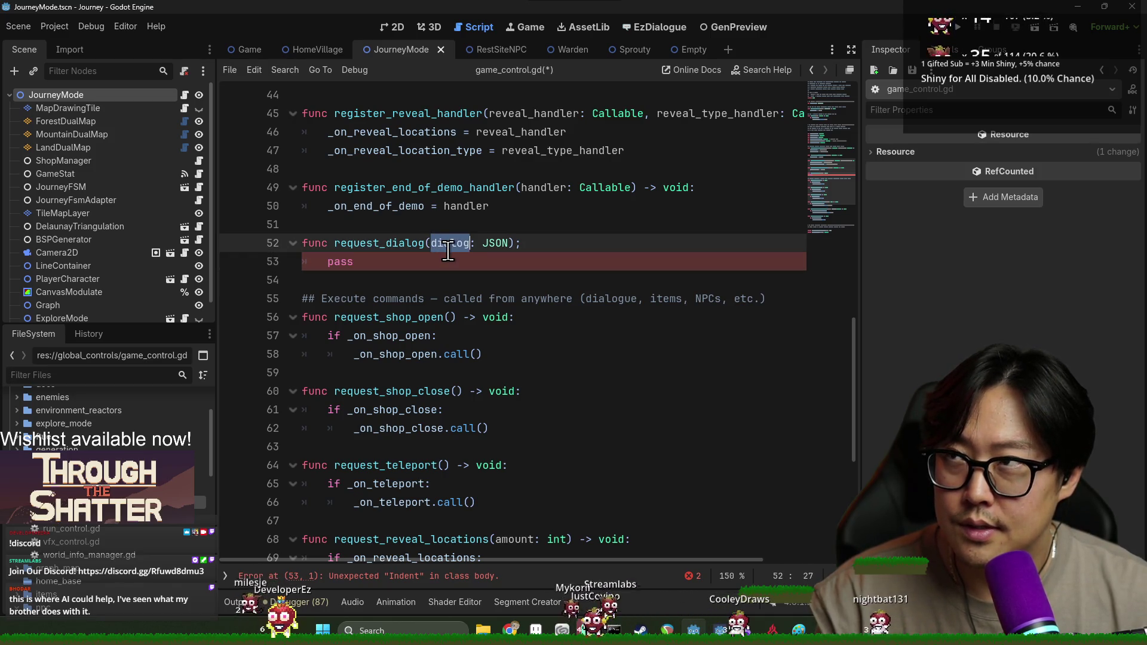
{"action": "double_click", "coordinate": [333, 263]}
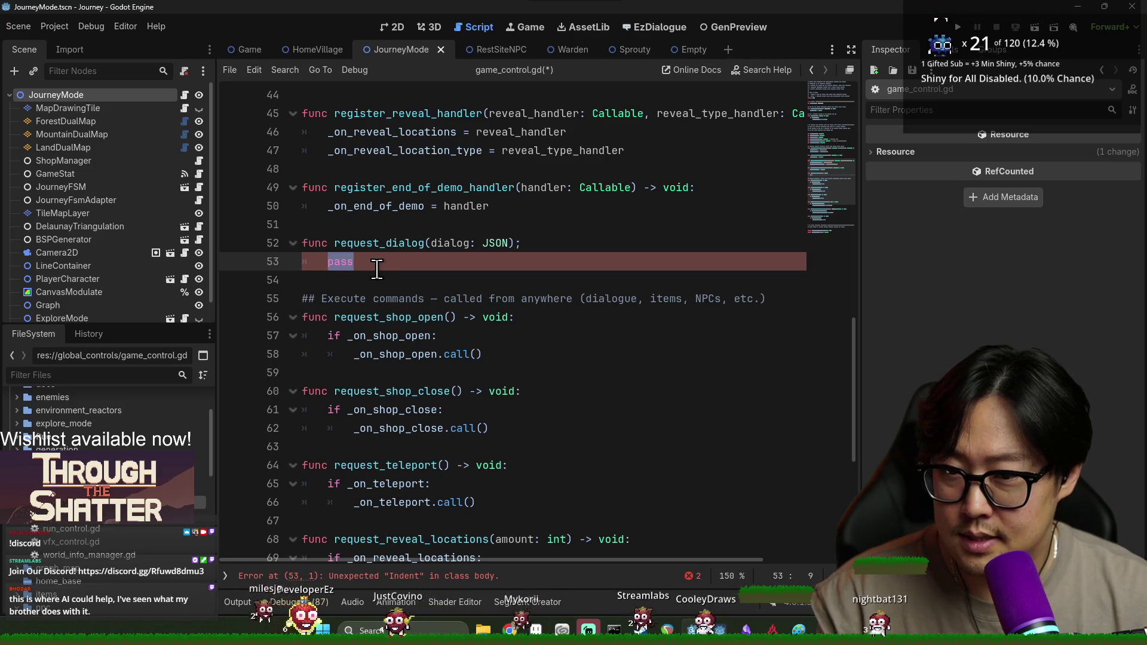
{"action": "double_click", "coordinate": [451, 243]}
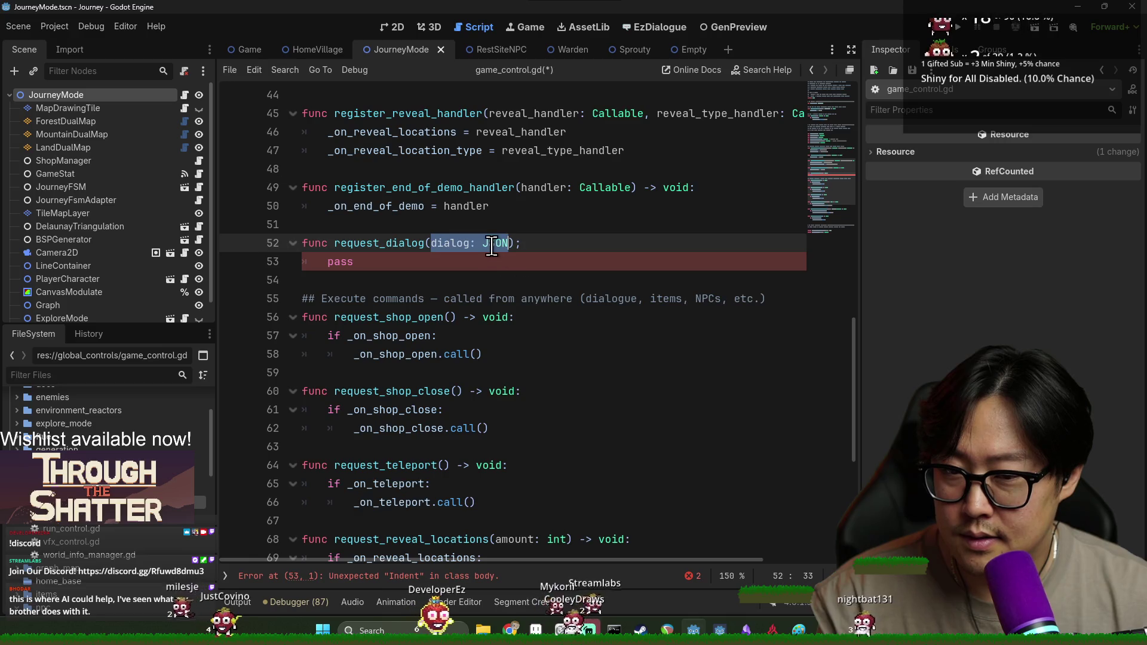
{"action": "left_click", "coordinate": [358, 263]}
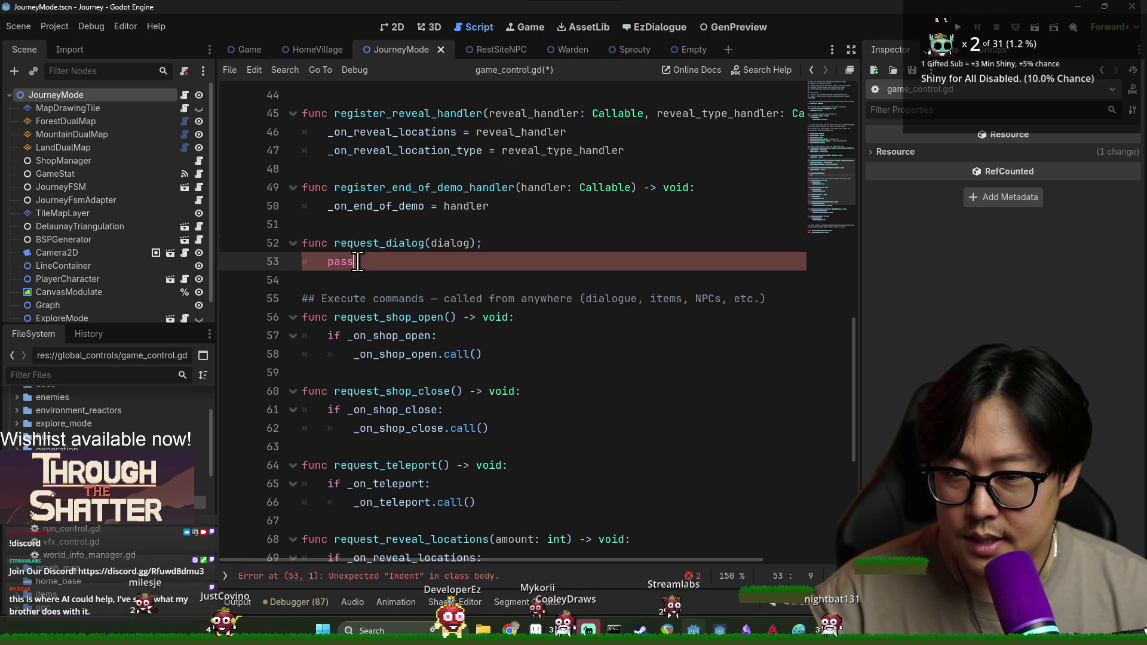
{"action": "left_click", "coordinate": [472, 243]}
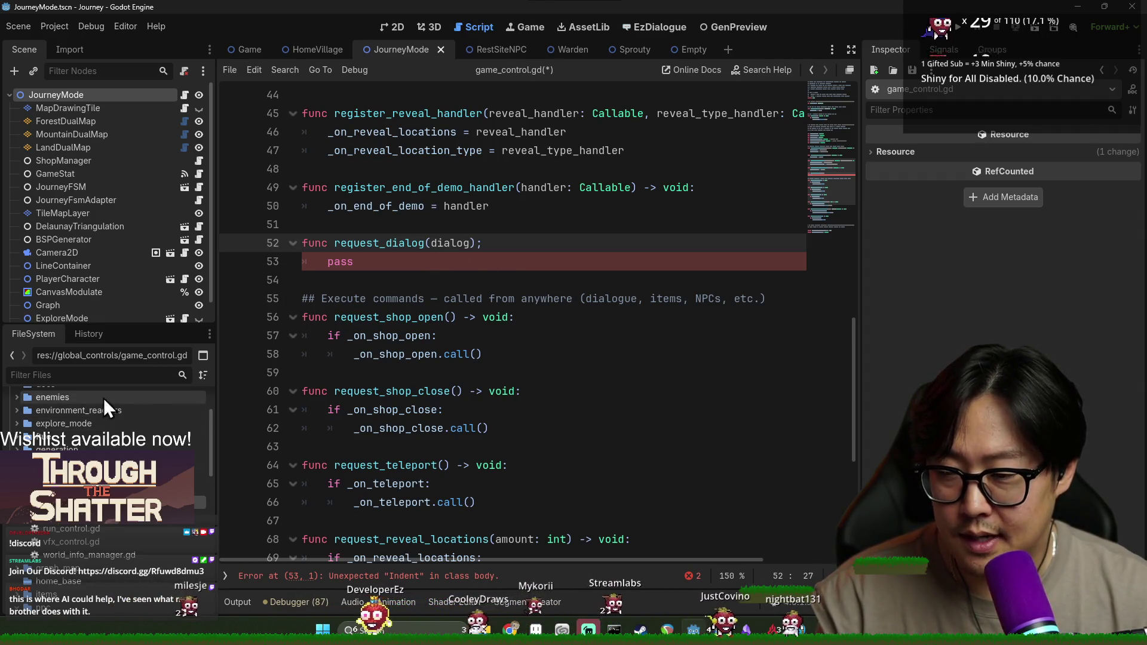
{"action": "double_click", "coordinate": [340, 263]}
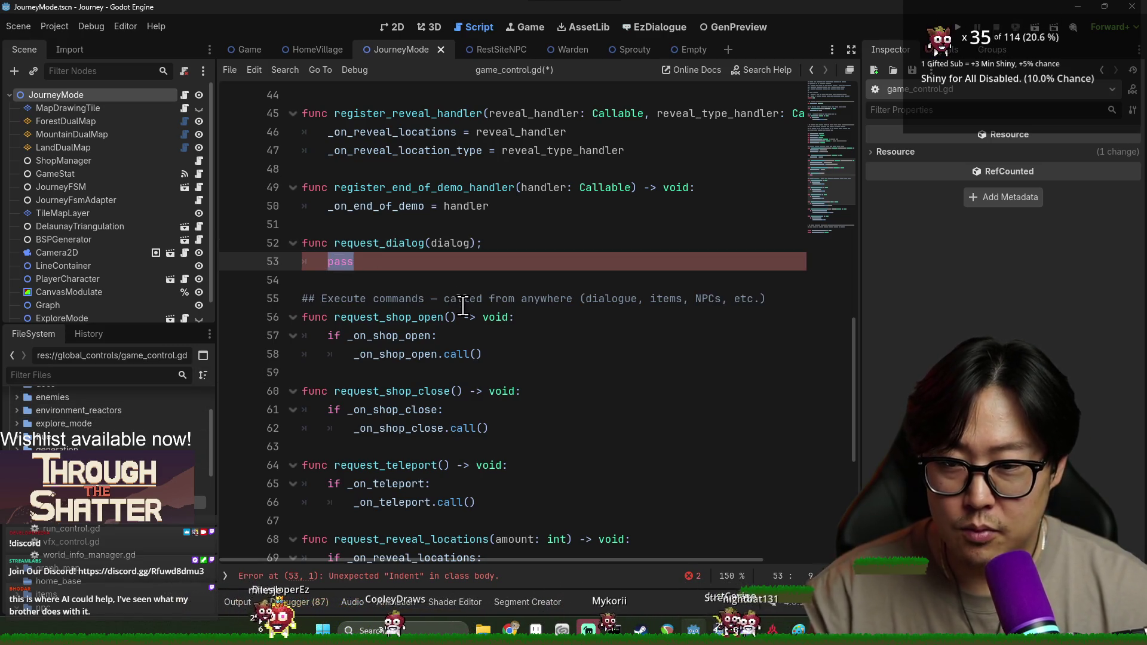
Declare 'var _dialog_panel: DialogPanel' below the _on_end_of_demo declaration and copy its name.
{"action": "left_click", "coordinate": [808, 128]}
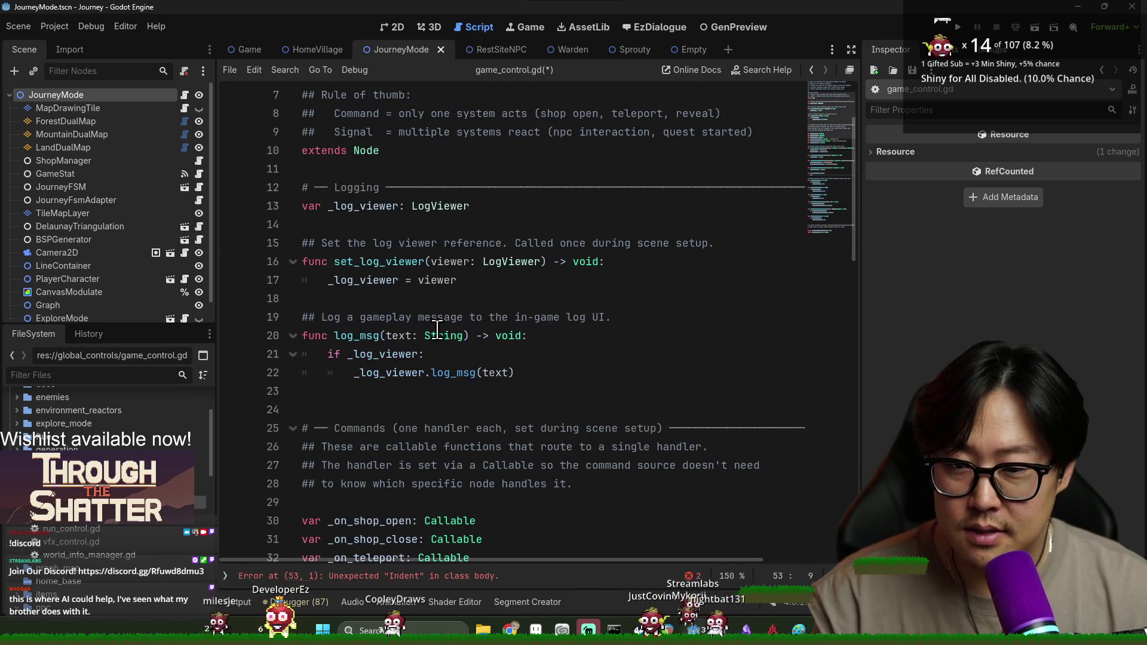
{"action": "scroll", "coordinate": [430, 338], "scroll_direction": "down", "scroll_amount": 6}
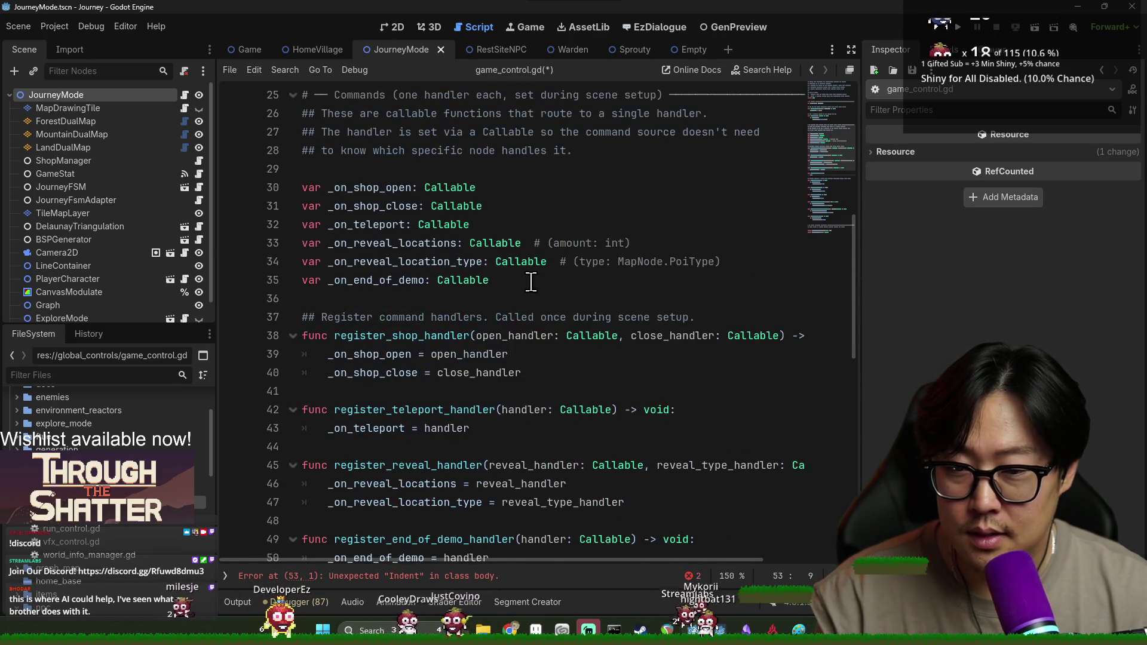
{"action": "left_click", "coordinate": [553, 286]}
{"action": "scroll", "coordinate": [551, 290], "scroll_direction": "down", "scroll_amount": 3}
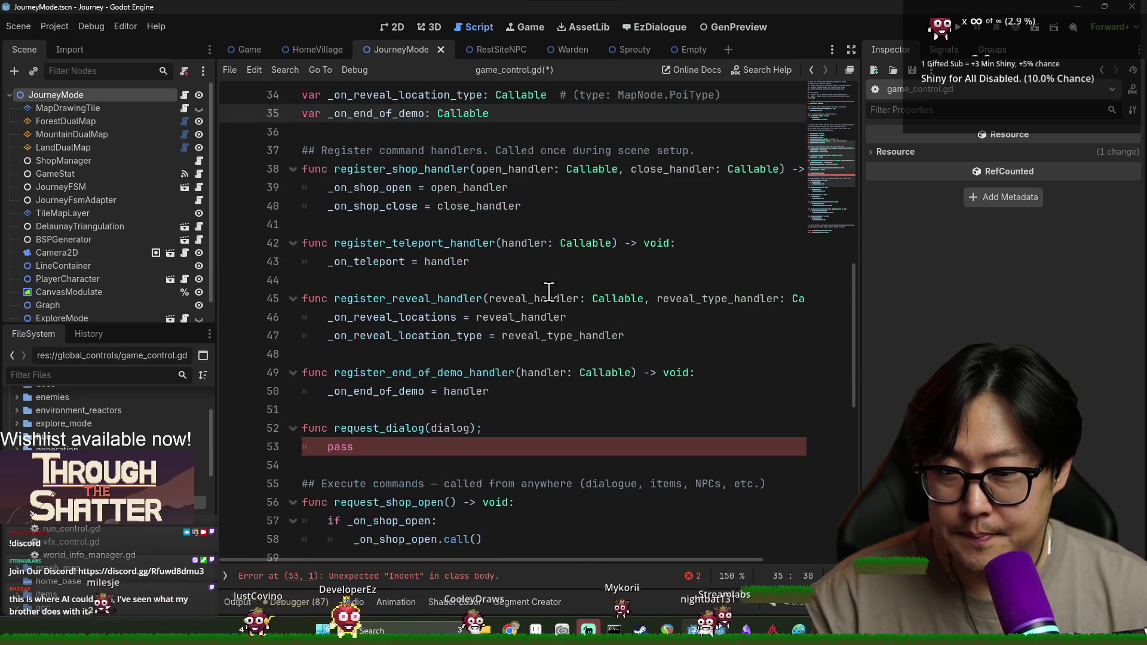
{"action": "scroll", "coordinate": [549, 292], "scroll_direction": "up", "scroll_amount": 2}
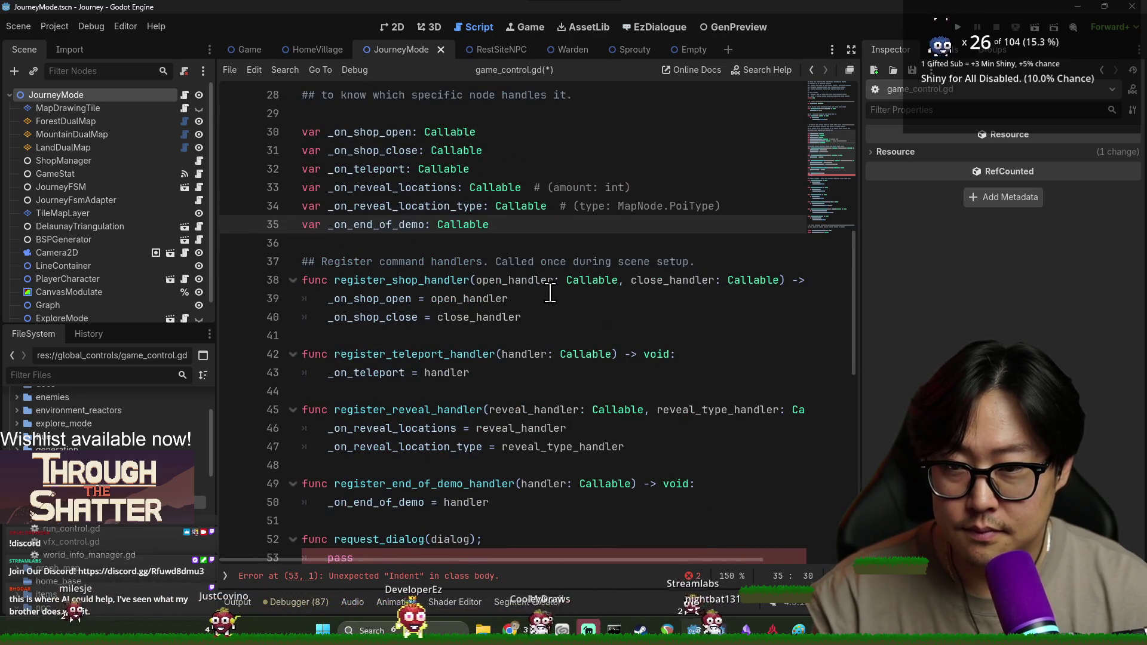
{"action": "key", "text": "Return"}
{"action": "type", "text": "var"}
{"action": "key", "text": "BackSpace"}
{"action": "key", "text": "BackSpace"}
{"action": "key", "text": "BackSpace"}
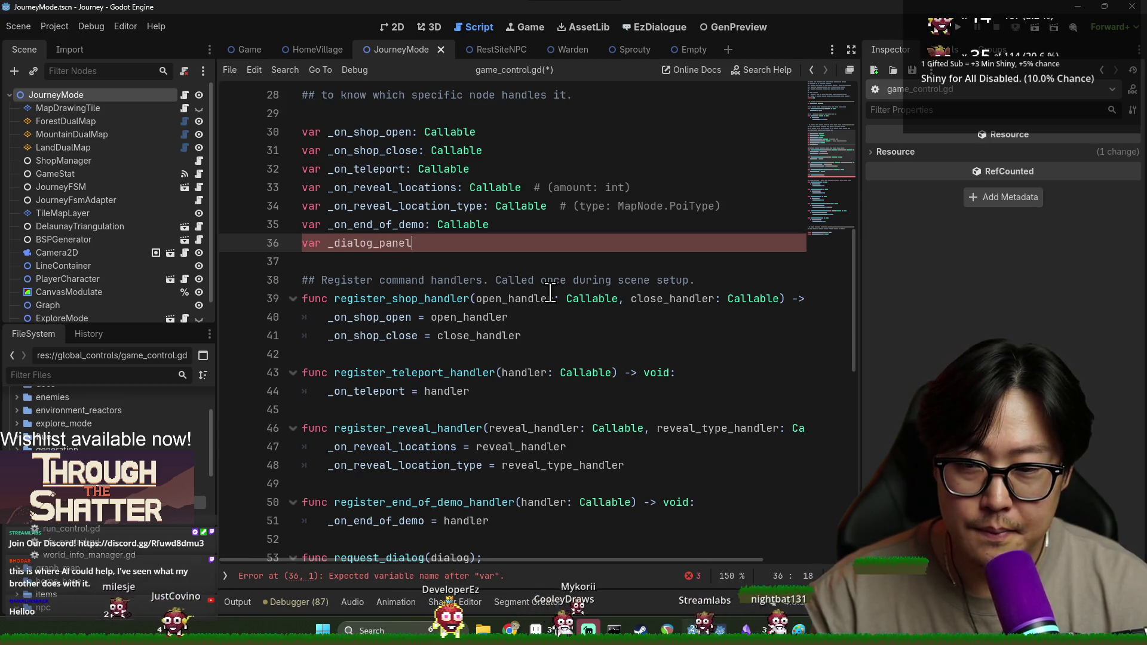
{"action": "type", "text": "ia"}
{"action": "key", "text": "Return"}
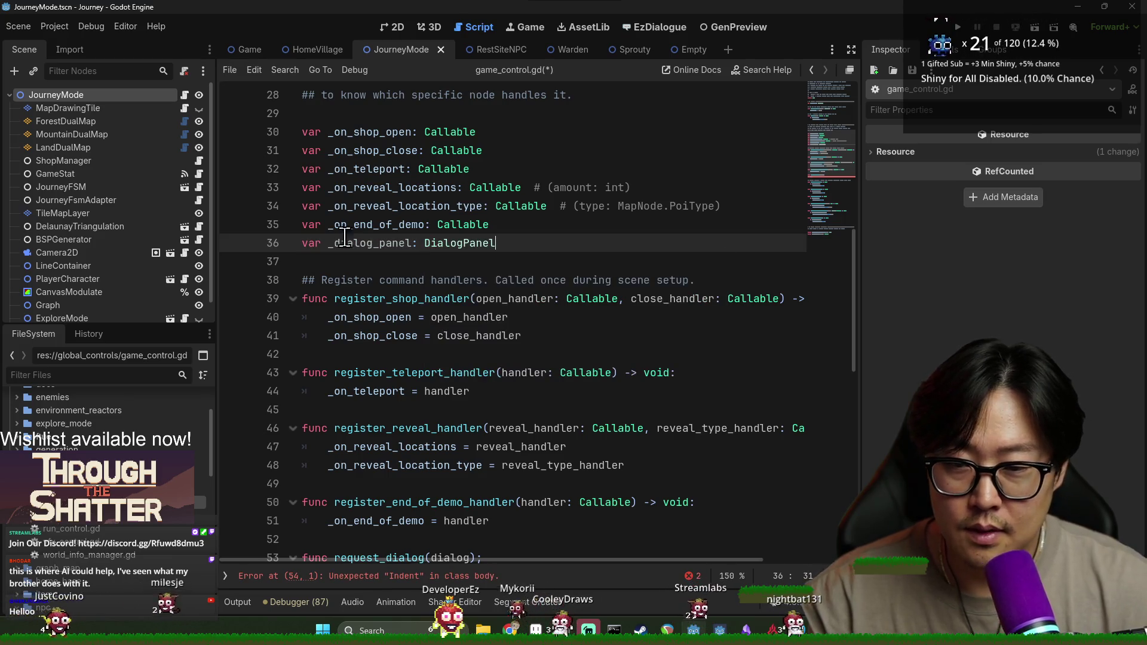
{"action": "double_click", "coordinate": [406, 242]}
{"action": "key", "text": "ctrl+c"}
Replace pass in request_dialog with '_dialog_panel.start(dialog)' and open DialogPanel.gd.
{"action": "scroll", "coordinate": [402, 401], "scroll_direction": "down", "scroll_amount": 3}
{"action": "double_click", "coordinate": [338, 409]}
{"action": "key", "text": "ctrl+v"}
{"action": "type", "text": ".start()"}
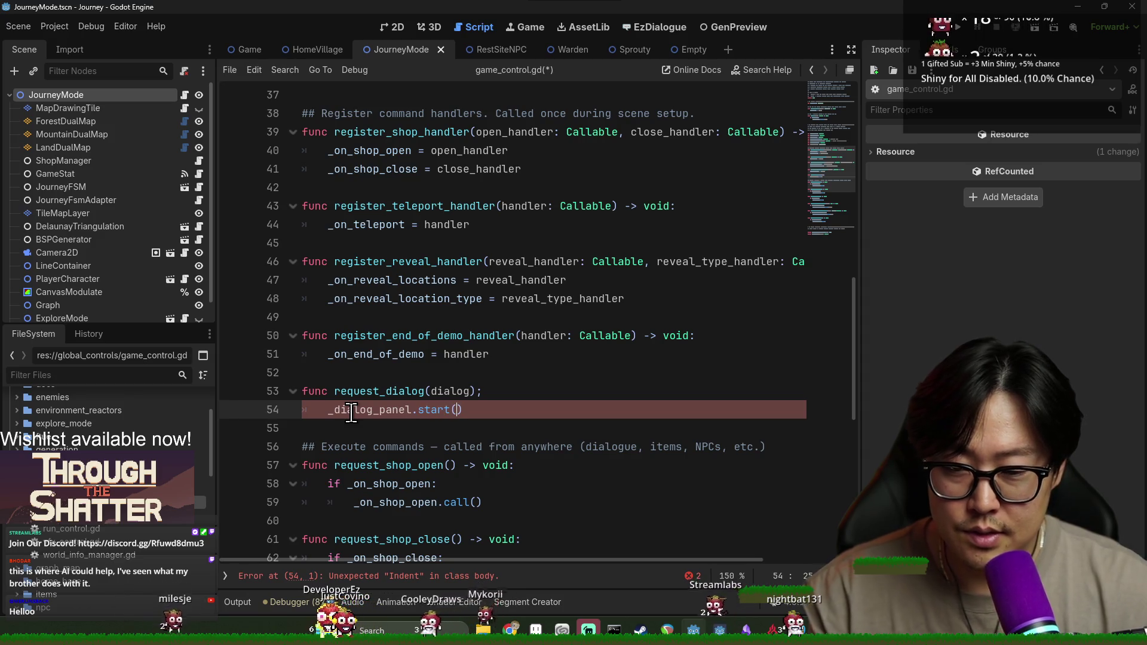
{"action": "left_click", "coordinate": [443, 386]}
{"action": "left_click", "coordinate": [455, 410]}
{"action": "type", "text": "dialog"}
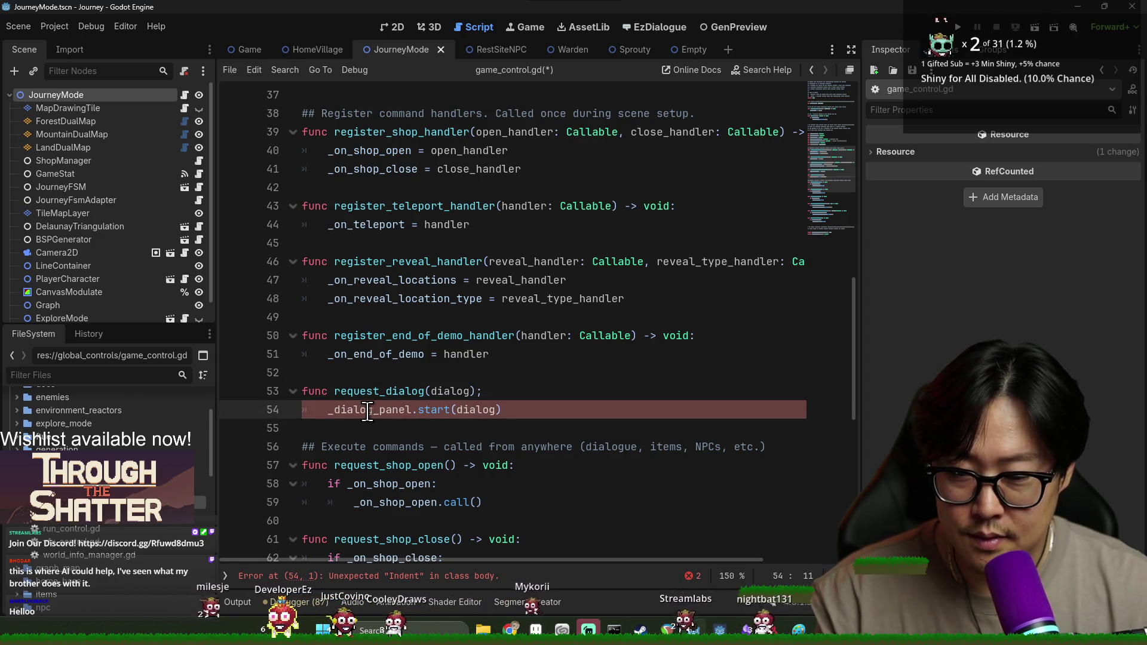
{"action": "scroll", "coordinate": [451, 297], "scroll_direction": "up", "scroll_amount": 7}
{"action": "scroll", "coordinate": [451, 297], "scroll_direction": "down", "scroll_amount": 2}
{"action": "left_click", "coordinate": [460, 336], "text": "ctrl"}
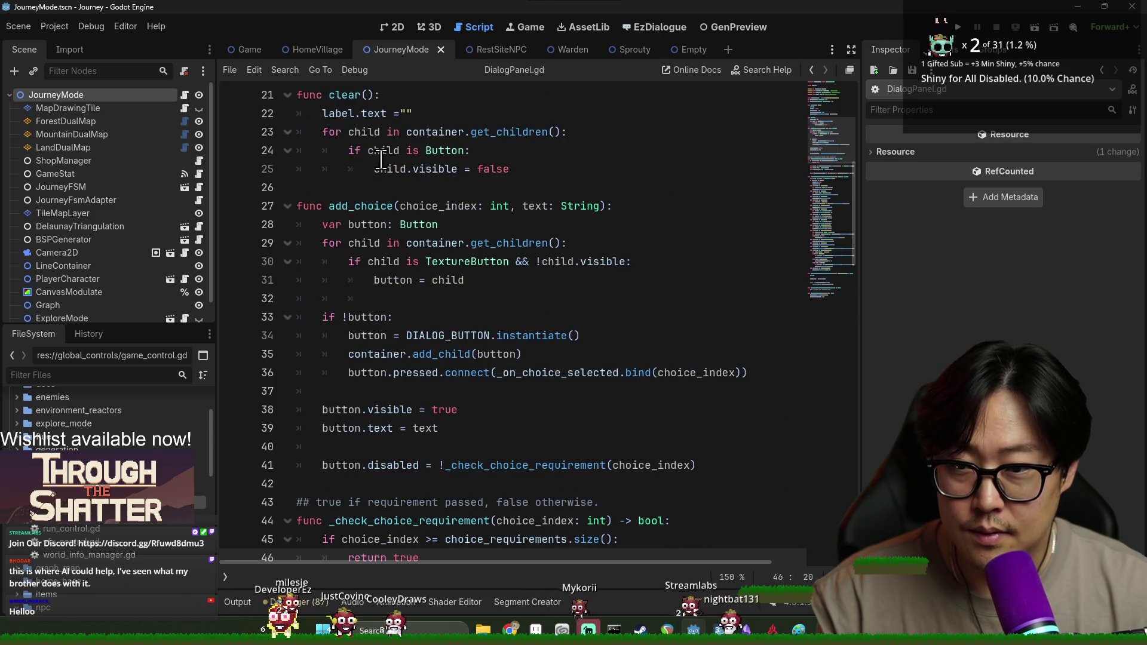
{"action": "scroll", "coordinate": [436, 266], "scroll_direction": "up", "scroll_amount": 4}
{"action": "left_click", "coordinate": [406, 335]}
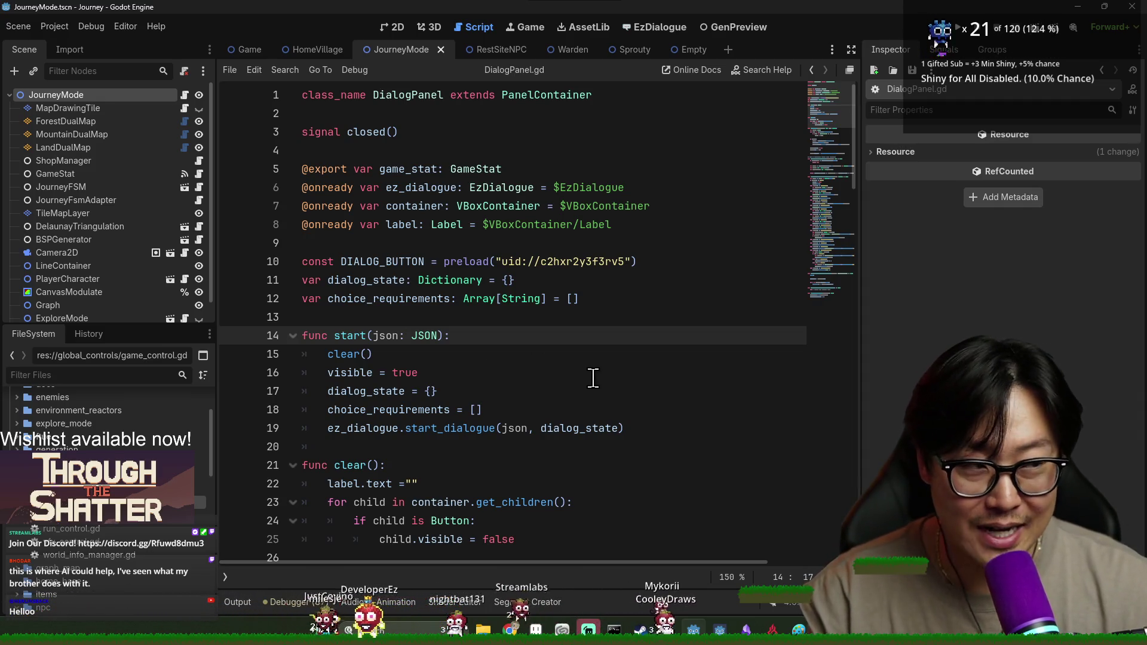
{"action": "scroll", "coordinate": [559, 375], "scroll_direction": "down", "scroll_amount": 3}
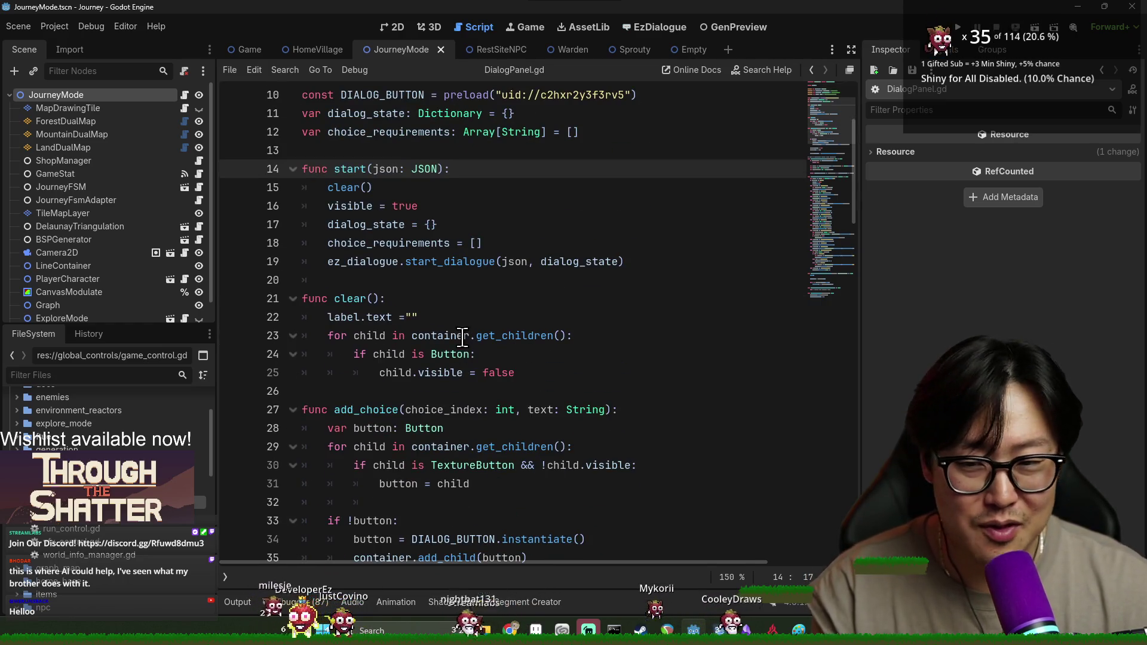
{"action": "scroll", "coordinate": [538, 328], "scroll_direction": "up", "scroll_amount": 2}
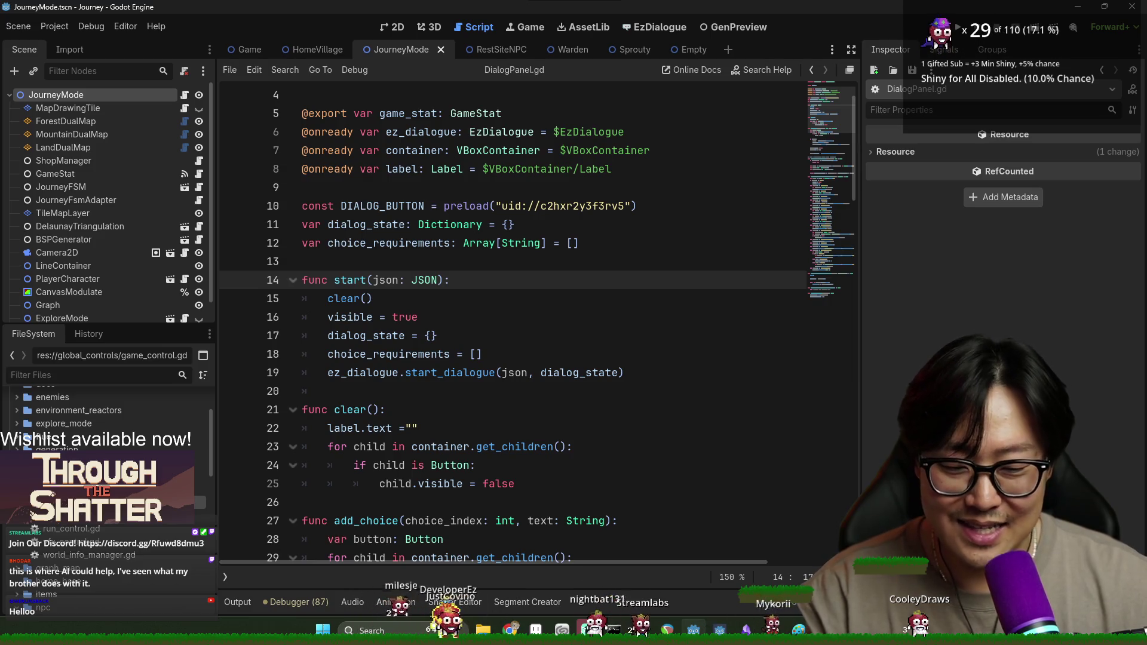
{"action": "left_click", "coordinate": [747, 629]}
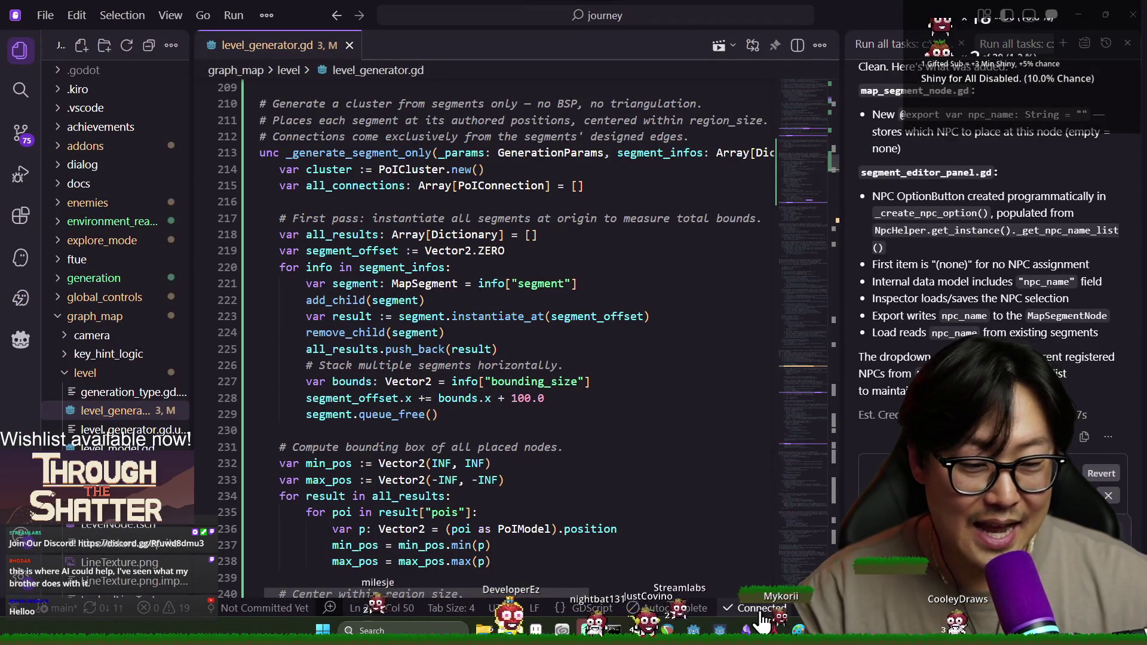
{"action": "key", "text": "alt+Tab"}
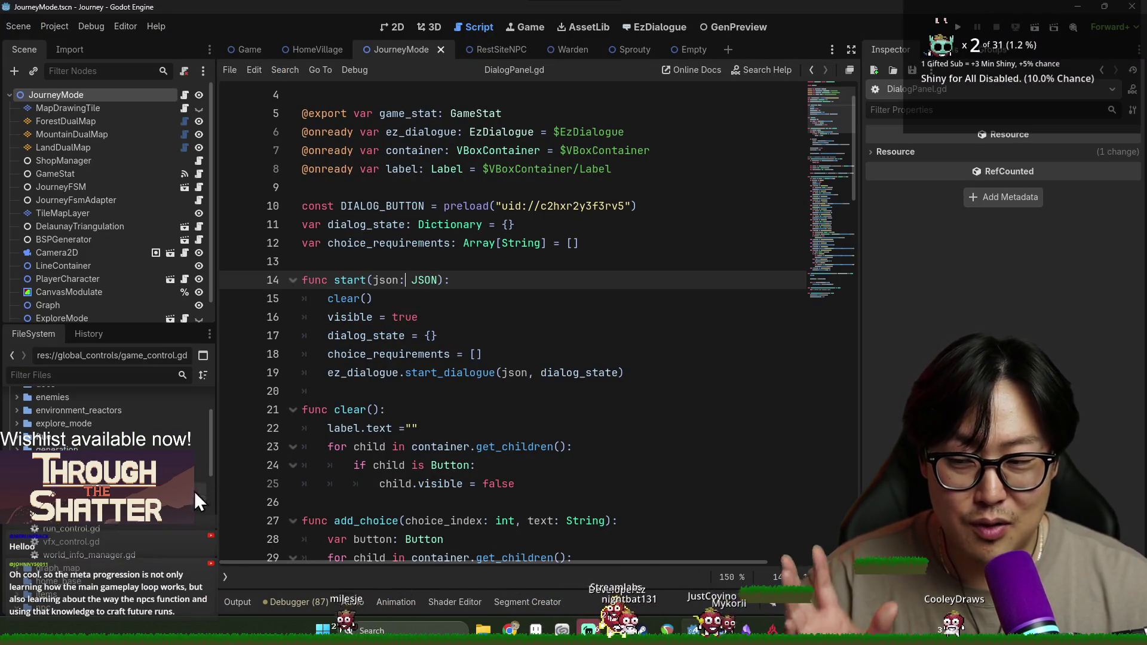
Show the Segment Creator with the Tutorial_Movement_Segment graph of 8 nodes and 9 edges.
{"action": "scroll", "coordinate": [203, 487], "scroll_direction": "up", "scroll_amount": 3}
{"action": "scroll", "coordinate": [108, 478], "scroll_direction": "down", "scroll_amount": 1}
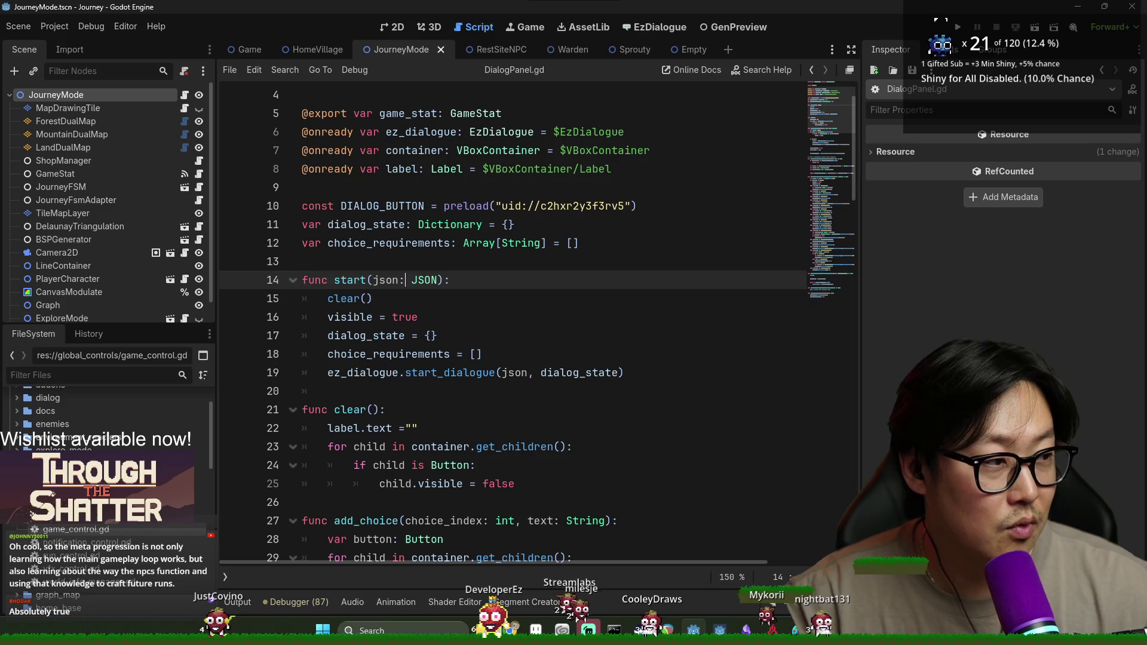
{"action": "left_click", "coordinate": [547, 607]}
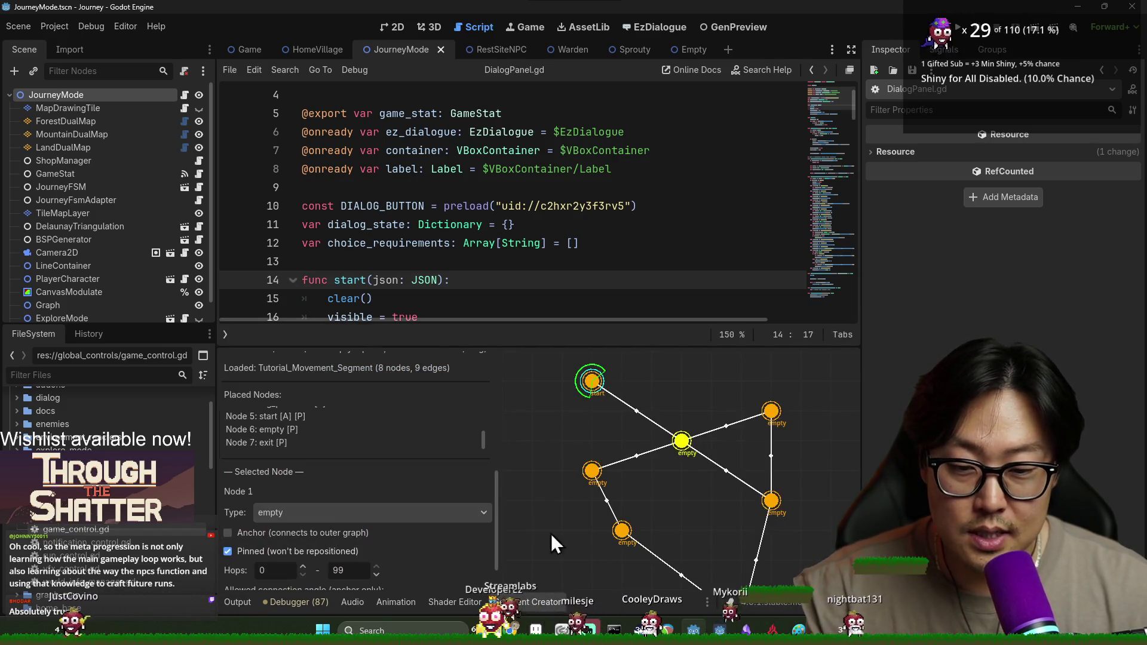
Visit GenPreview, switch to the 2D view, and collapse the Segment Creator panel.
{"action": "left_click", "coordinate": [762, 25]}
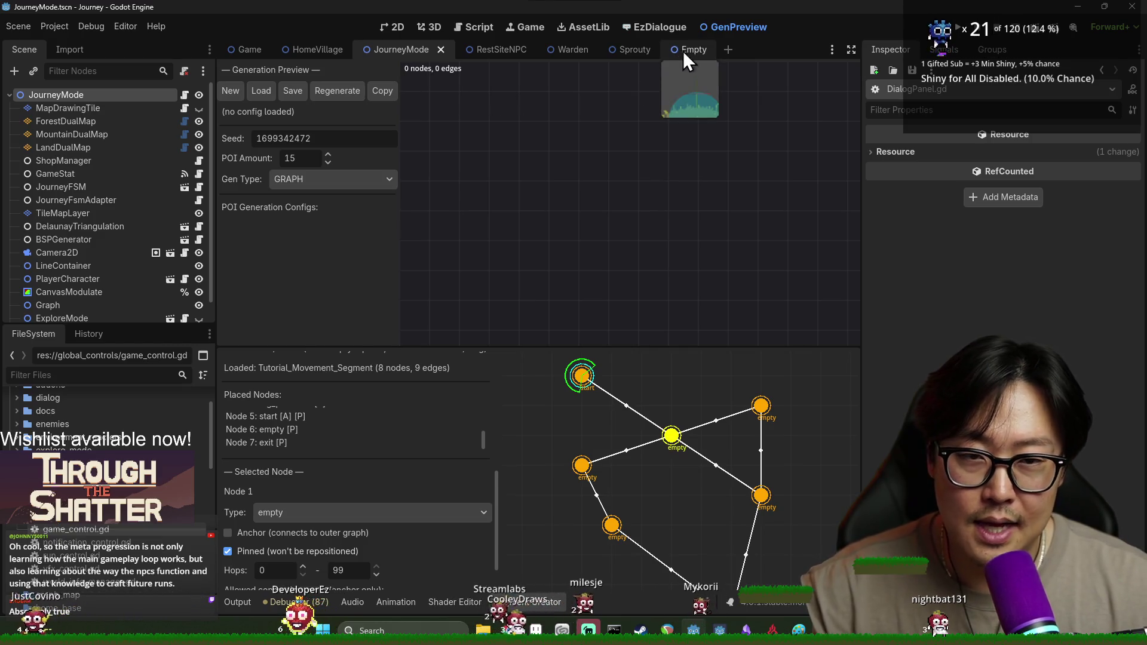
{"action": "left_click", "coordinate": [397, 27]}
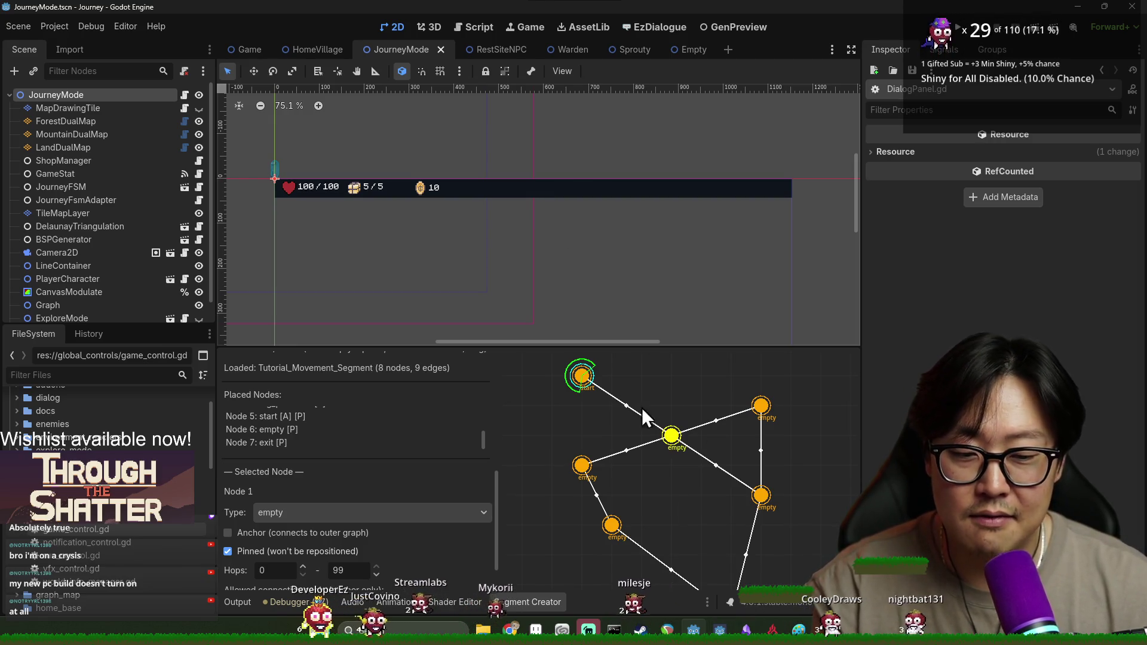
{"action": "left_click", "coordinate": [510, 599]}
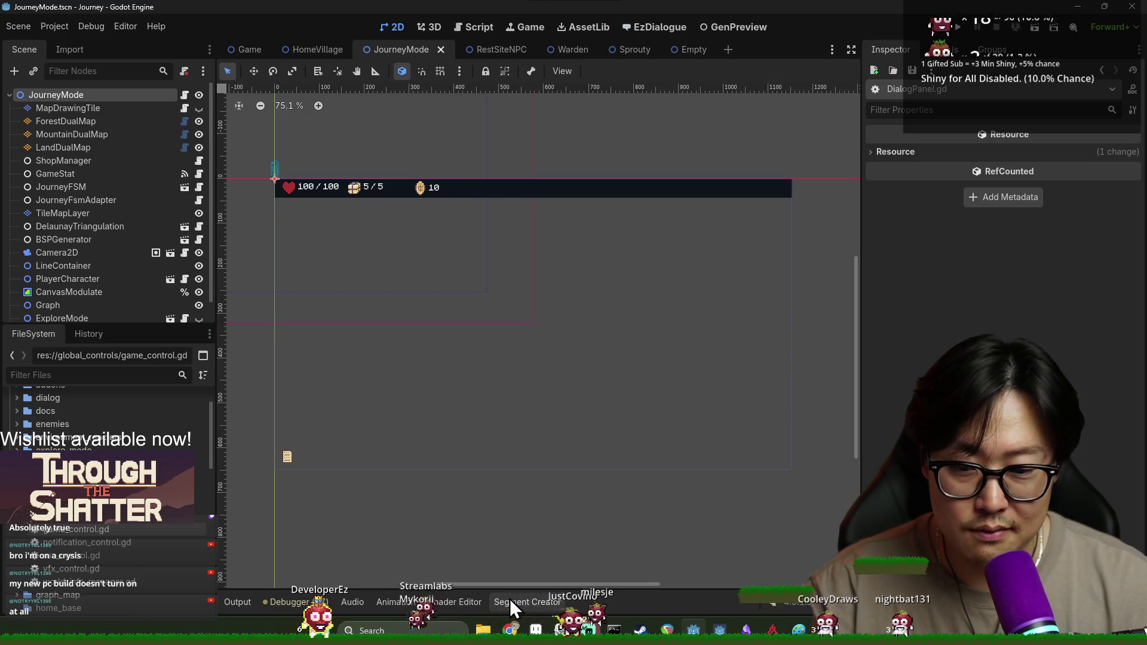
Open journey_mode.gd from the JourneyMode node, showing _on_sanctuary_upgrade starting SANCTUARY_DIALOG.
{"action": "left_click", "coordinate": [184, 97]}
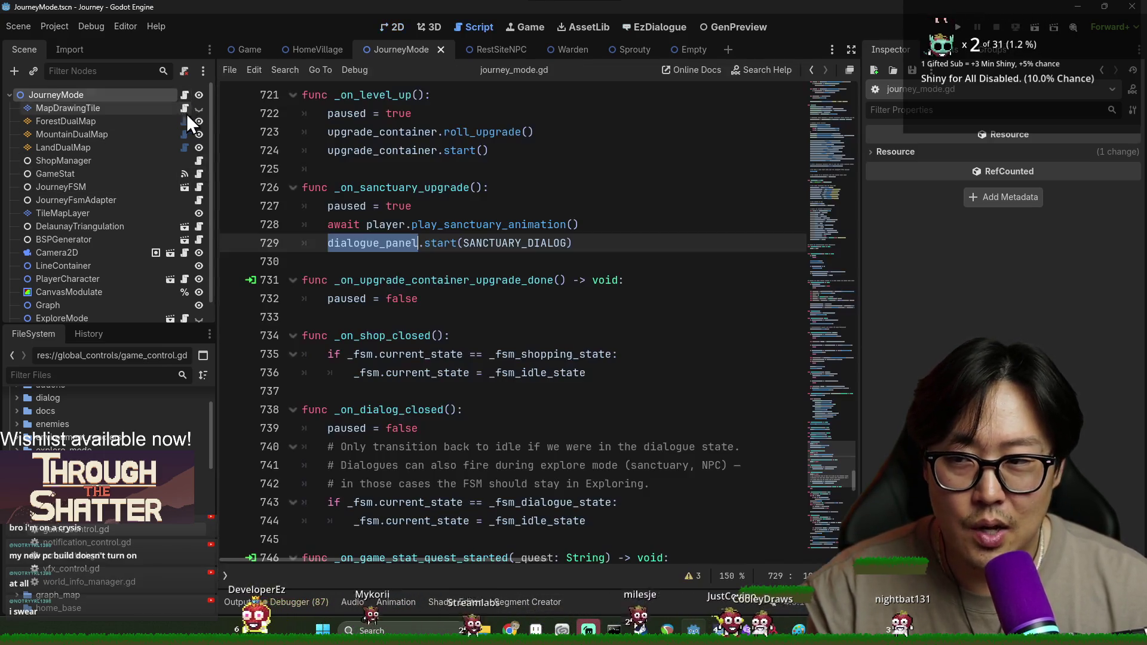
{"action": "scroll", "coordinate": [338, 172], "scroll_direction": "down", "scroll_amount": 4}
{"action": "scroll", "coordinate": [830, 374], "scroll_direction": "up", "scroll_amount": 3}
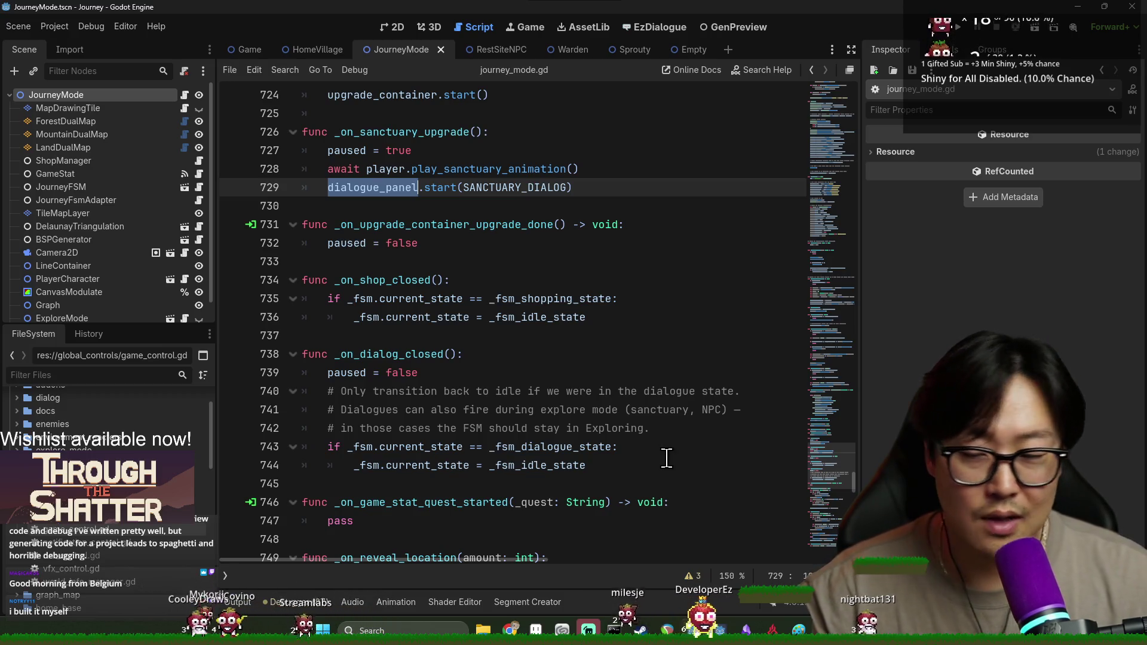
{"action": "mouse_move", "coordinate": [553, 439]}
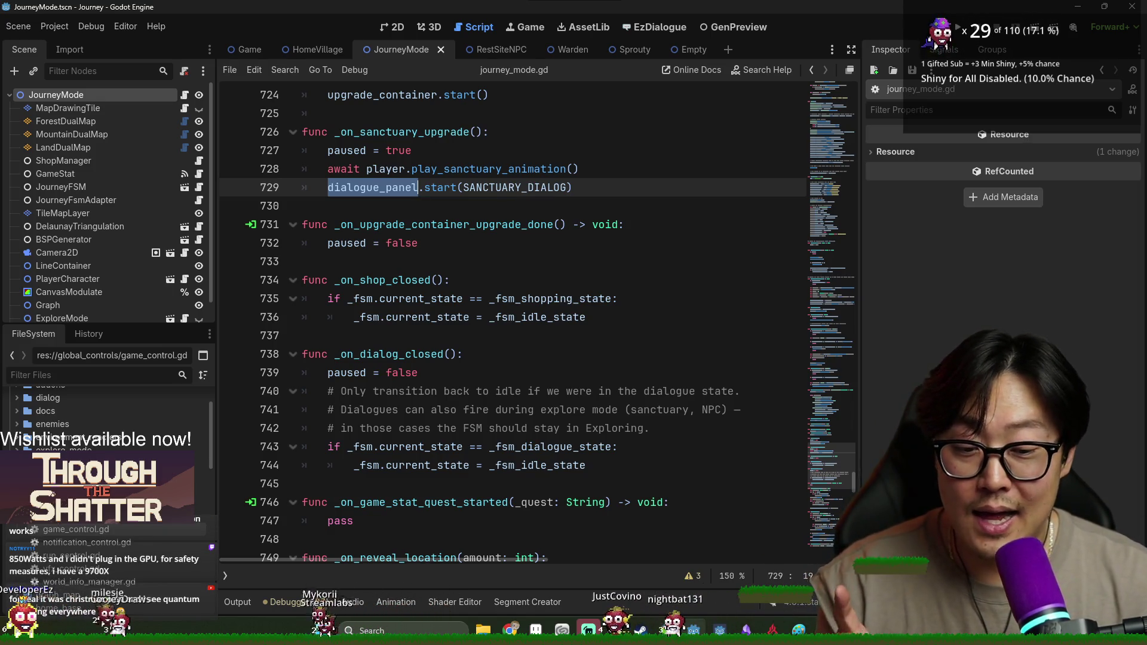
Review journey_mode.gd's dialogue start and close functions, then move to Kiro's level_generator.gd.
{"action": "mouse_move", "coordinate": [693, 630]}
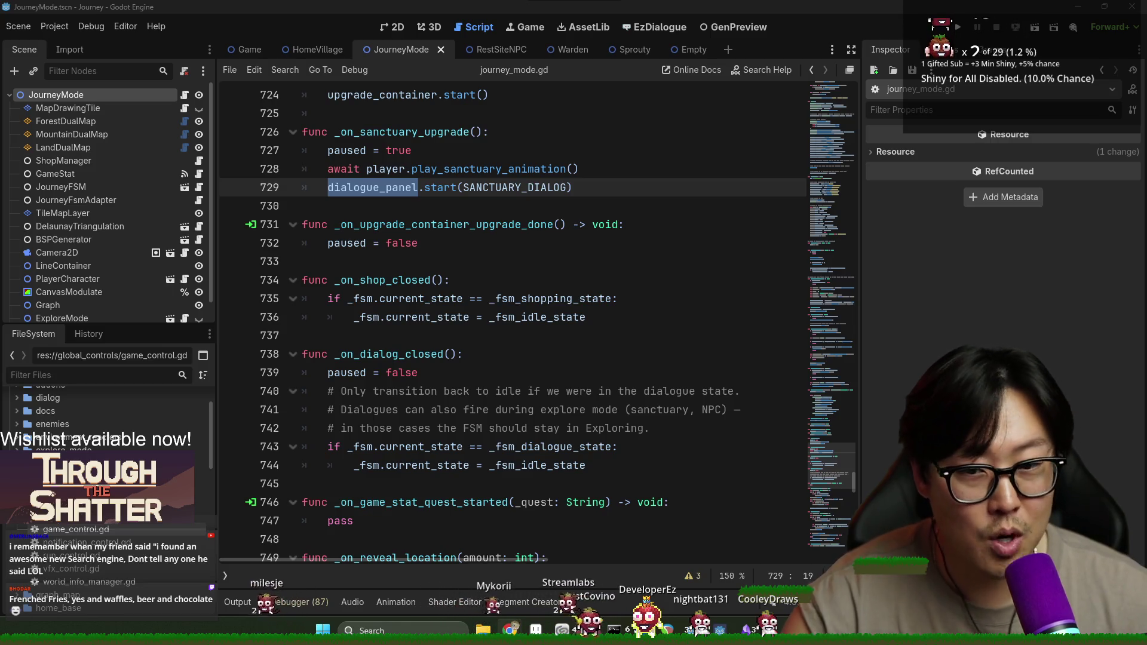
{"action": "mouse_move", "coordinate": [747, 631]}
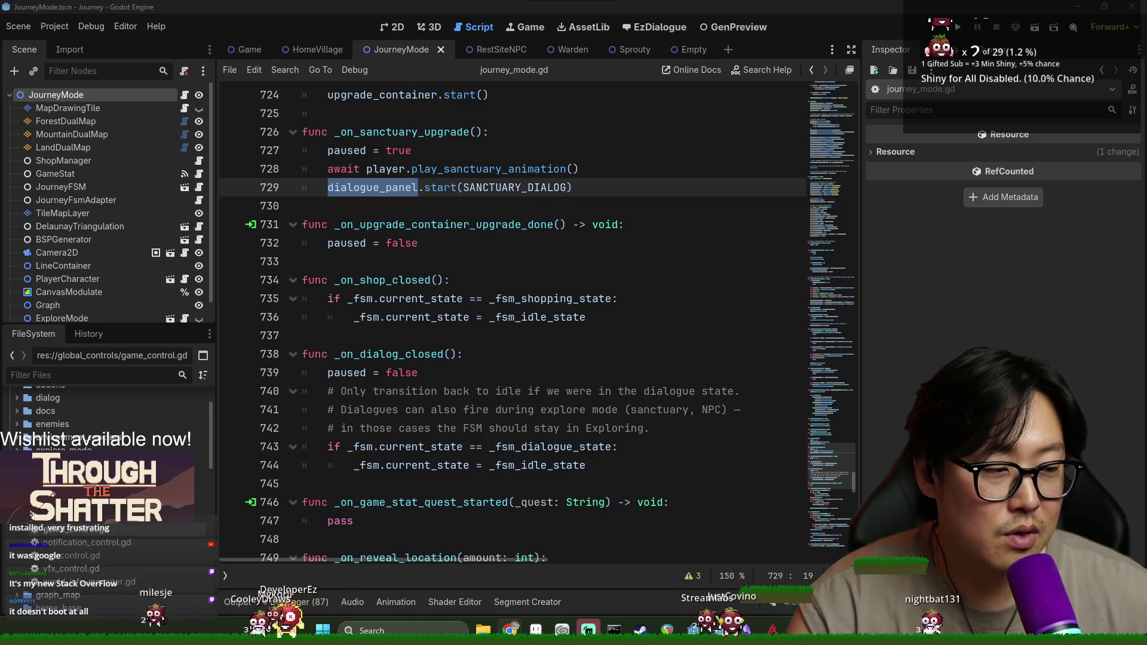
{"action": "key", "text": "alt+Tab"}
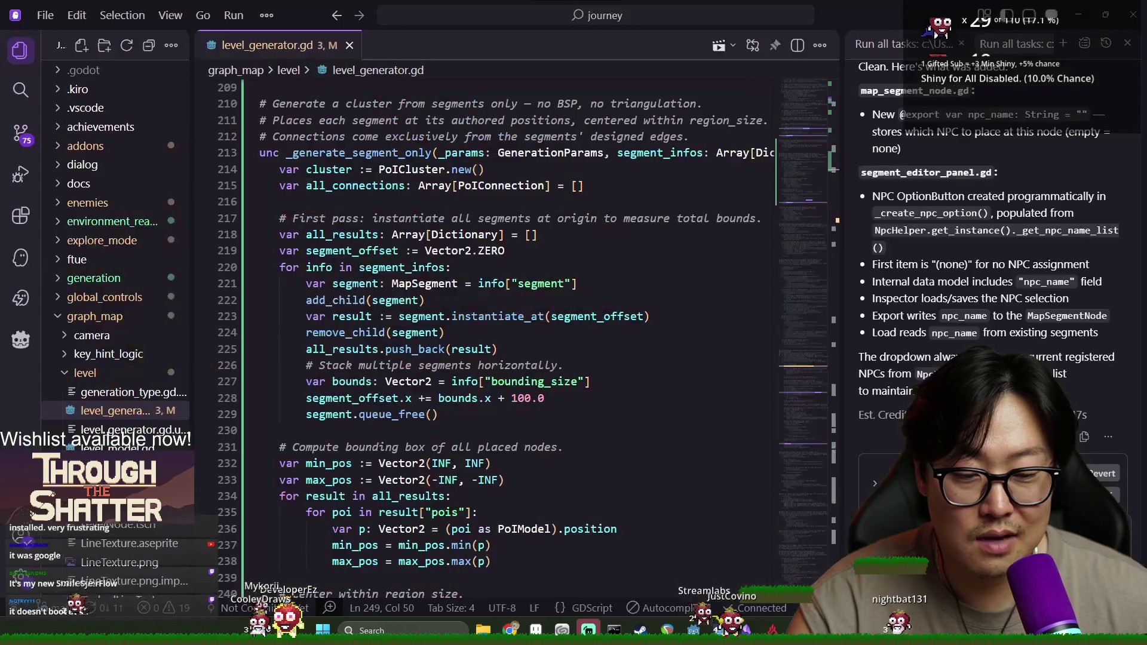
{"action": "scroll", "coordinate": [886, 456], "scroll_direction": "up", "scroll_amount": 10}
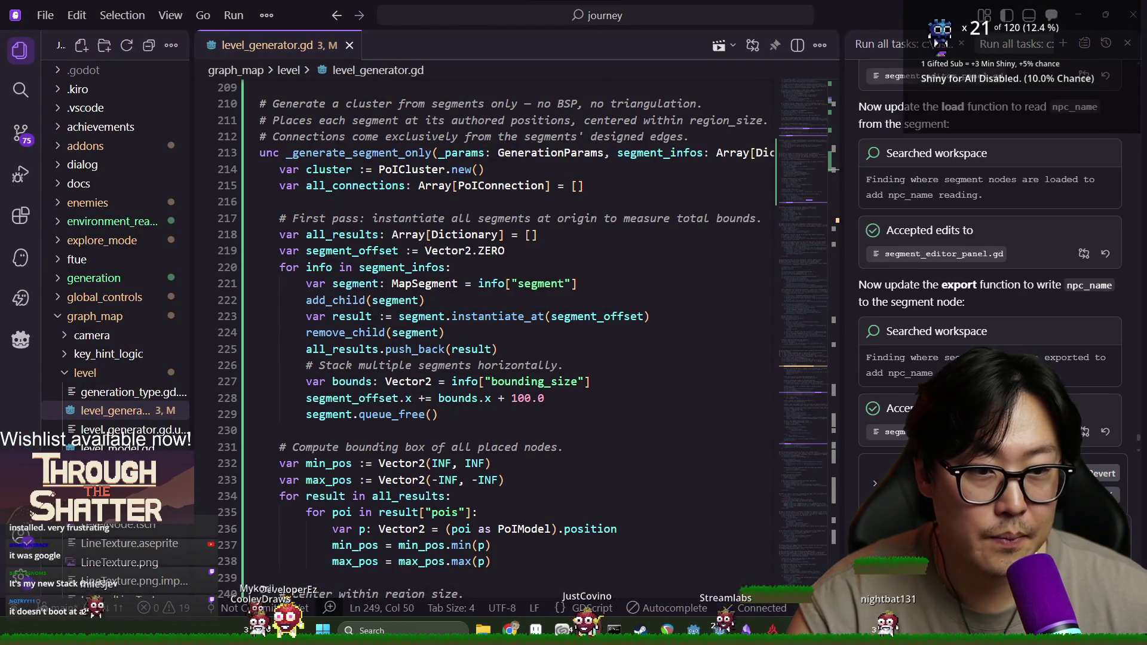
{"action": "scroll", "coordinate": [918, 387], "scroll_direction": "down", "scroll_amount": 5}
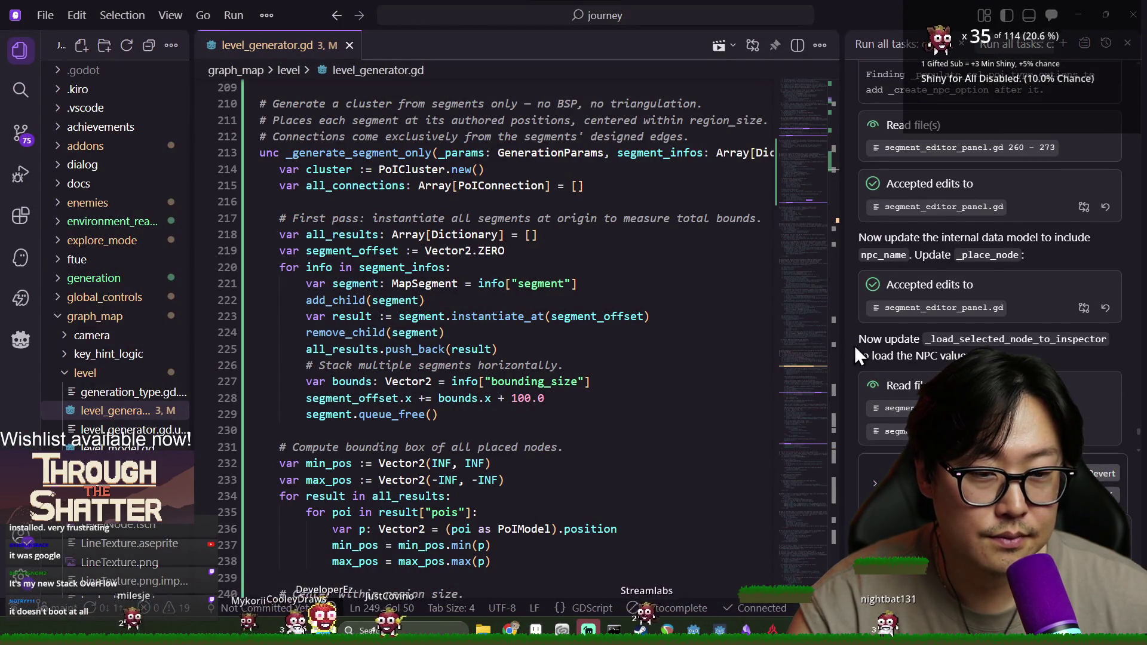
{"action": "left_click_drag", "start_coordinate": [843, 342], "coordinate": [643, 342]}
{"action": "scroll", "coordinate": [876, 338], "scroll_direction": "up", "scroll_amount": 10}
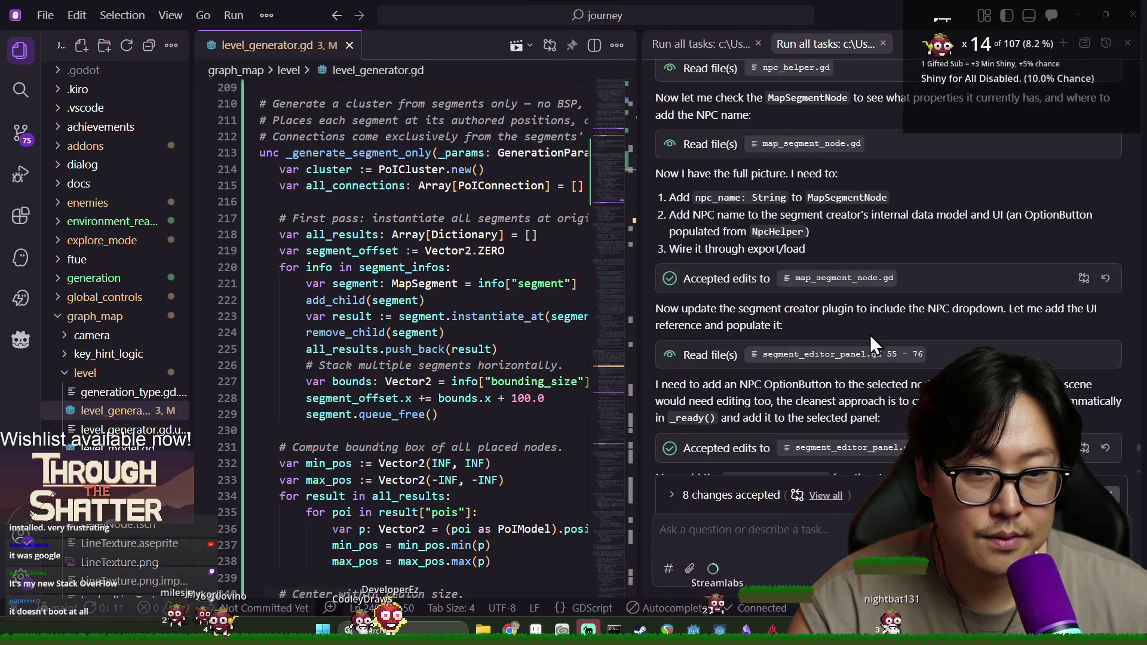
{"action": "scroll", "coordinate": [768, 337], "scroll_direction": "down", "scroll_amount": 3}
{"action": "scroll", "coordinate": [741, 350], "scroll_direction": "up", "scroll_amount": 5}
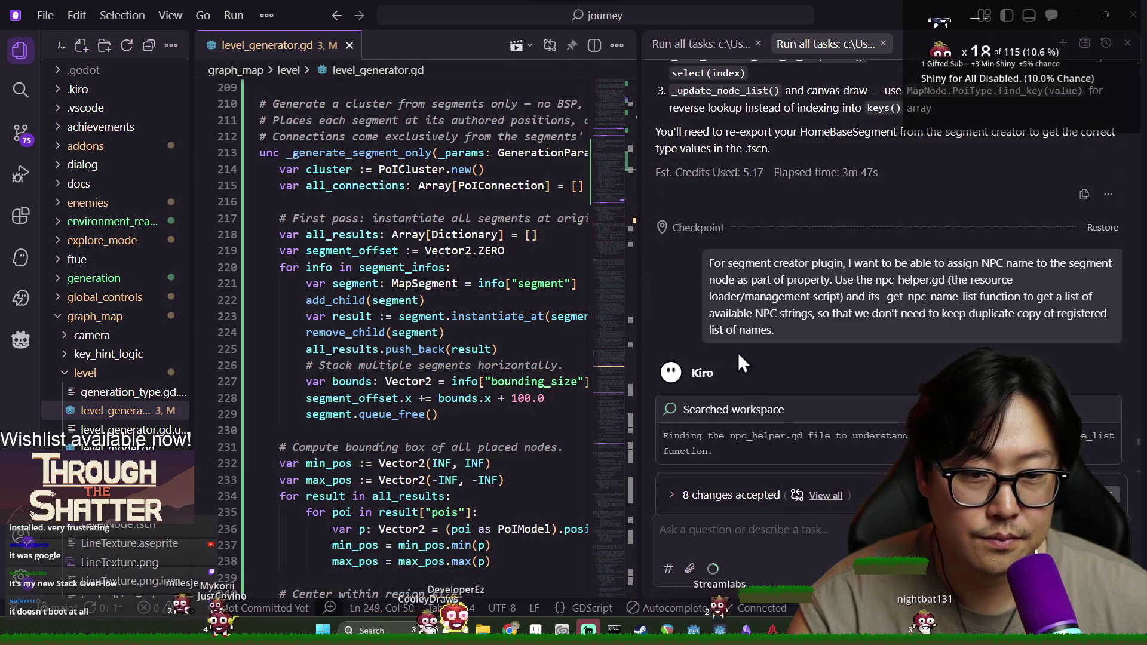
{"action": "left_click_drag", "start_coordinate": [708, 259], "coordinate": [865, 328]}
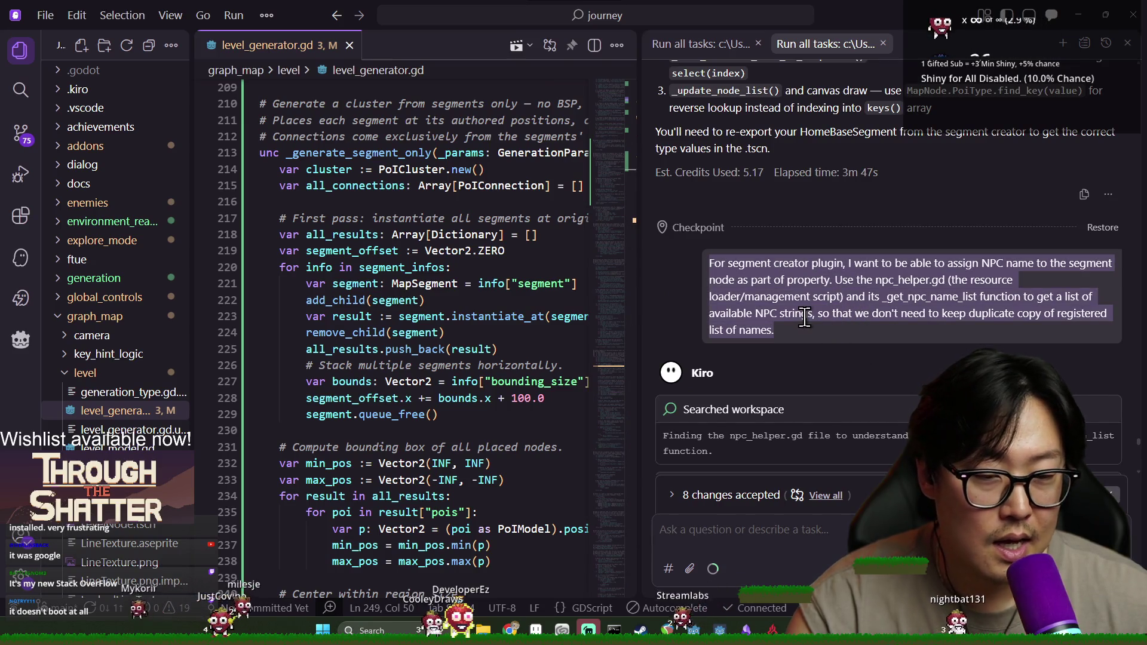
{"action": "left_click", "coordinate": [865, 306]}
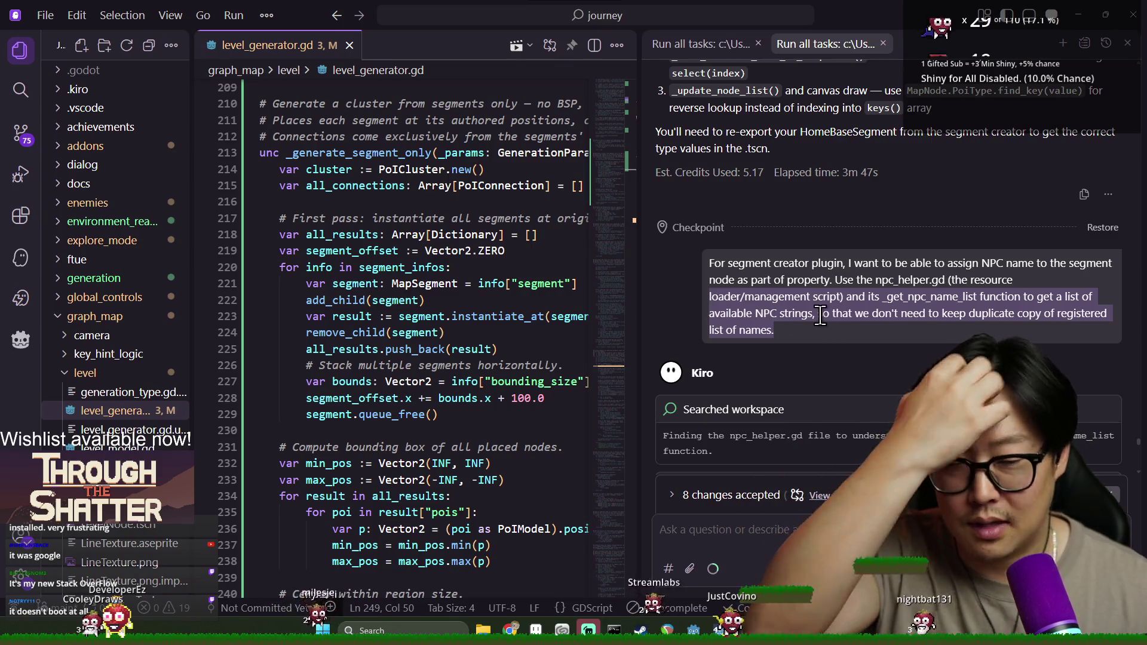
{"action": "left_click_drag", "start_coordinate": [710, 264], "coordinate": [854, 280]}
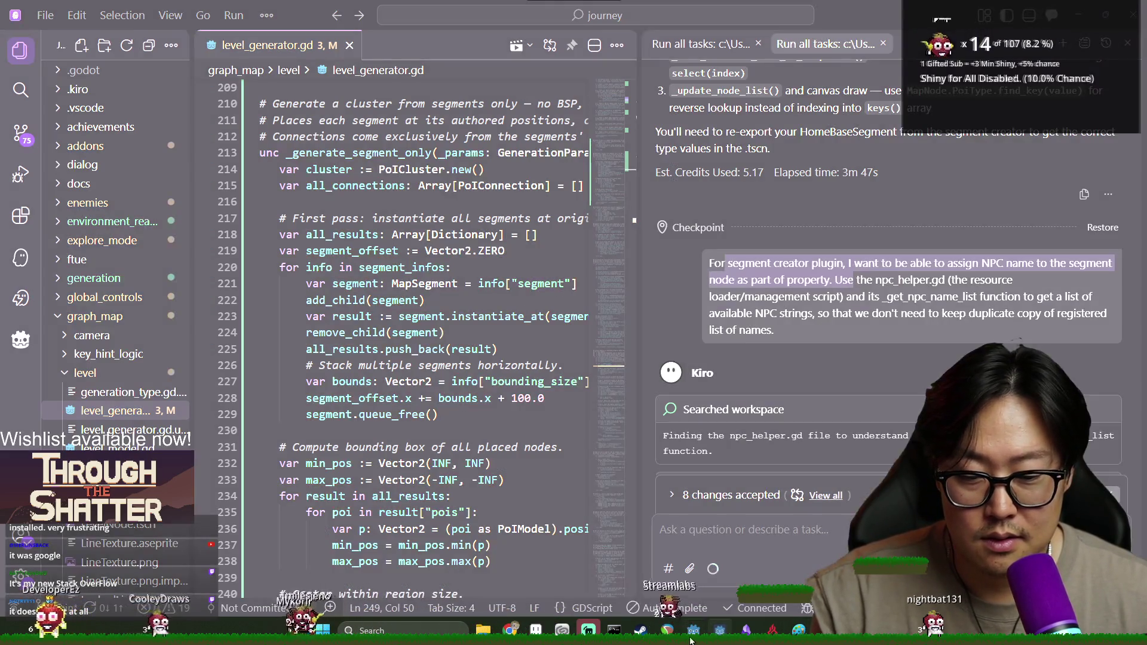
{"action": "left_click", "coordinate": [692, 633]}
Bring up the Segment Creator and select the start node in the graph.
{"action": "left_click", "coordinate": [505, 602]}
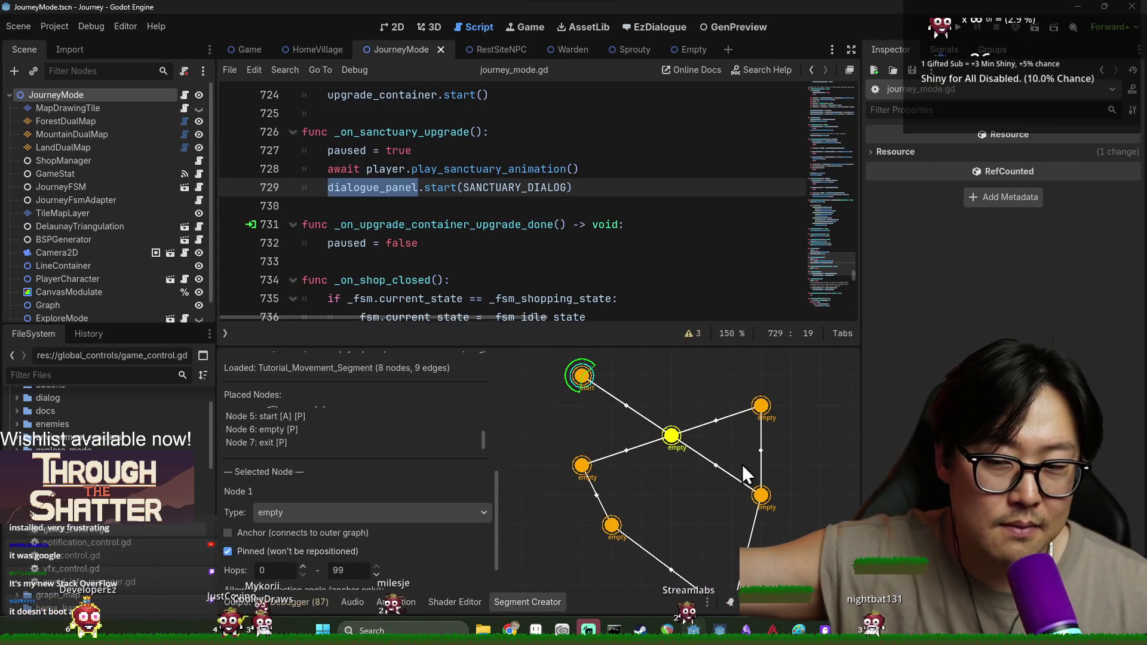
{"action": "scroll", "coordinate": [468, 537], "scroll_direction": "down", "scroll_amount": 2}
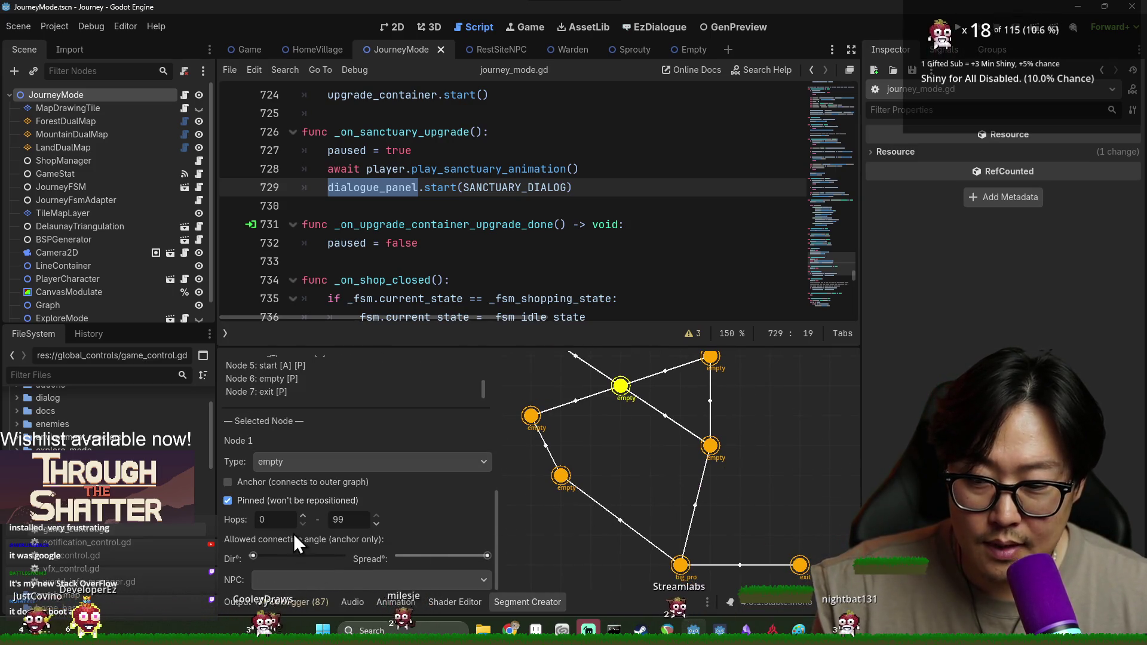
{"action": "left_click", "coordinate": [325, 581]}
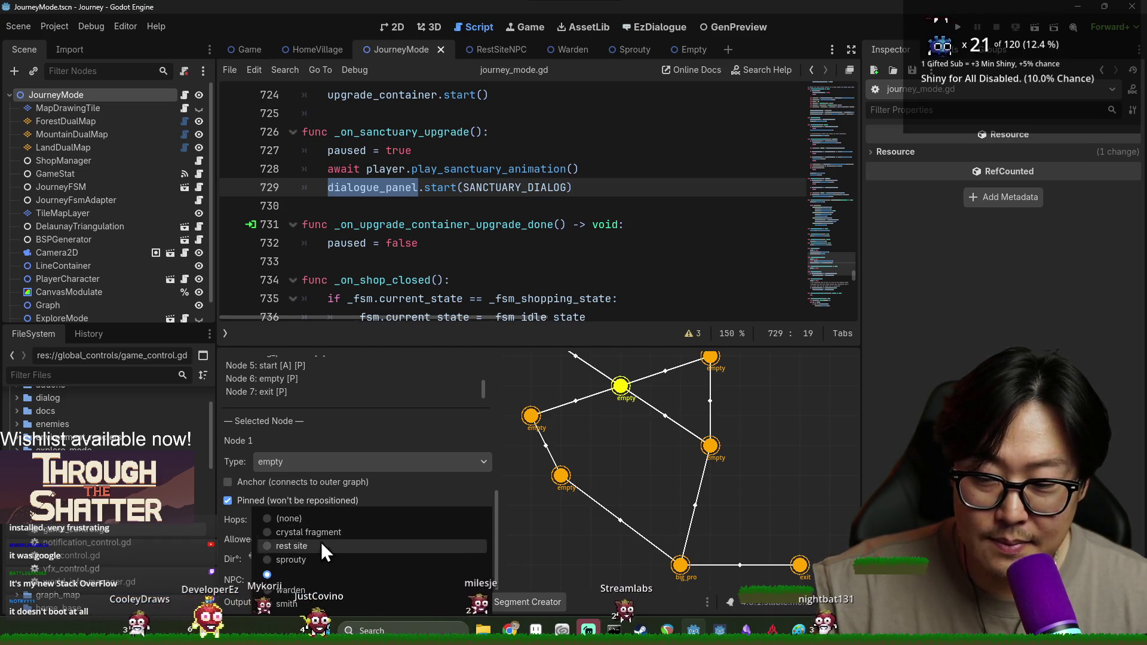
{"action": "left_click", "coordinate": [592, 438]}
{"action": "left_click", "coordinate": [617, 428]}
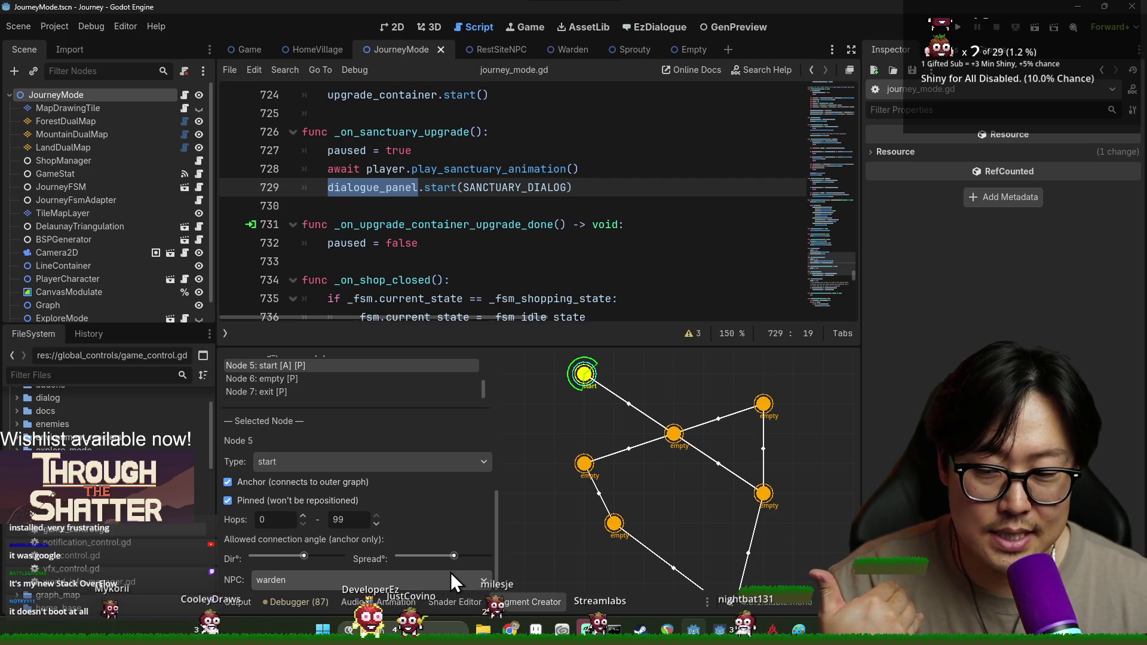
Check the start node's NPC dropdown shows warden, then return to Kiro.
{"action": "left_click", "coordinate": [447, 577]}
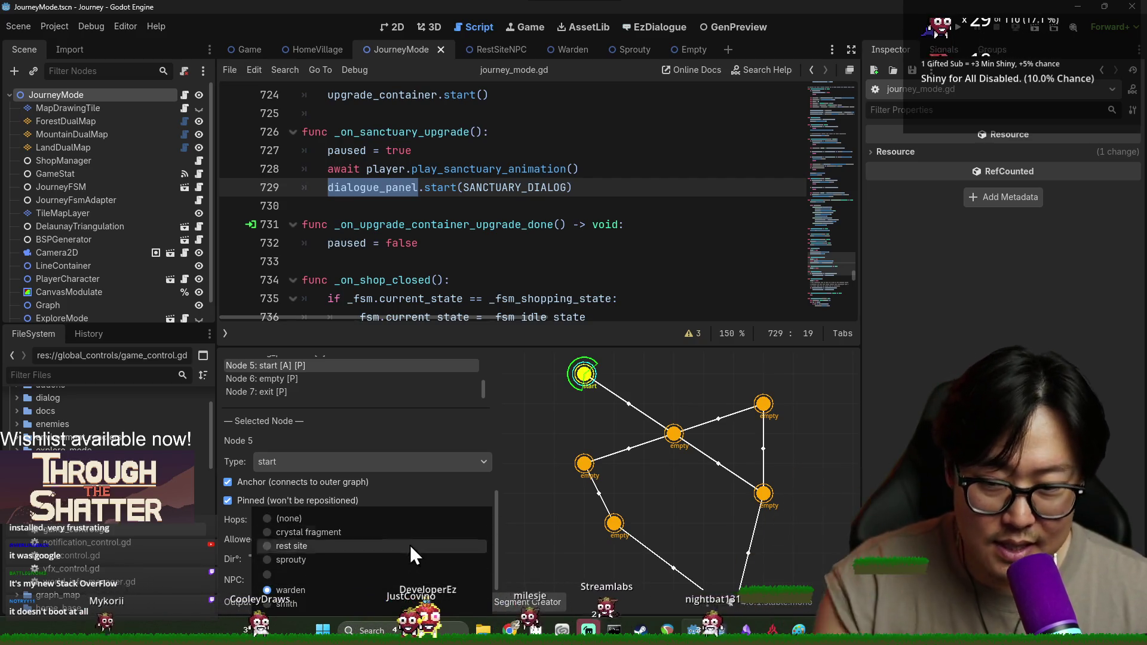
{"action": "left_click", "coordinate": [512, 497]}
{"action": "left_click", "coordinate": [394, 578]}
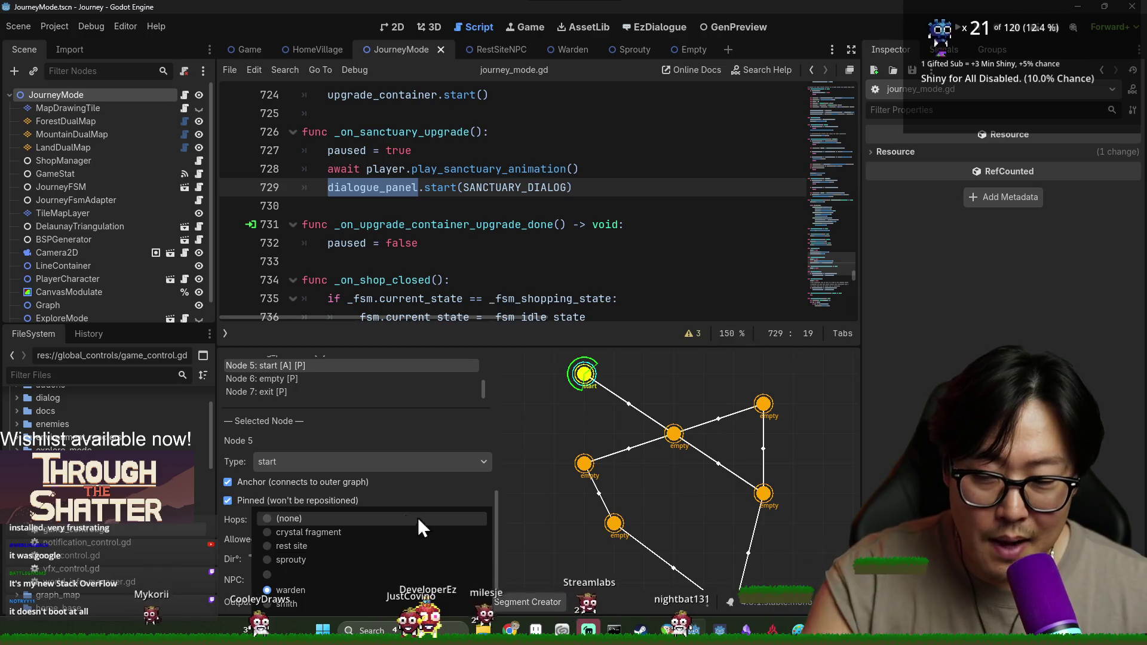
{"action": "left_click", "coordinate": [527, 479]}
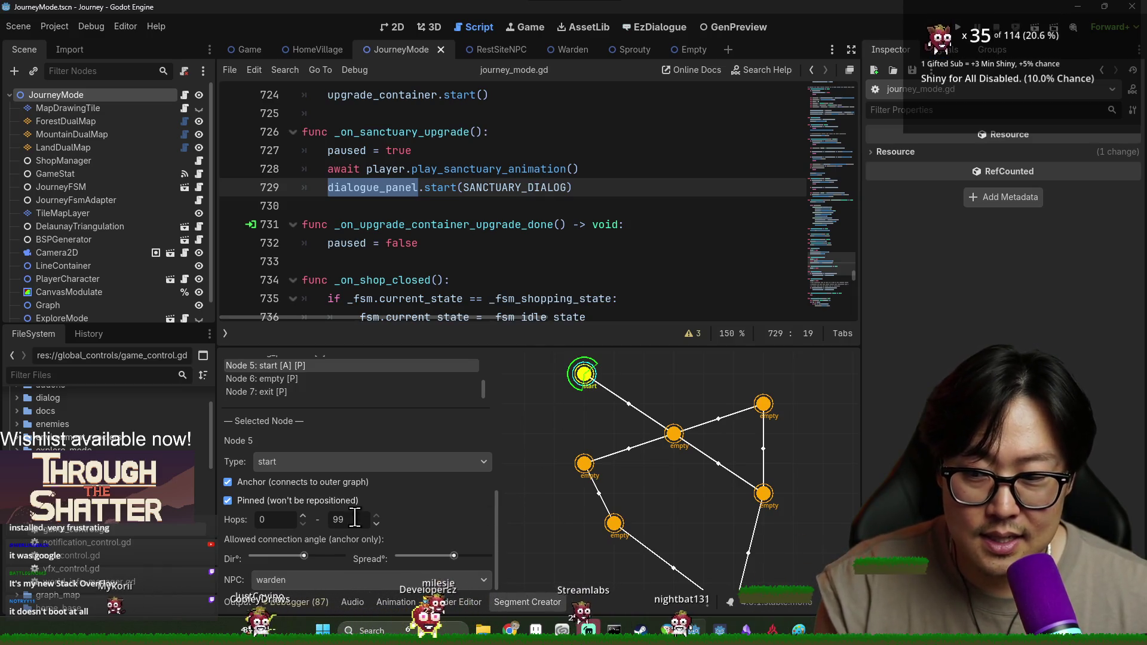
{"action": "left_click", "coordinate": [435, 579]}
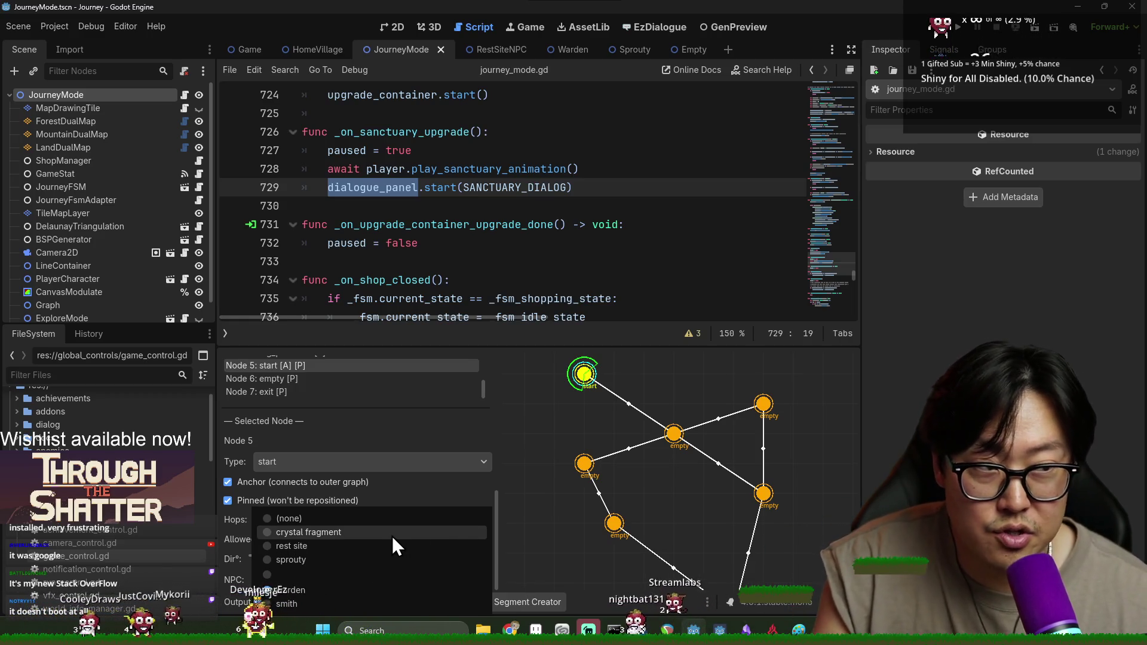
{"action": "scroll", "coordinate": [137, 556], "scroll_direction": "down", "scroll_amount": 2}
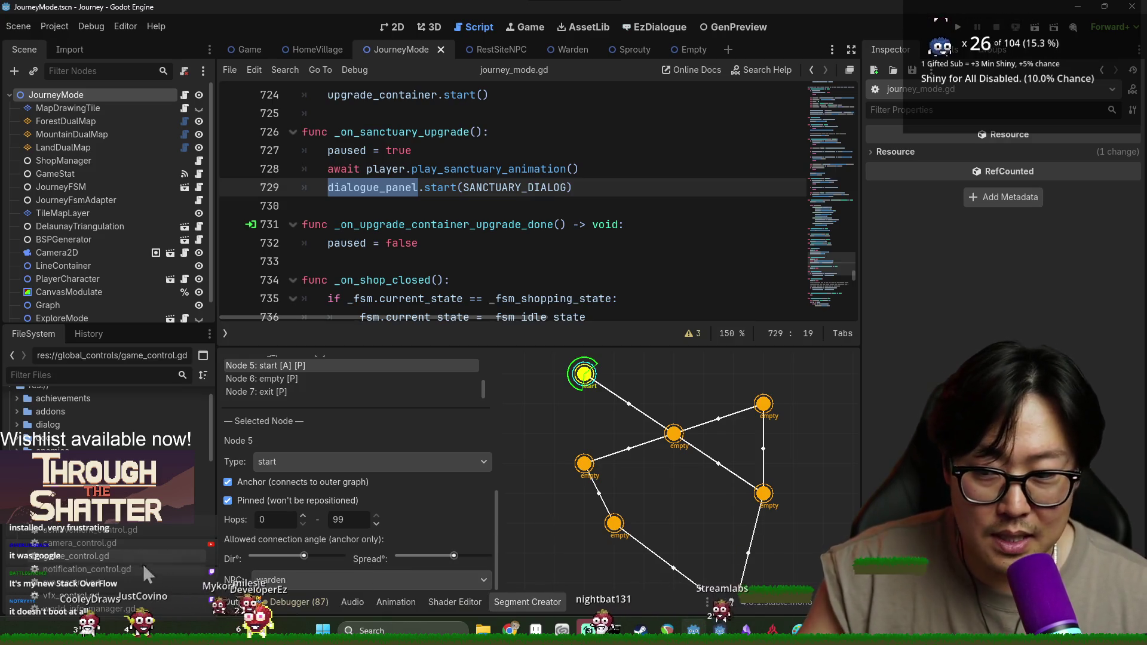
{"action": "scroll", "coordinate": [108, 554], "scroll_direction": "up", "scroll_amount": 4}
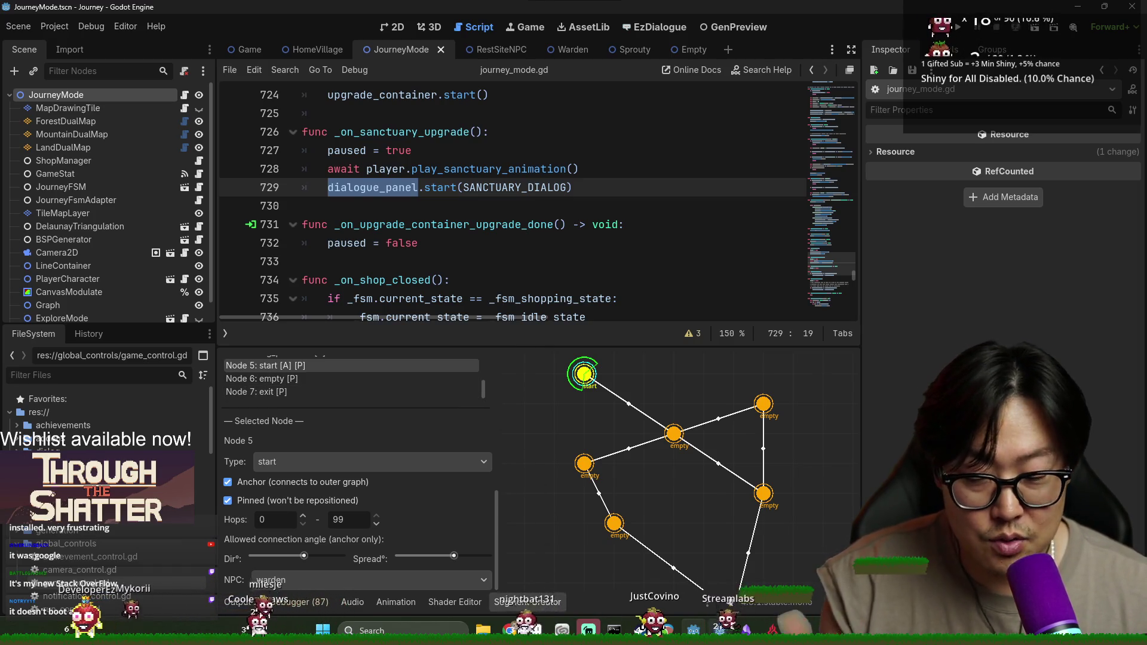
{"action": "mouse_move", "coordinate": [720, 631]}
{"action": "key", "text": "alt+Tab"}
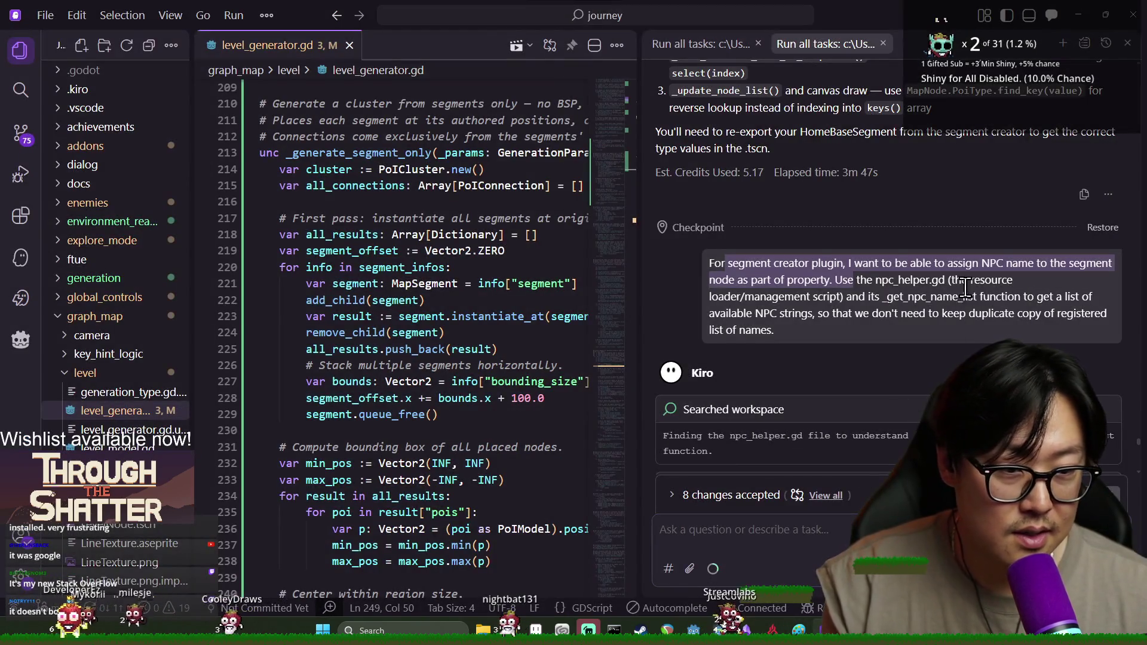
Select parts of the chat request text, including the npc_helper.gd mention.
{"action": "left_click", "coordinate": [898, 305]}
{"action": "left_click_drag", "start_coordinate": [978, 297], "coordinate": [880, 287]}
{"action": "left_click_drag", "start_coordinate": [807, 263], "coordinate": [909, 297]}
{"action": "left_click", "coordinate": [909, 297]}
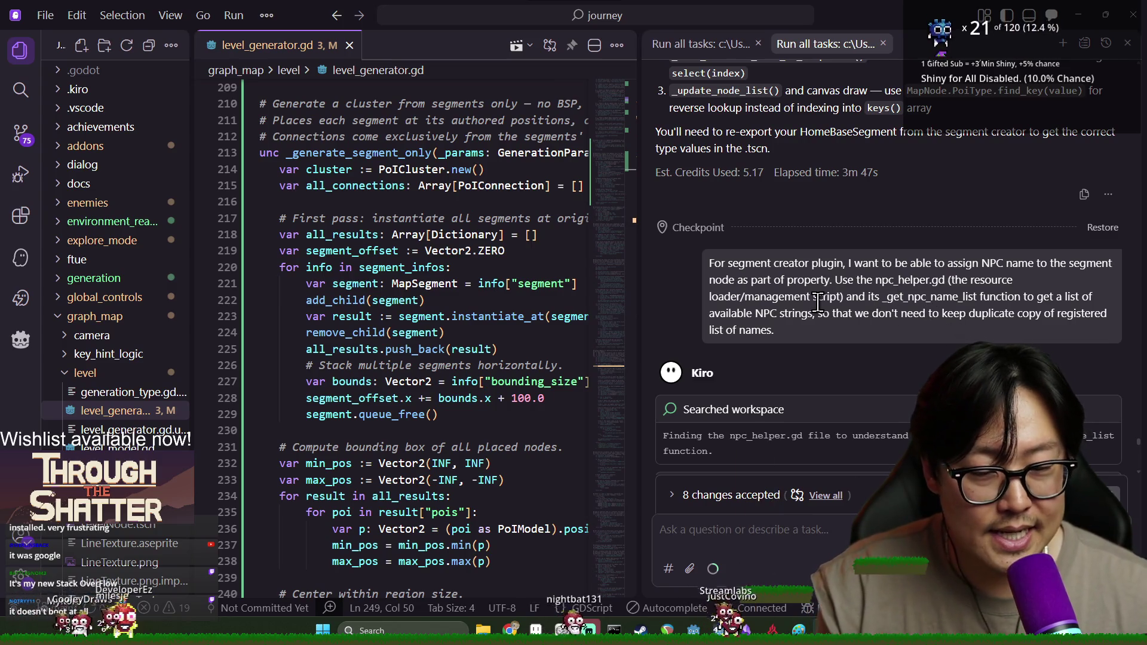
{"action": "mouse_move", "coordinate": [768, 296]}
{"action": "left_mouse_down"}
{"action": "mouse_move", "coordinate": [883, 332]}
{"action": "mouse_move", "coordinate": [848, 299]}
{"action": "mouse_move", "coordinate": [861, 281]}
{"action": "left_mouse_up"}
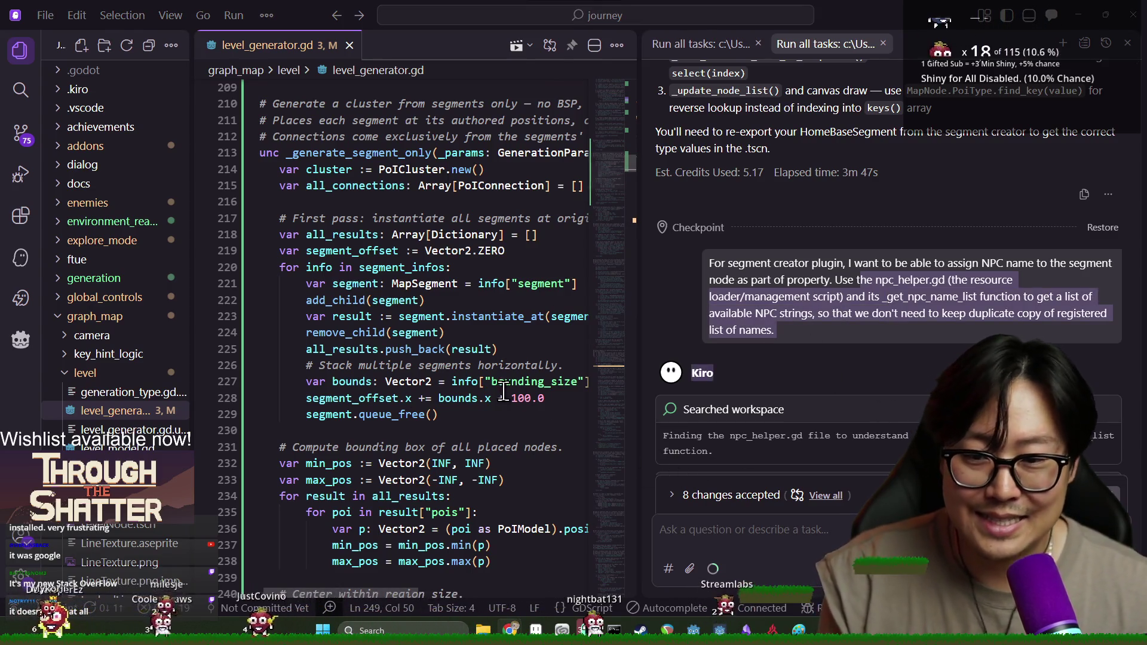
Drag the editor/chat divider right to widen Kiro's level_generator.gd view.
{"action": "key", "text": "alt+Tab"}
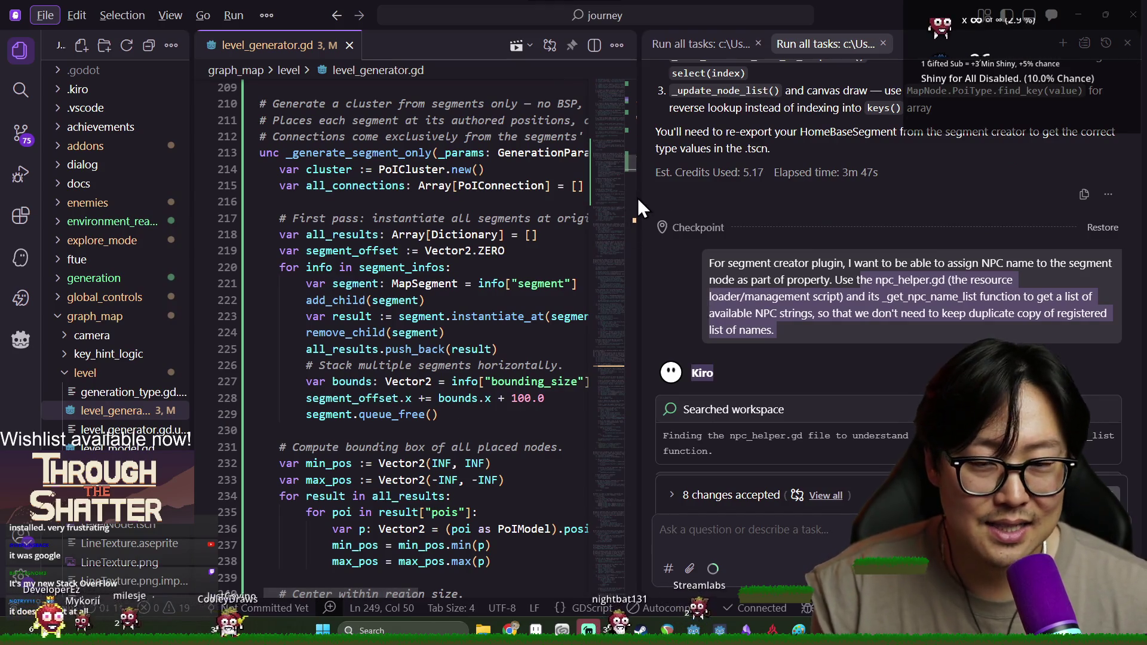
{"action": "left_click_drag", "start_coordinate": [643, 202], "coordinate": [795, 202]}
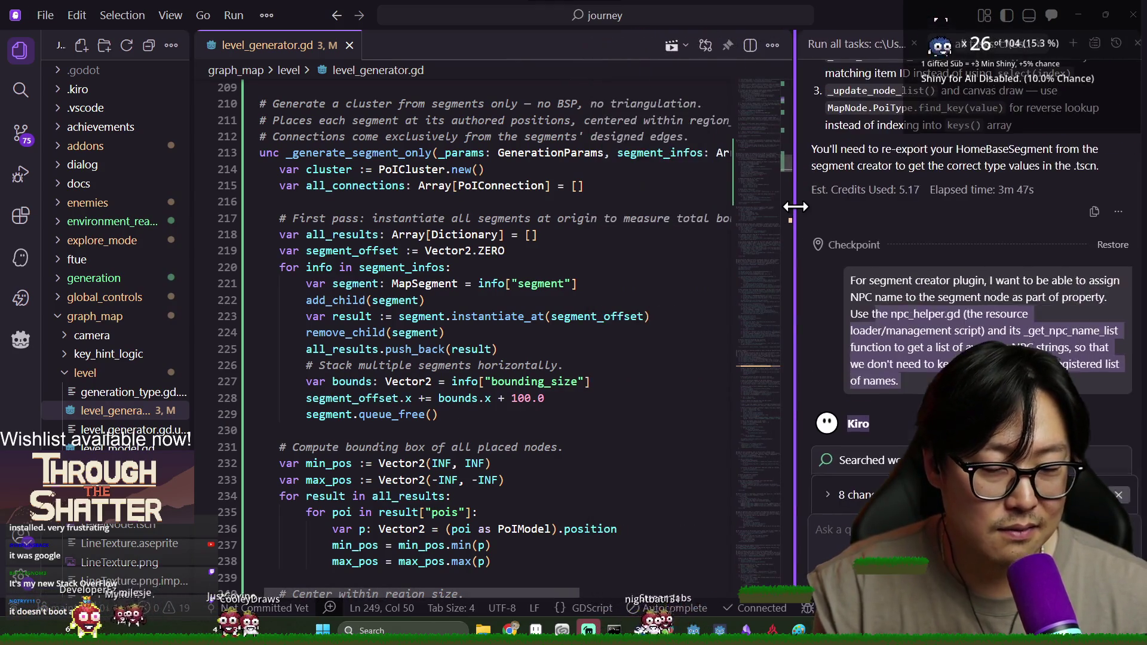
{"action": "key", "text": "alt+Tab"}
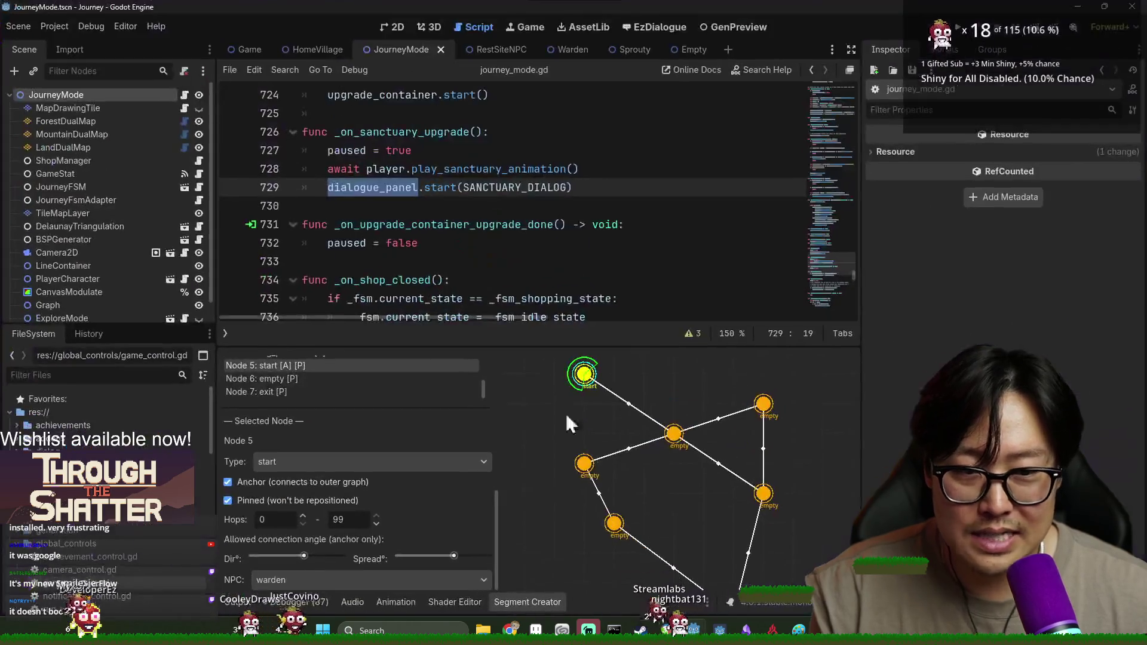
Resize, then collapse the Segment Creator so journey_mode.gd shows _on_dialog_closed.
{"action": "mouse_move", "coordinate": [624, 344]}
{"action": "left_mouse_down"}
{"action": "mouse_move", "coordinate": [594, 242]}
{"action": "mouse_move", "coordinate": [597, 345]}
{"action": "left_mouse_up"}
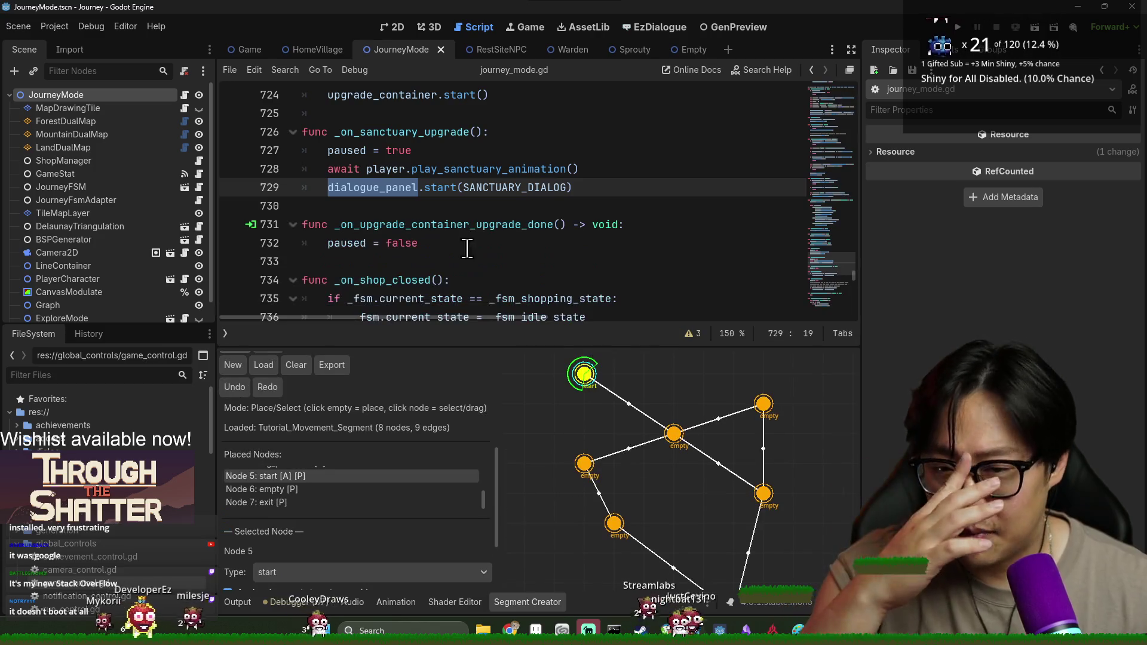
{"action": "left_click", "coordinate": [523, 602]}
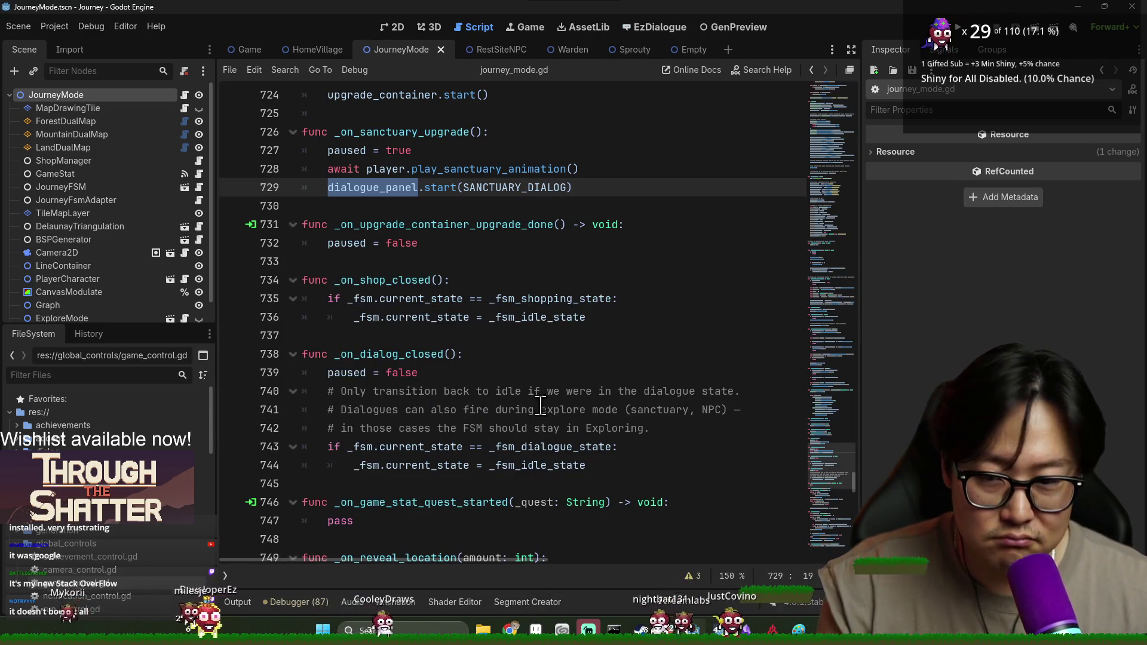
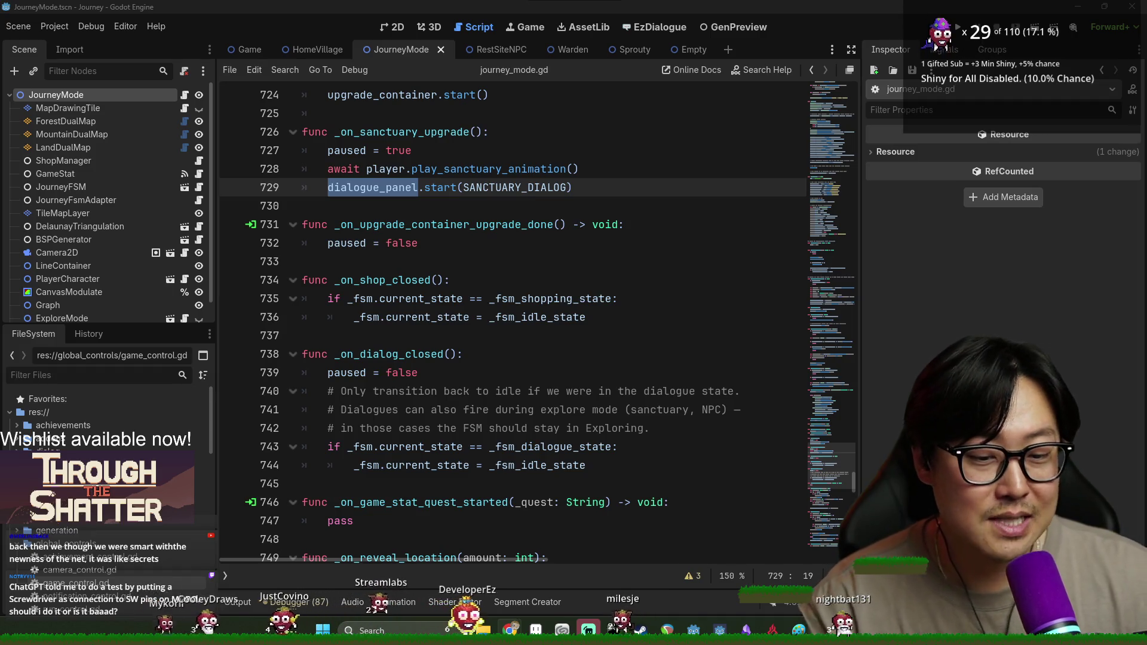
Review the Steam revenue tiers, the 30% cut and the Regional Pricing notes in the browser.
{"action": "mouse_move", "coordinate": [799, 631]}
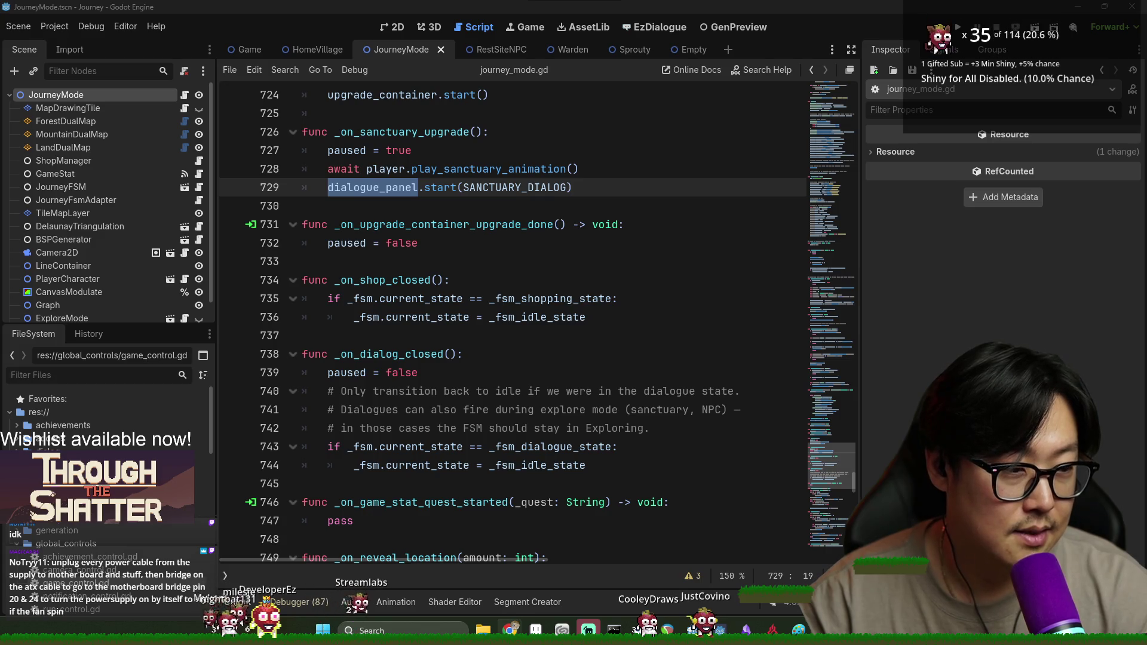
{"action": "key", "text": "alt+Tab"}
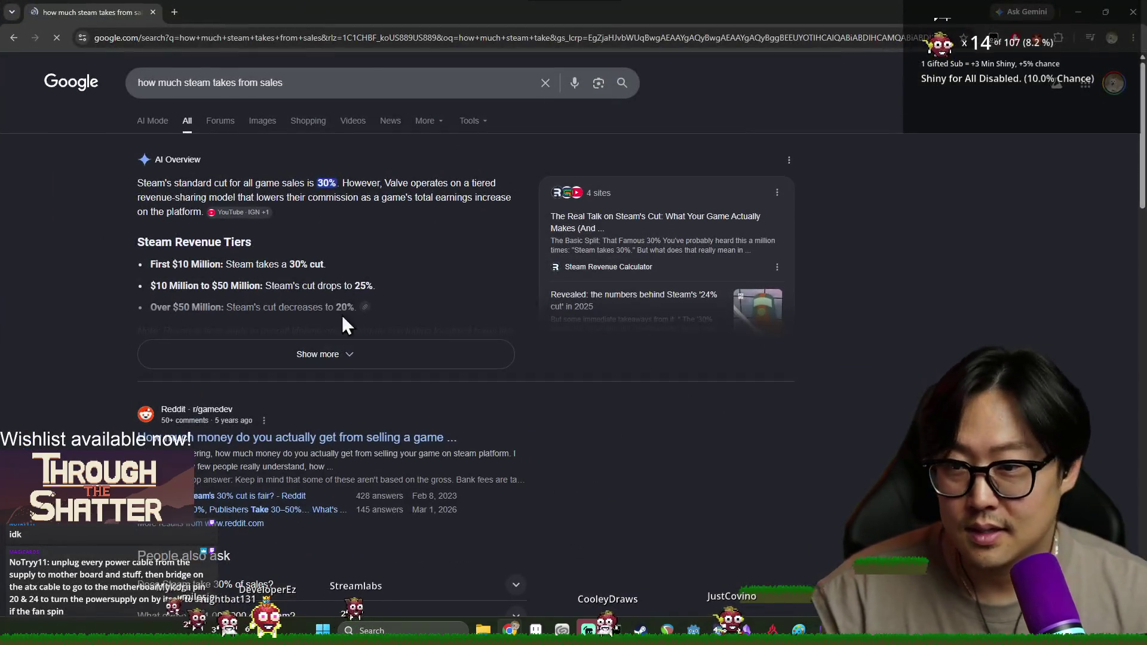
{"action": "left_click_drag", "start_coordinate": [154, 265], "coordinate": [267, 286]}
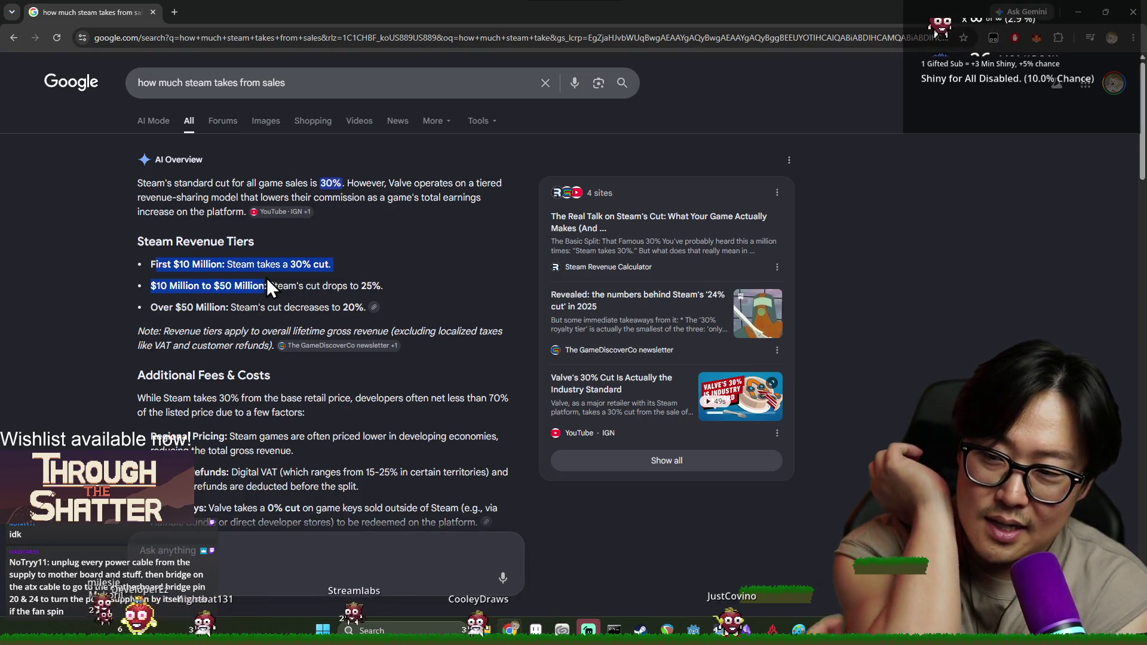
{"action": "left_click", "coordinate": [230, 297]}
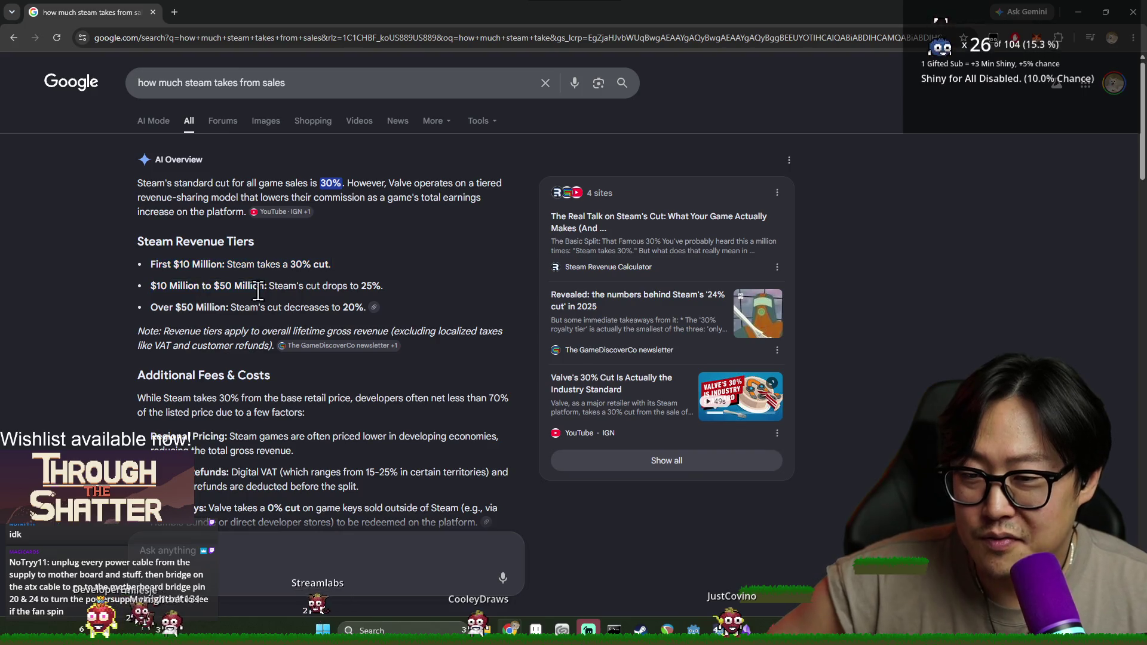
{"action": "triple_click", "coordinate": [160, 307]}
{"action": "left_click_drag", "start_coordinate": [290, 264], "coordinate": [331, 265]}
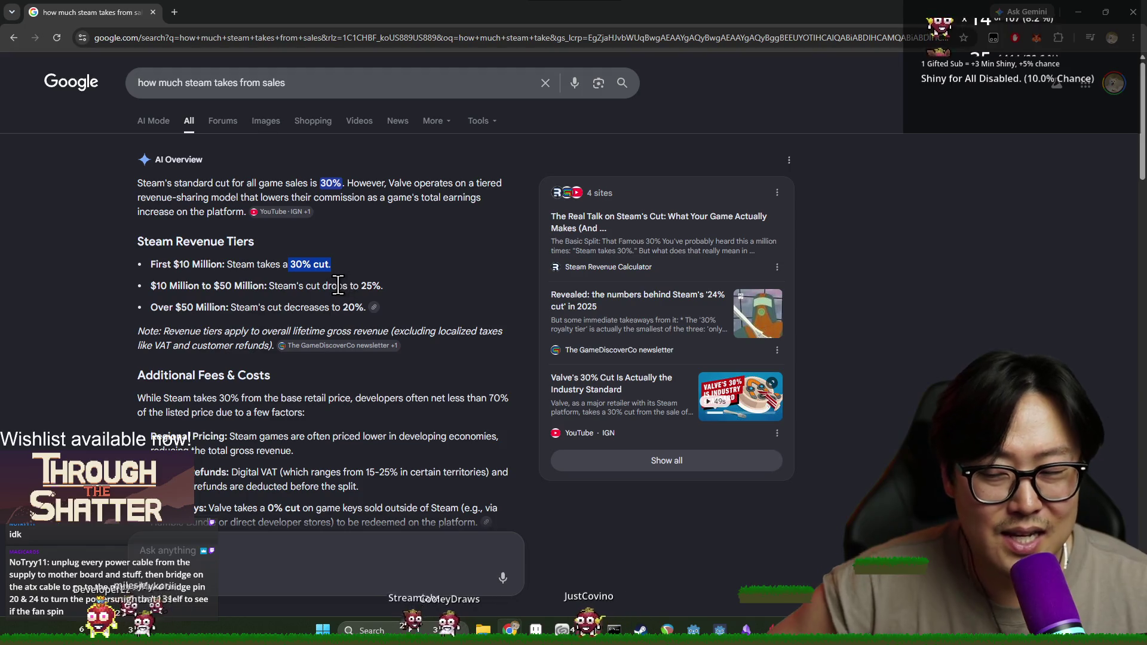
{"action": "scroll", "coordinate": [338, 287], "scroll_direction": "down", "scroll_amount": 1}
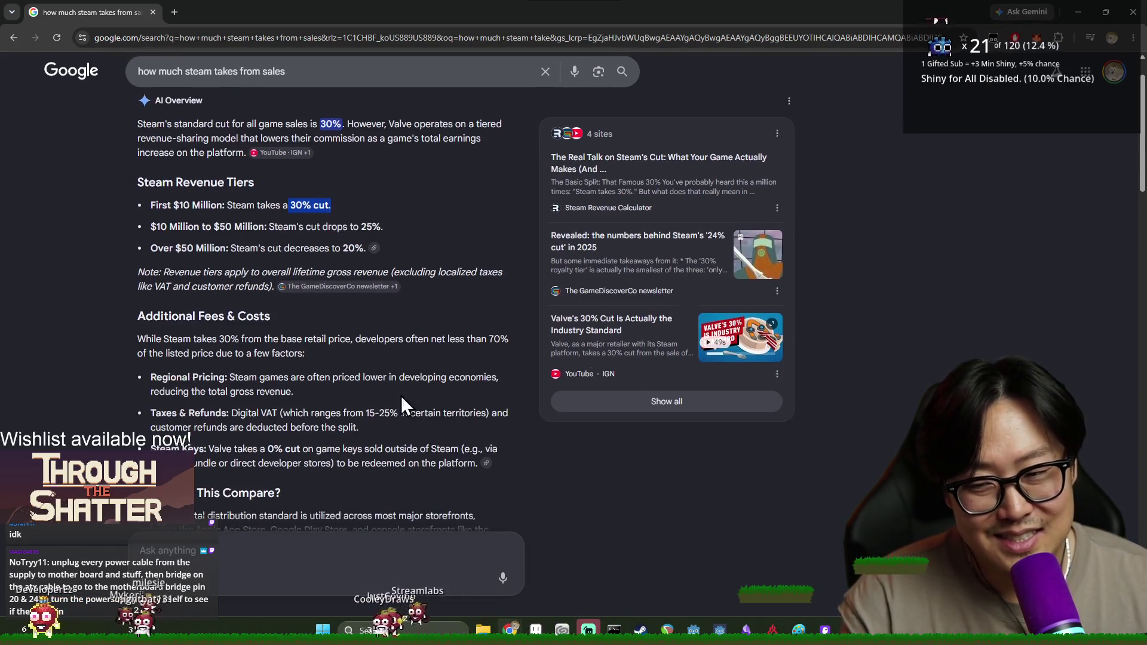
{"action": "left_click", "coordinate": [237, 334]}
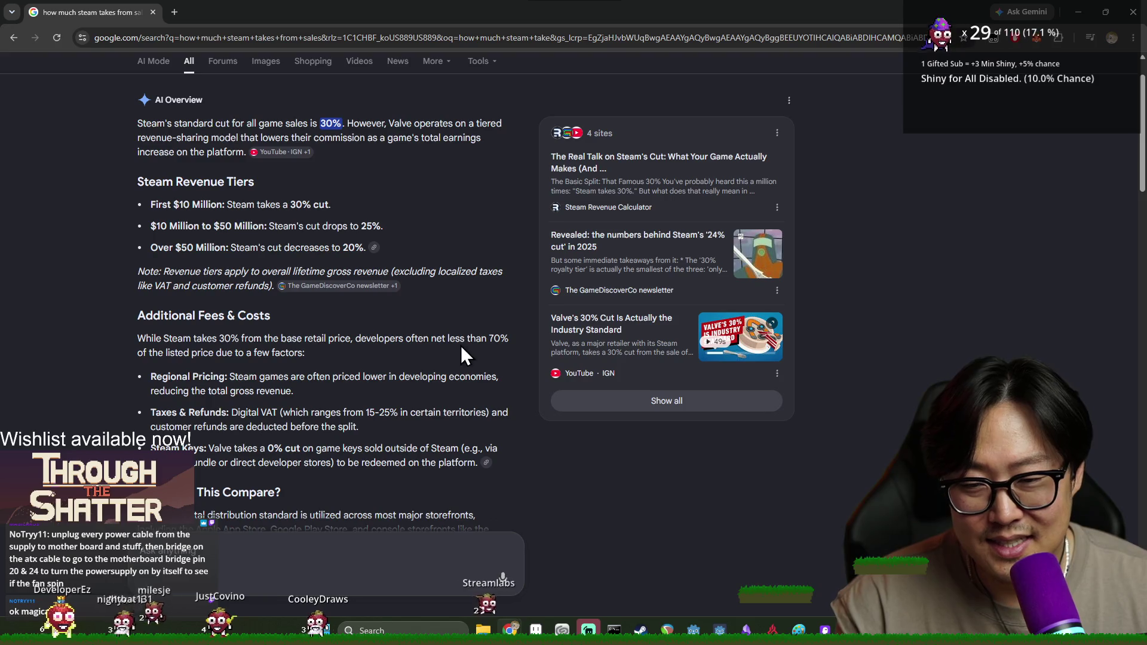
{"action": "triple_click", "coordinate": [465, 338]}
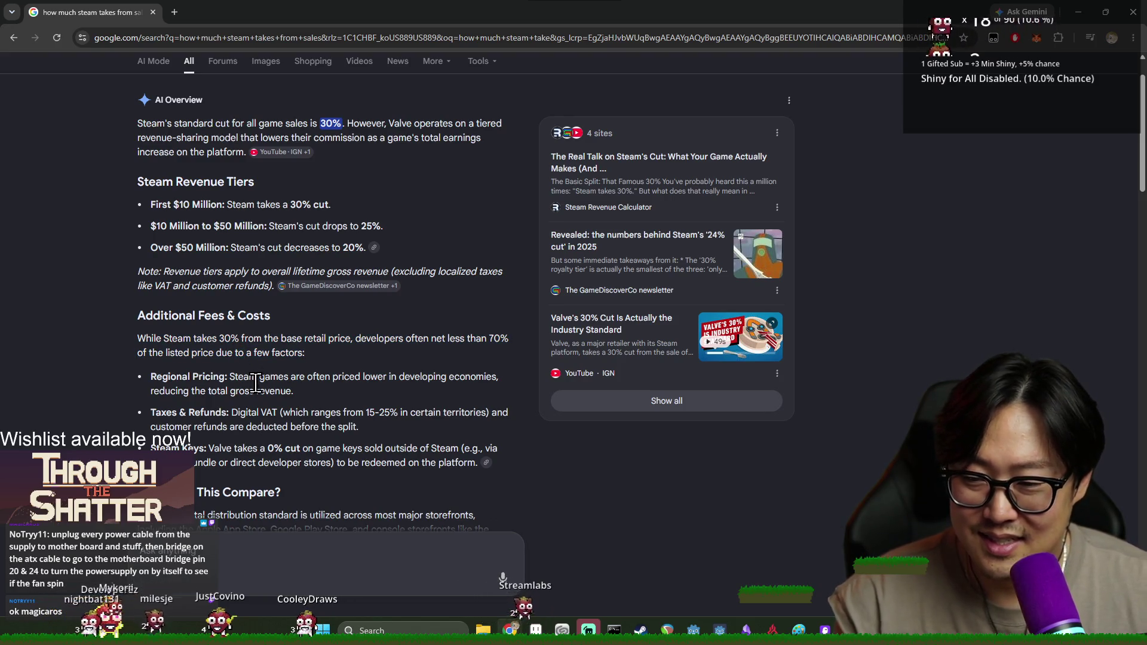
{"action": "triple_click", "coordinate": [236, 384]}
{"action": "scroll", "coordinate": [213, 395], "scroll_direction": "down", "scroll_amount": 2}
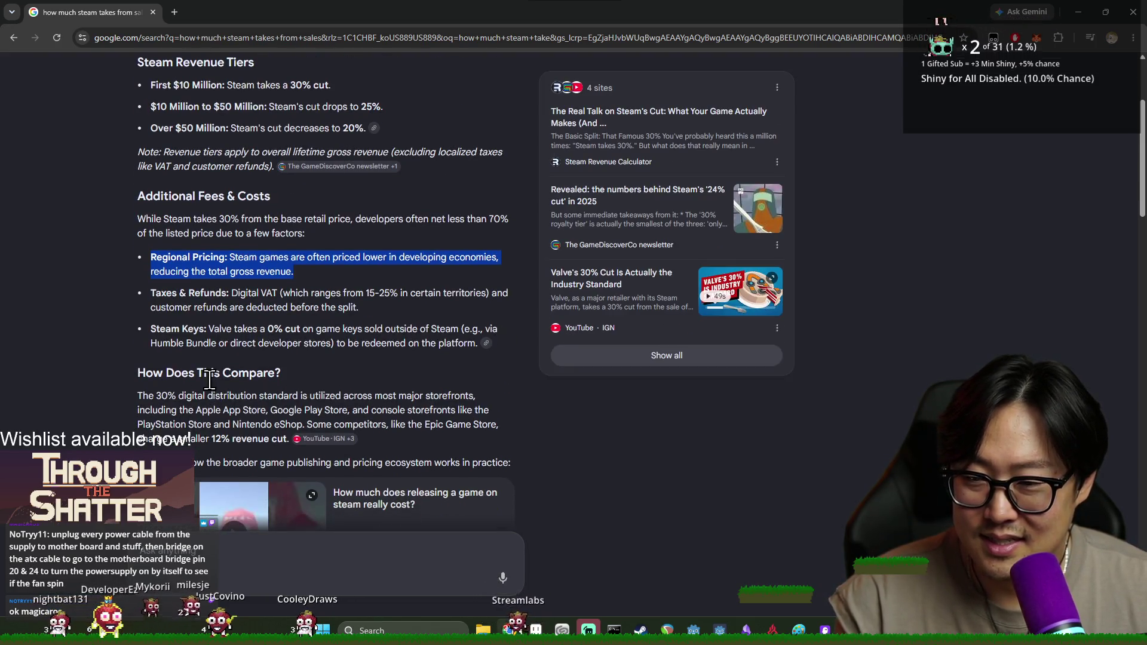
{"action": "triple_click", "coordinate": [242, 396]}
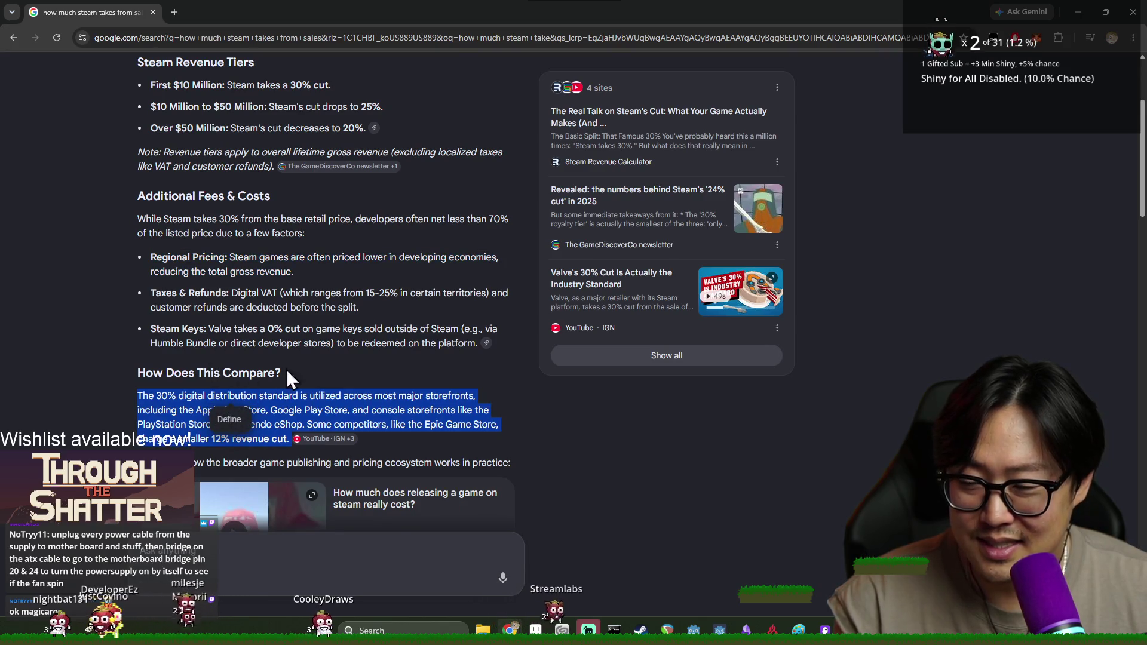
{"action": "left_click", "coordinate": [1087, 55]}
Back in Godot, inspect the dialogue-state check around lines 733–743 of the script.
{"action": "key", "text": "alt+Tab"}
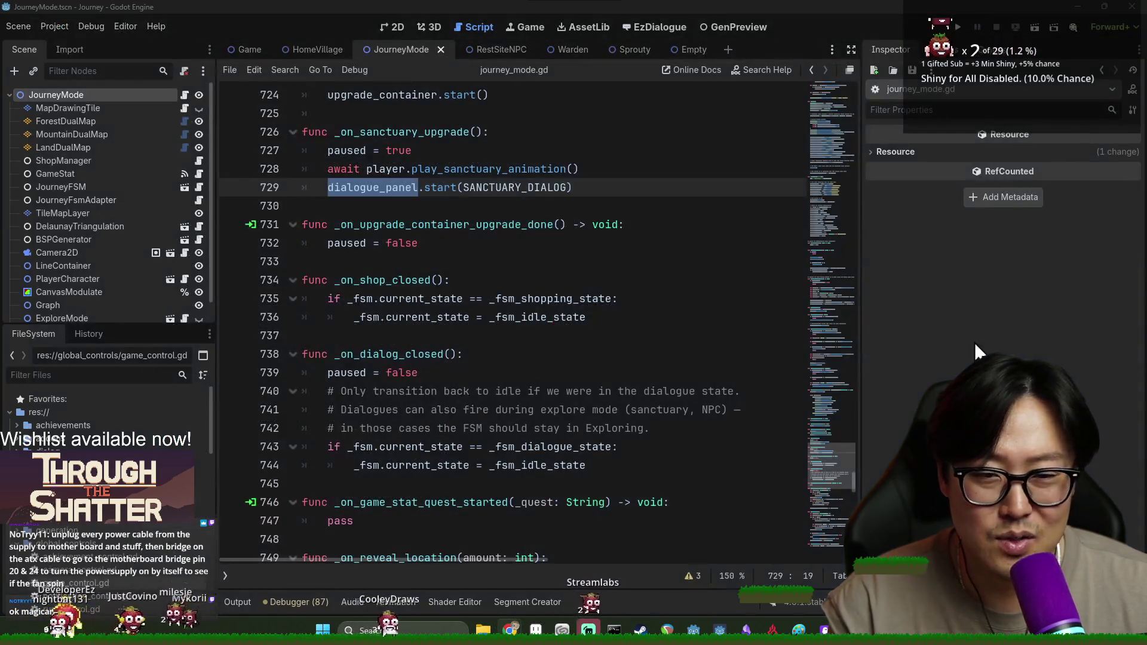
{"action": "left_click", "coordinate": [609, 333]}
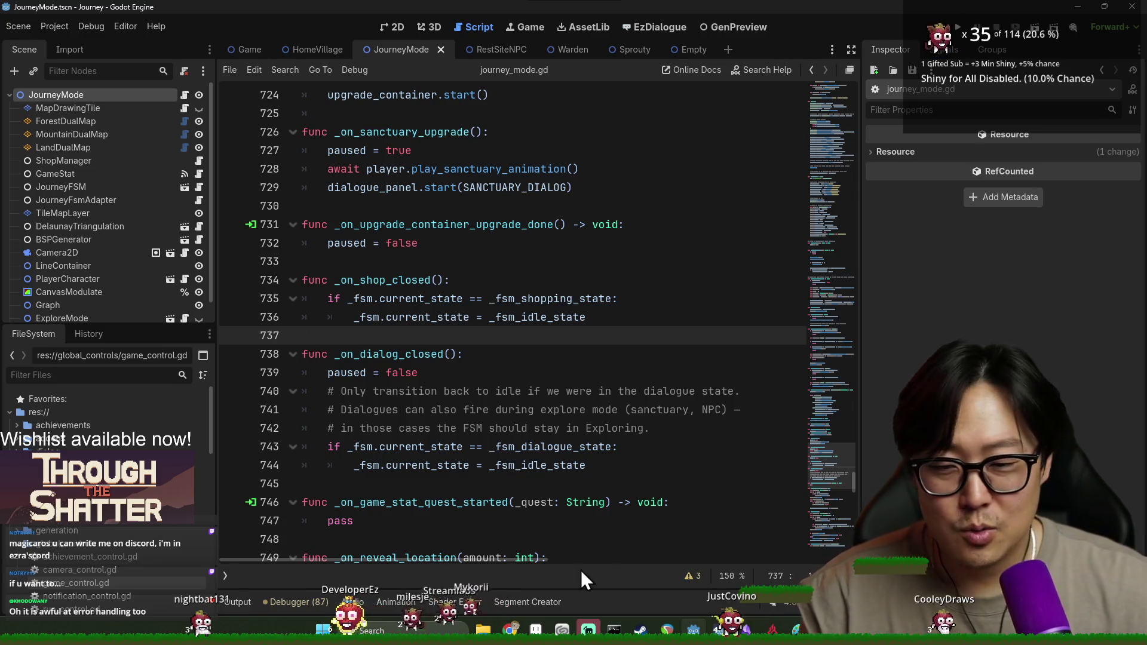
{"action": "left_click", "coordinate": [501, 447]}
{"action": "key", "text": "alt+Tab"}
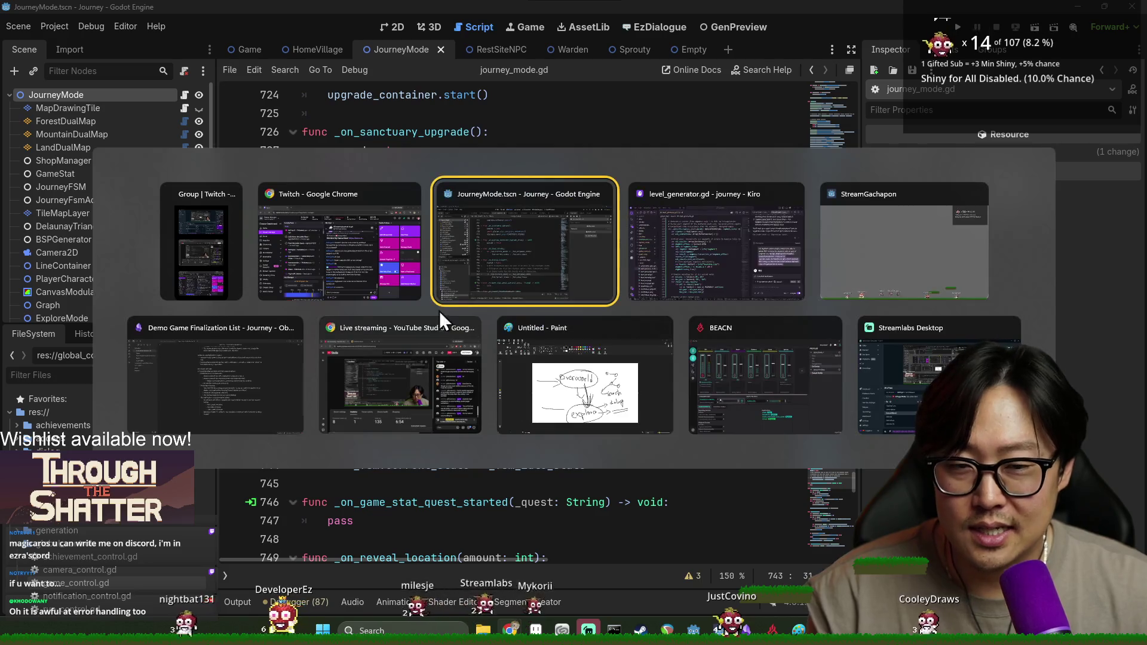
{"action": "left_click", "coordinate": [510, 270]}
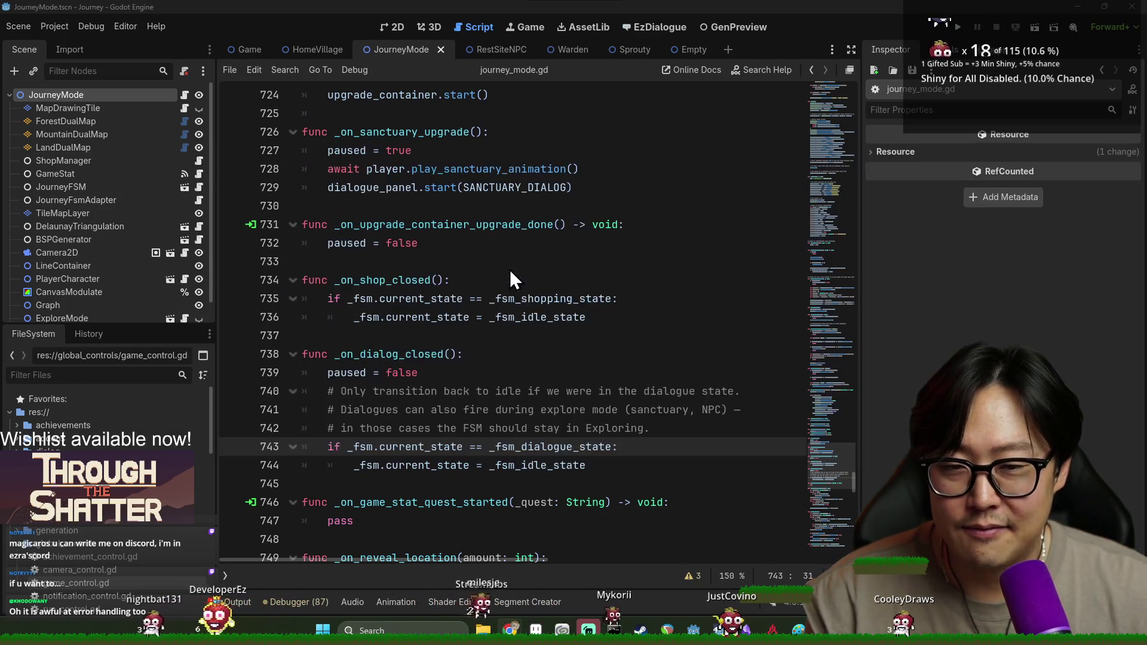
{"action": "left_click", "coordinate": [496, 410]}
{"action": "left_click", "coordinate": [579, 447]}
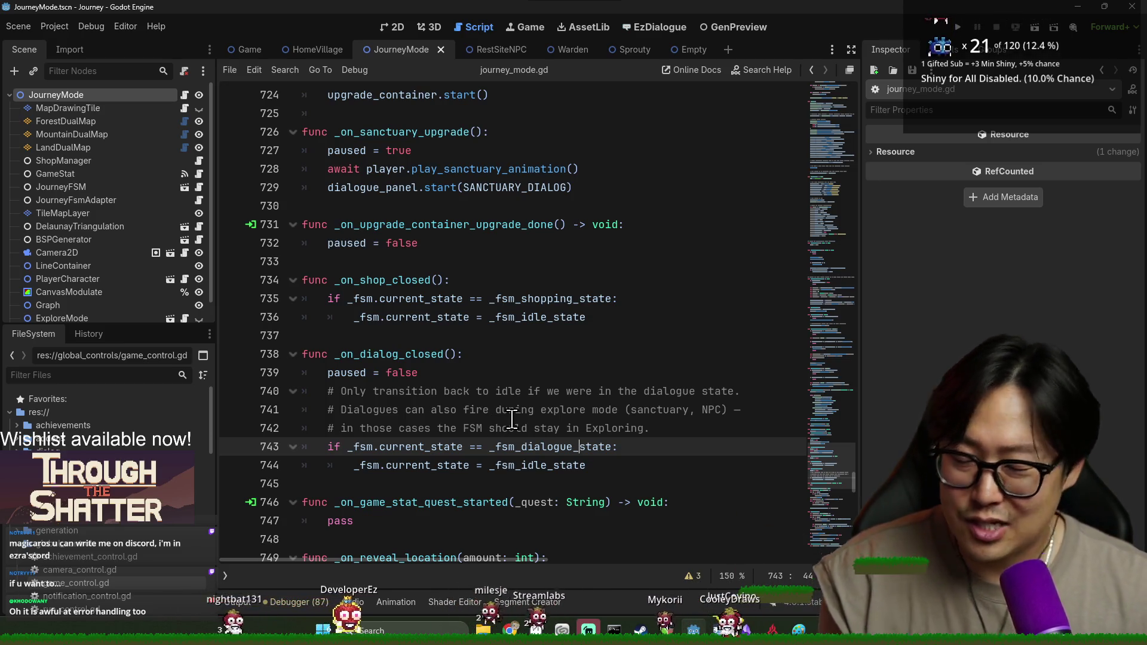
{"action": "left_click", "coordinate": [373, 265]}
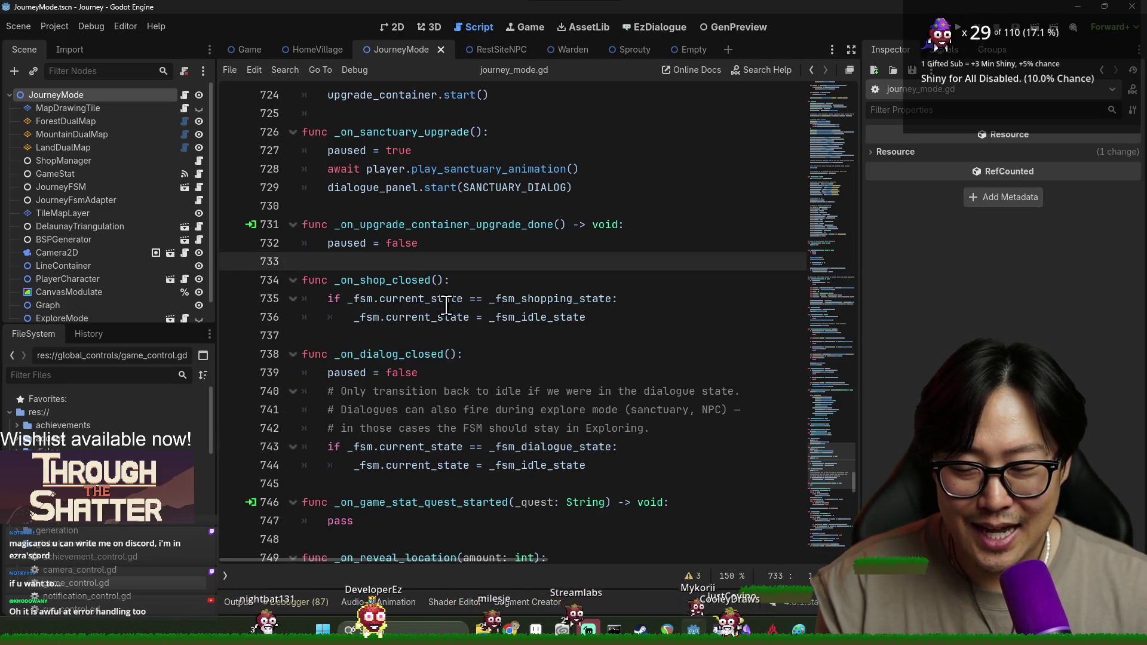
Glance at level_generator.gd in Kiro, then save the Godot script.
{"action": "key", "text": "alt+Tab"}
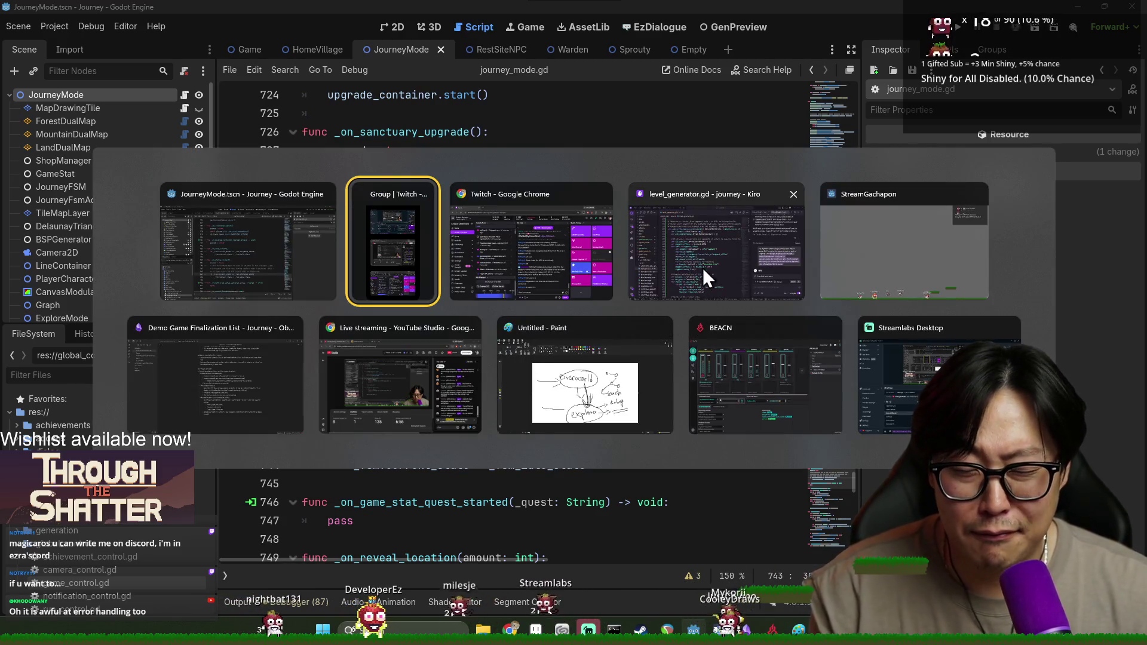
{"action": "left_click", "coordinate": [703, 274]}
{"action": "key", "text": "alt+Tab"}
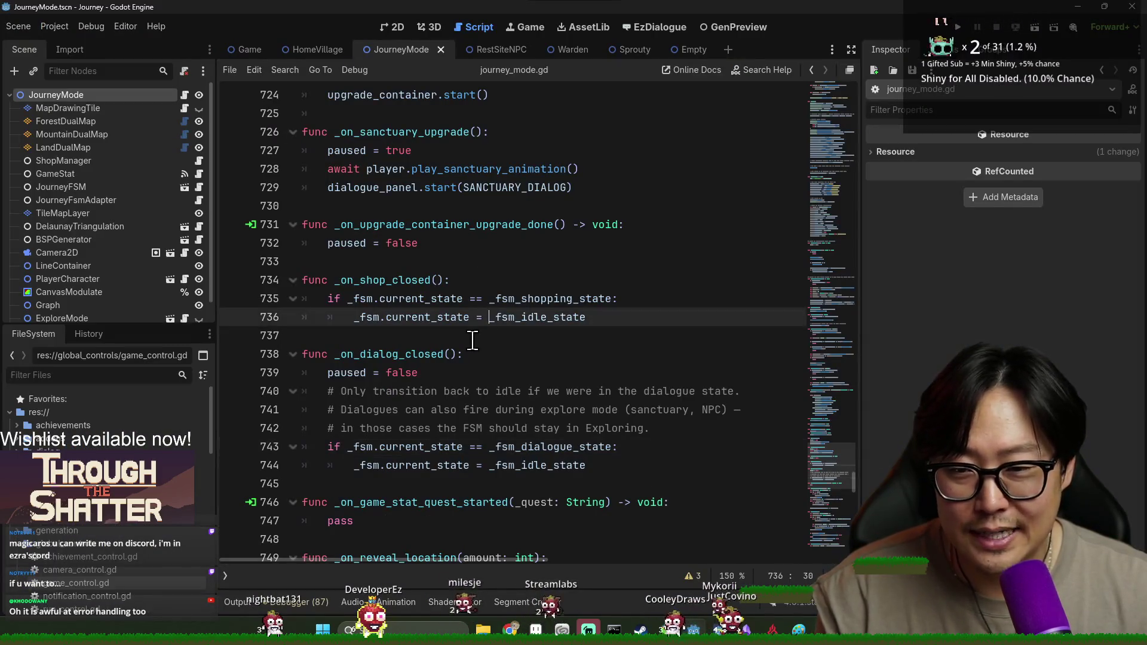
{"action": "key", "text": "ctrl+s"}
Open the dialogue panel's script and inspect start() and its json parameter.
{"action": "scroll", "coordinate": [418, 407], "scroll_direction": "down", "scroll_amount": 4}
{"action": "scroll", "coordinate": [396, 394], "scroll_direction": "up", "scroll_amount": 2}
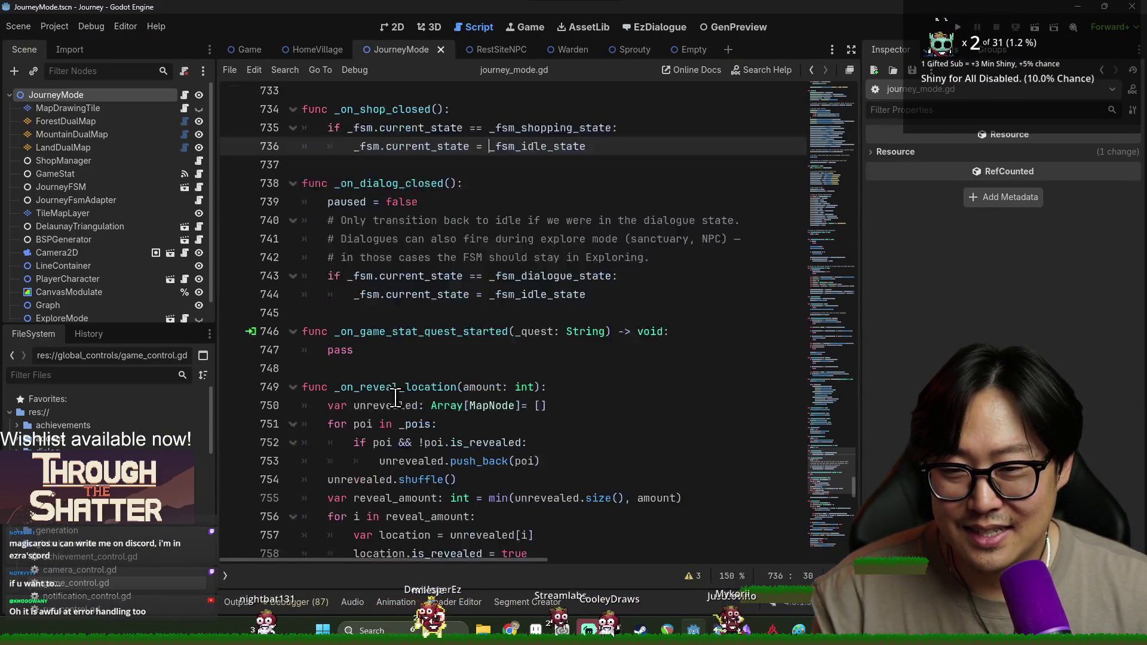
{"action": "scroll", "coordinate": [396, 395], "scroll_direction": "up", "scroll_amount": 2}
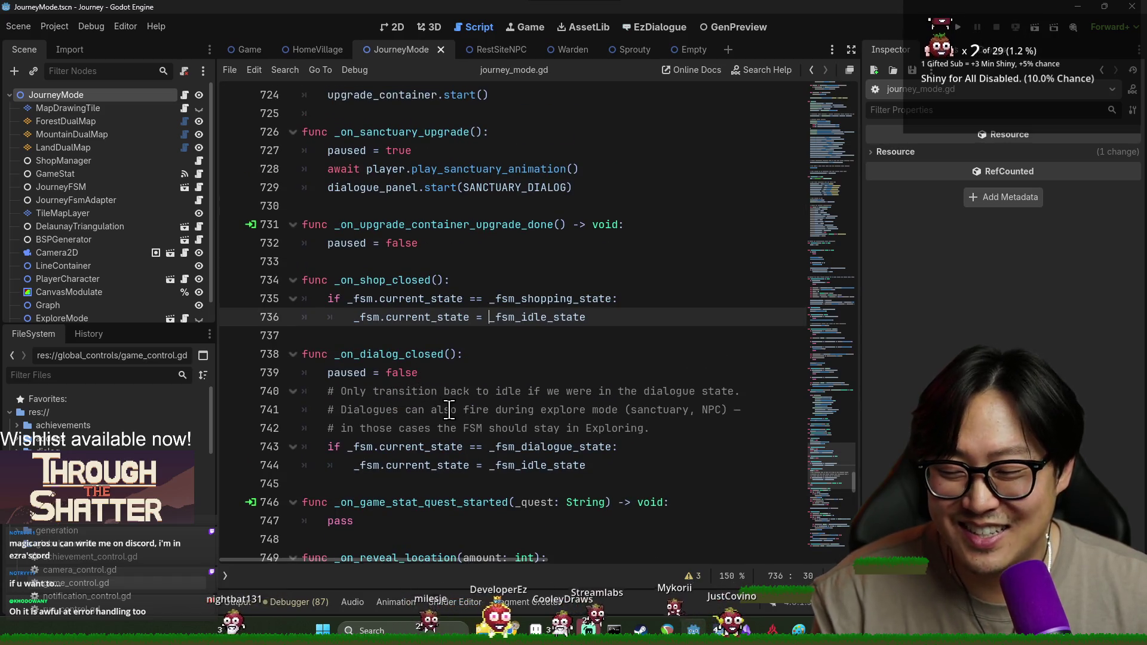
{"action": "scroll", "coordinate": [449, 410], "scroll_direction": "down", "scroll_amount": 3}
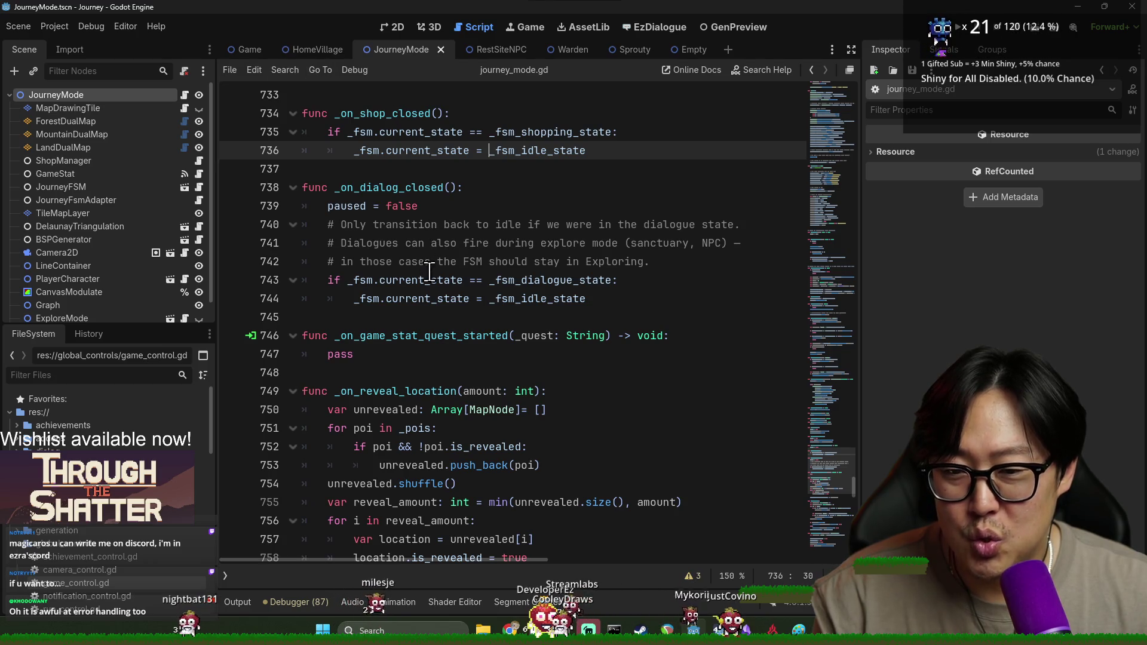
{"action": "scroll", "coordinate": [437, 371], "scroll_direction": "down", "scroll_amount": 1}
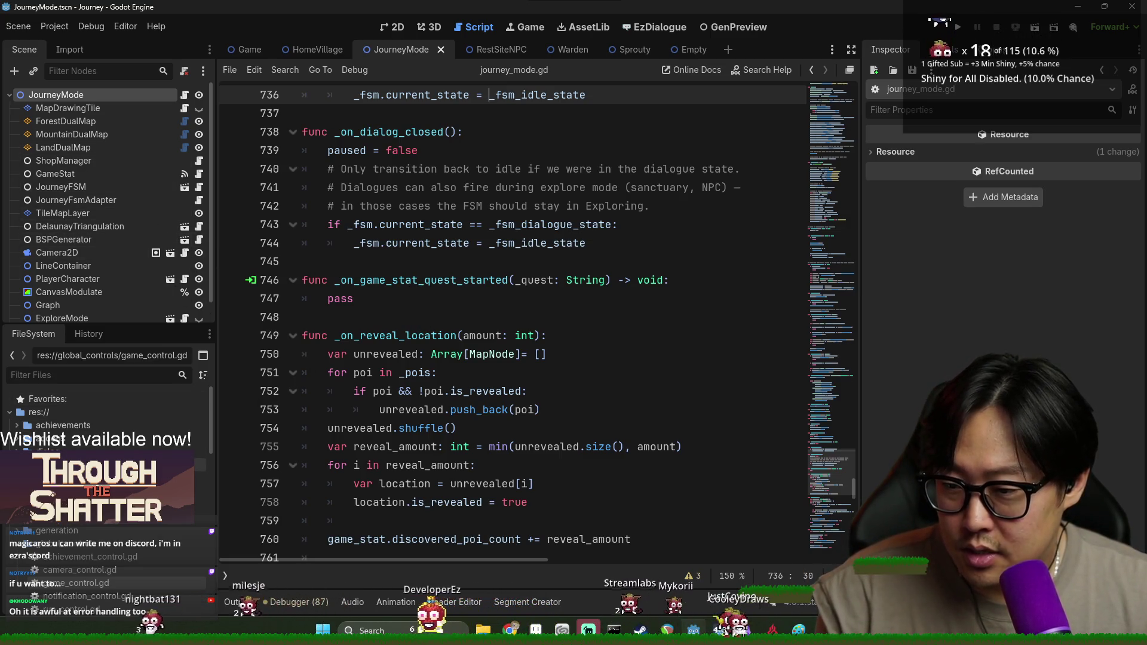
{"action": "scroll", "coordinate": [89, 289], "scroll_direction": "down", "scroll_amount": 1}
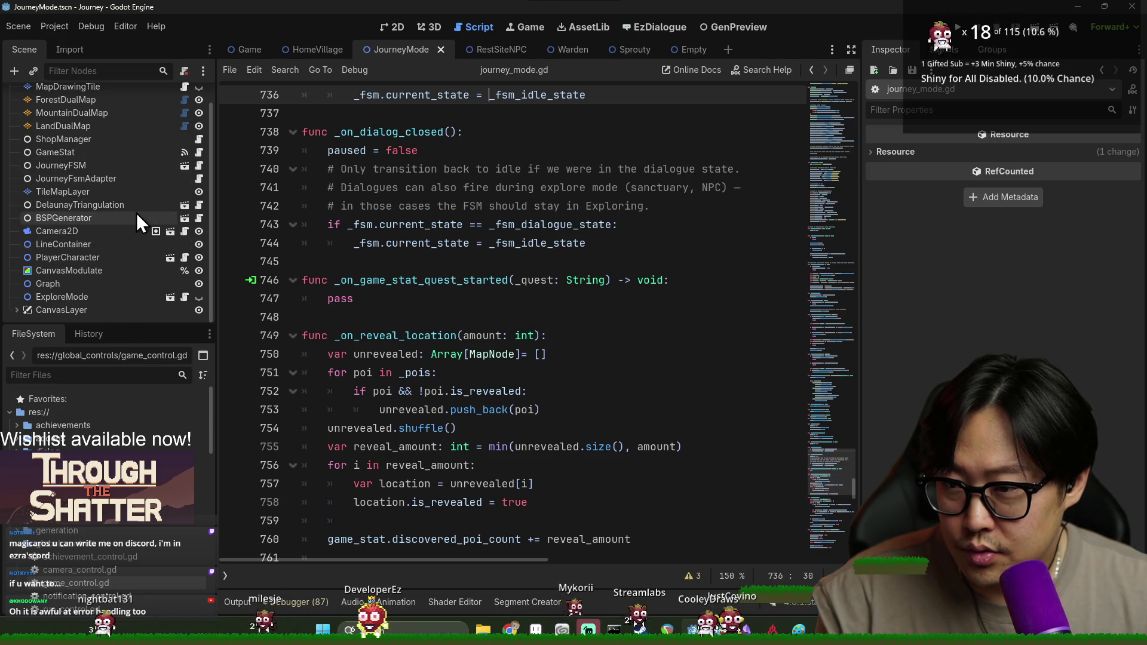
{"action": "scroll", "coordinate": [157, 242], "scroll_direction": "up", "scroll_amount": 1}
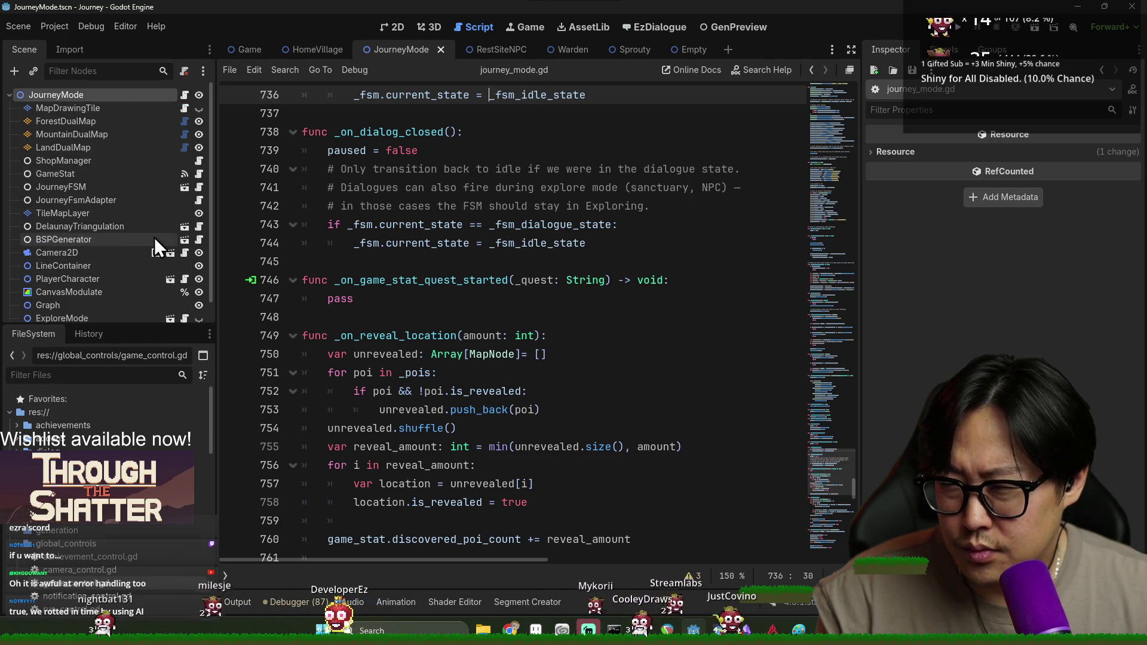
{"action": "scroll", "coordinate": [57, 305], "scroll_direction": "down", "scroll_amount": 3}
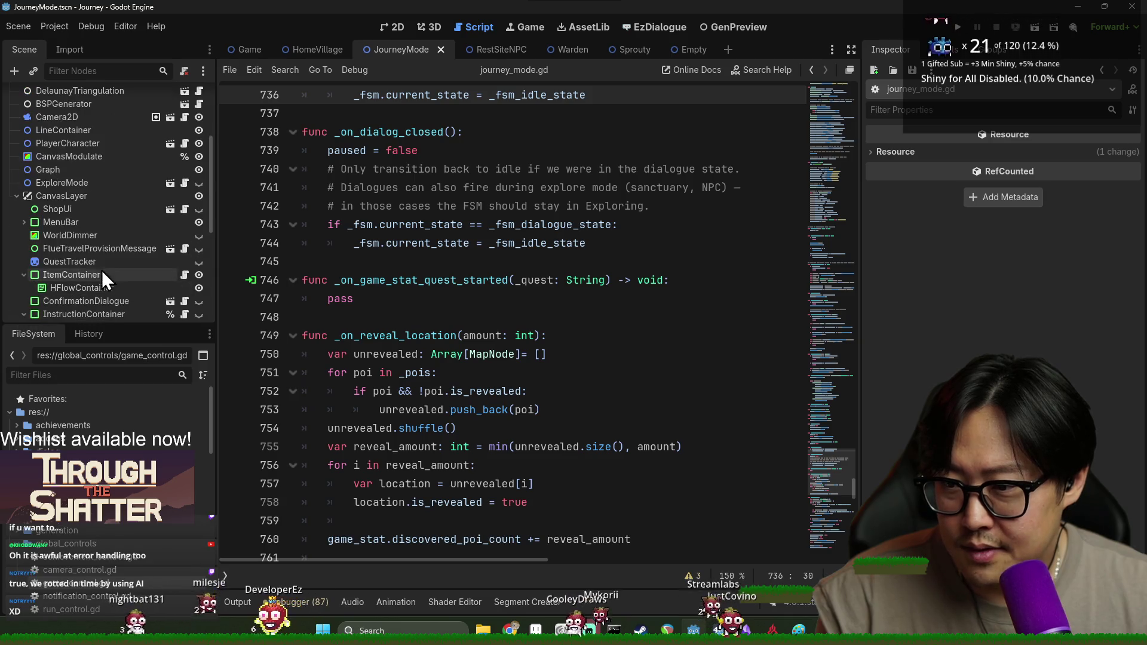
{"action": "scroll", "coordinate": [109, 299], "scroll_direction": "down", "scroll_amount": 2}
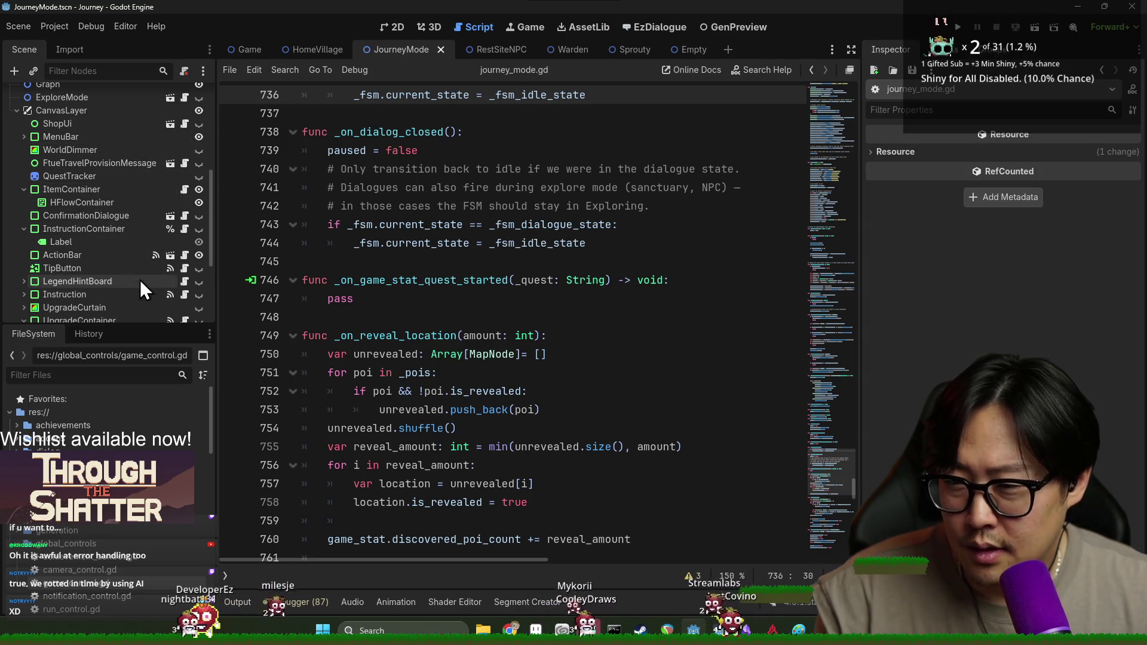
{"action": "scroll", "coordinate": [135, 289], "scroll_direction": "down", "scroll_amount": 2}
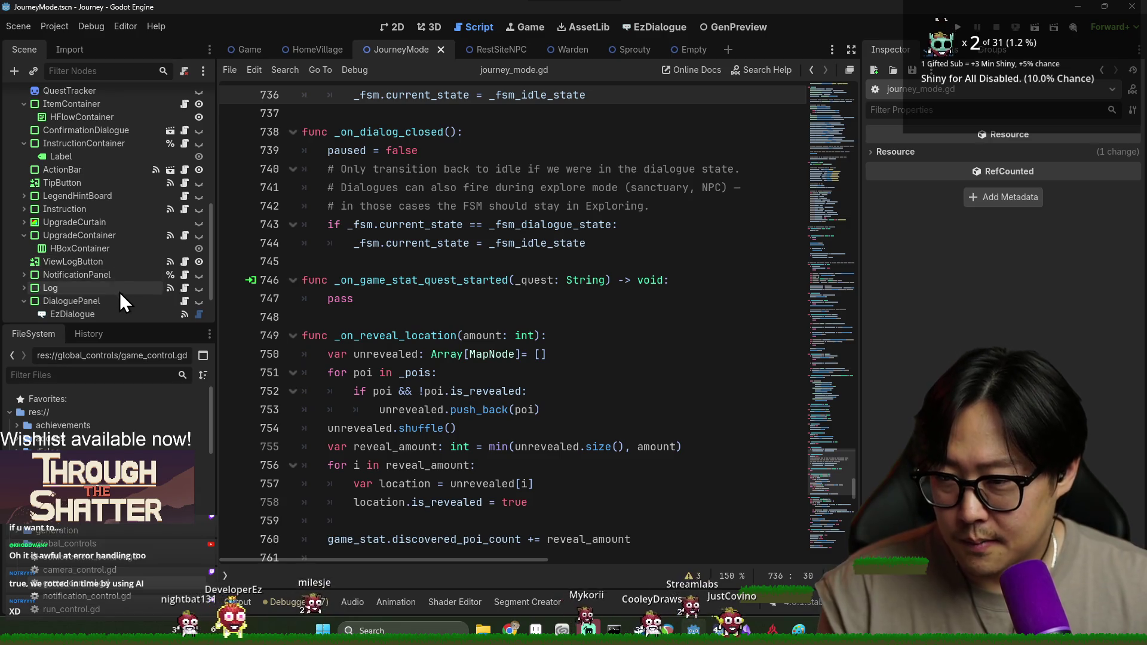
{"action": "left_click", "coordinate": [184, 300]}
{"action": "double_click", "coordinate": [353, 280]}
{"action": "double_click", "coordinate": [385, 280]}
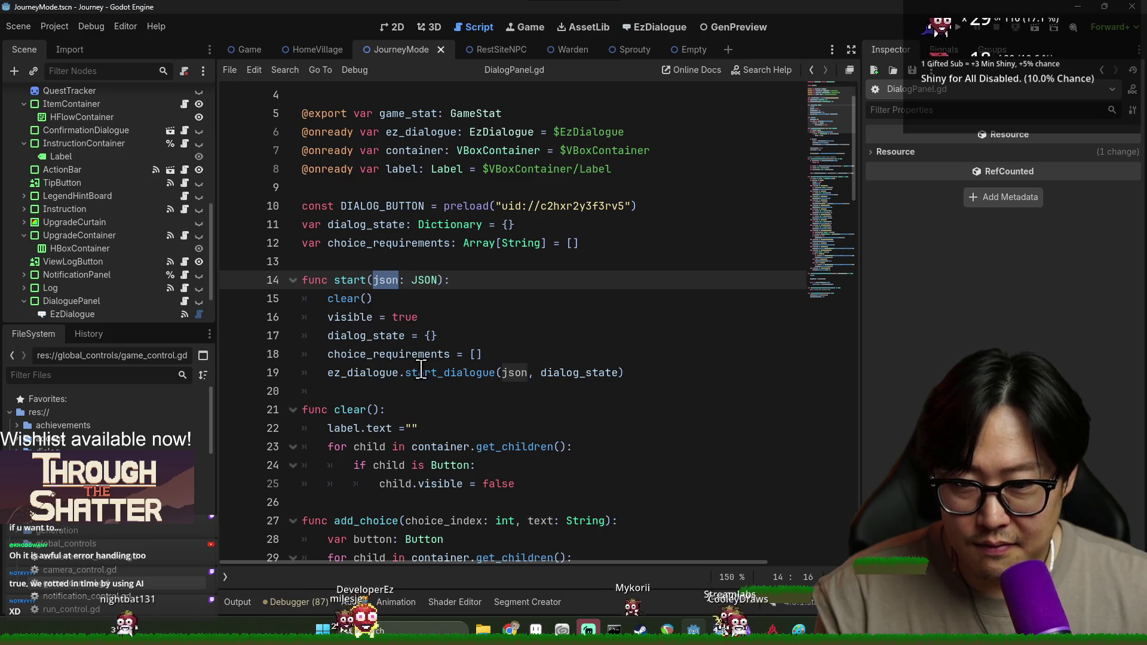
Follow start_dialogue into dialogue_reader.gd and the JSON loading branch of _load_dialogue.
{"action": "left_click", "coordinate": [454, 373]}
{"action": "left_click", "coordinate": [454, 373], "text": "ctrl"}
{"action": "scroll", "coordinate": [423, 174], "scroll_direction": "up", "scroll_amount": 1}
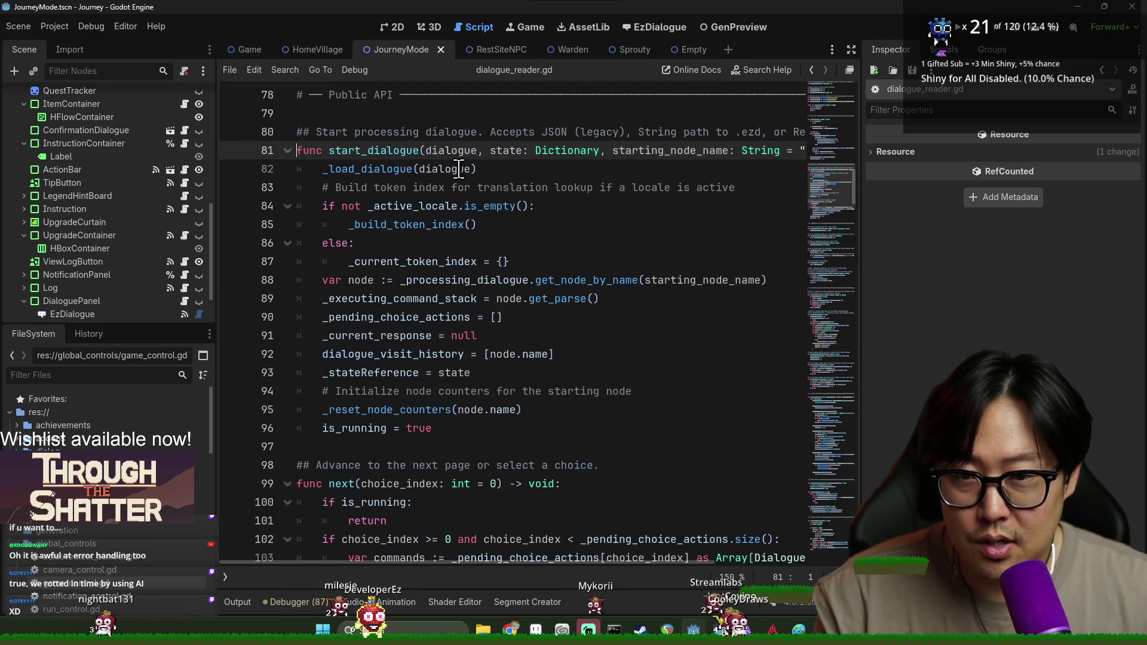
{"action": "left_click", "coordinate": [450, 157]}
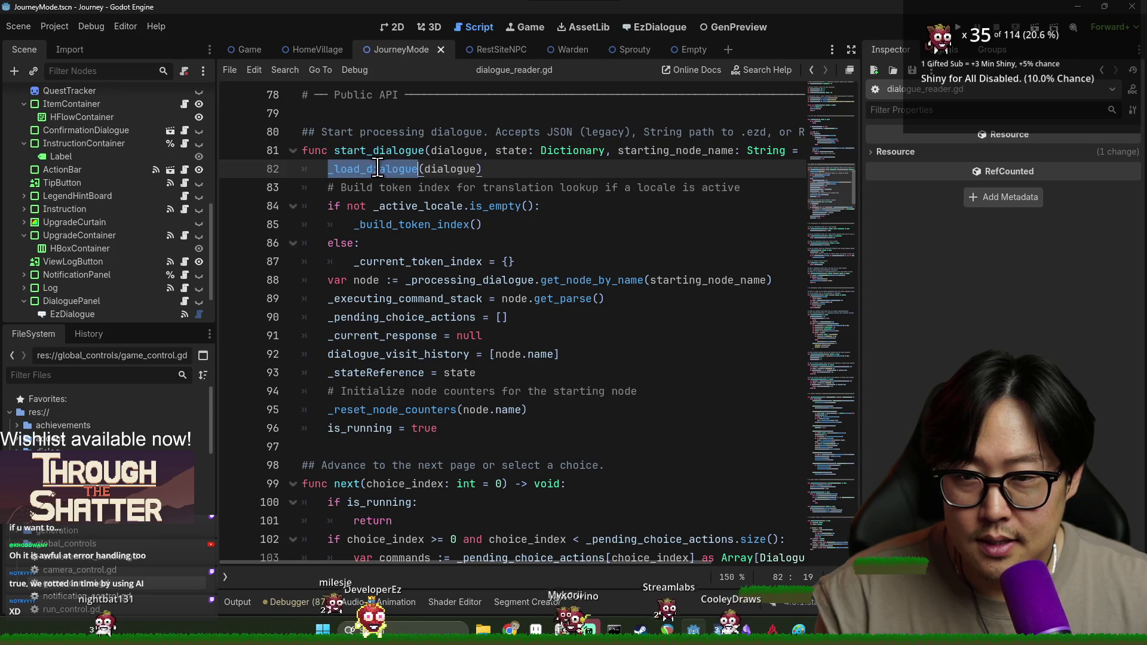
{"action": "left_click", "coordinate": [372, 171], "text": "ctrl"}
{"action": "double_click", "coordinate": [457, 317]}
{"action": "scroll", "coordinate": [383, 311], "scroll_direction": "down", "scroll_amount": 2}
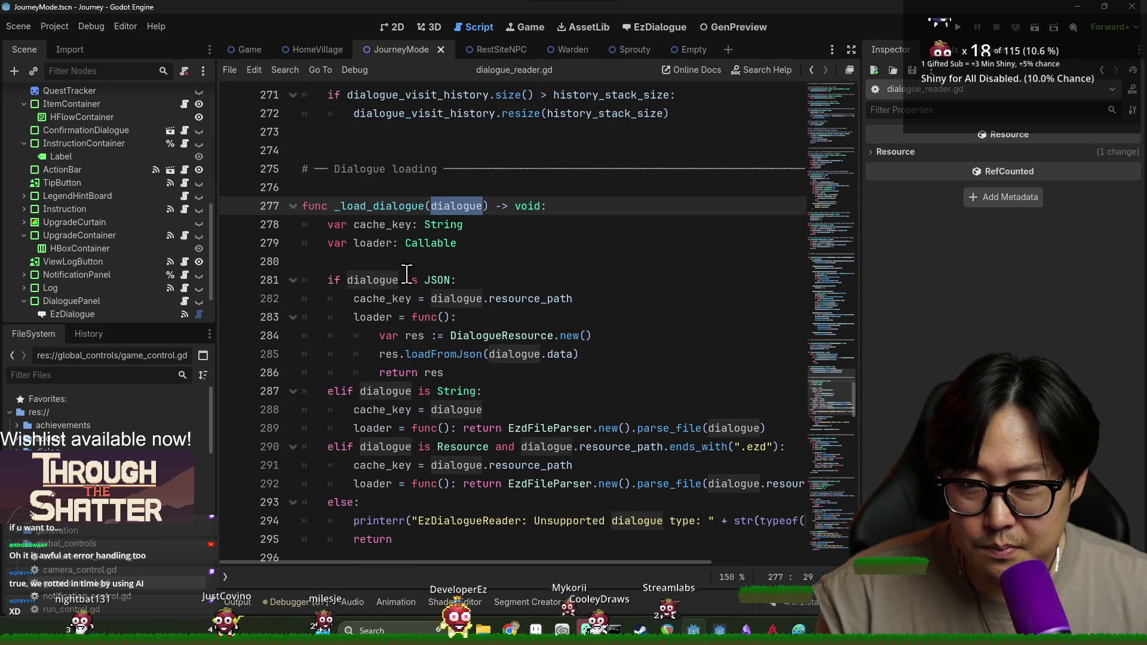
{"action": "left_click", "coordinate": [445, 335]}
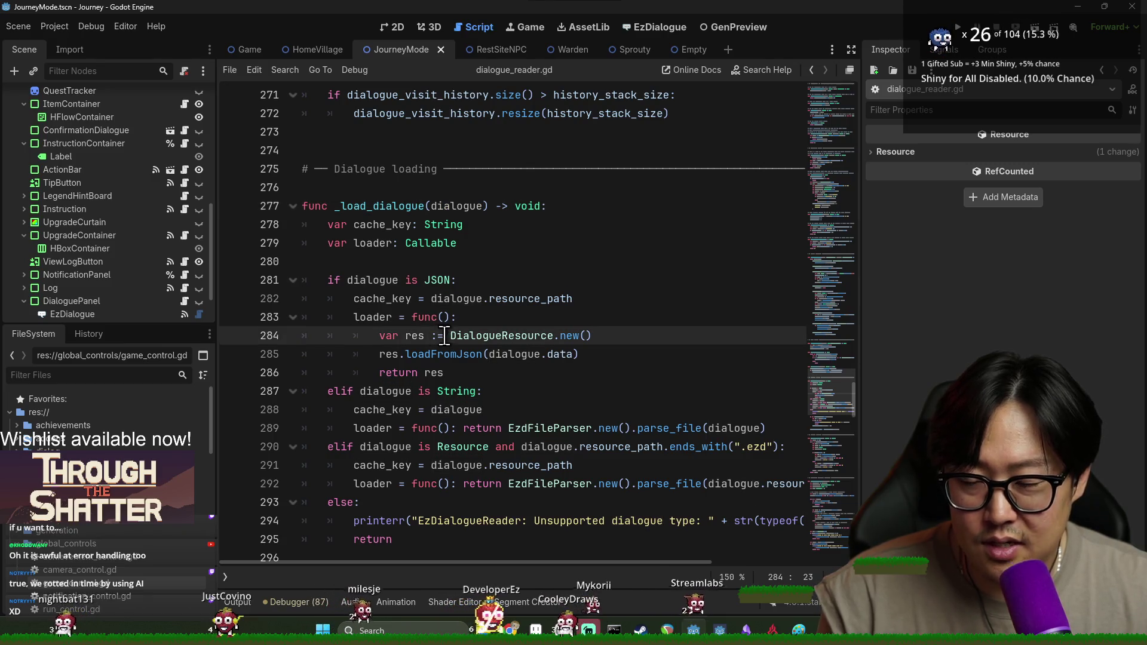
Close the JourneyMode scene and look at on_npc_interact in map_node.gd.
{"action": "left_click", "coordinate": [440, 49]}
{"action": "scroll", "coordinate": [361, 229], "scroll_direction": "up", "scroll_amount": 2}
{"action": "double_click", "coordinate": [478, 336]}
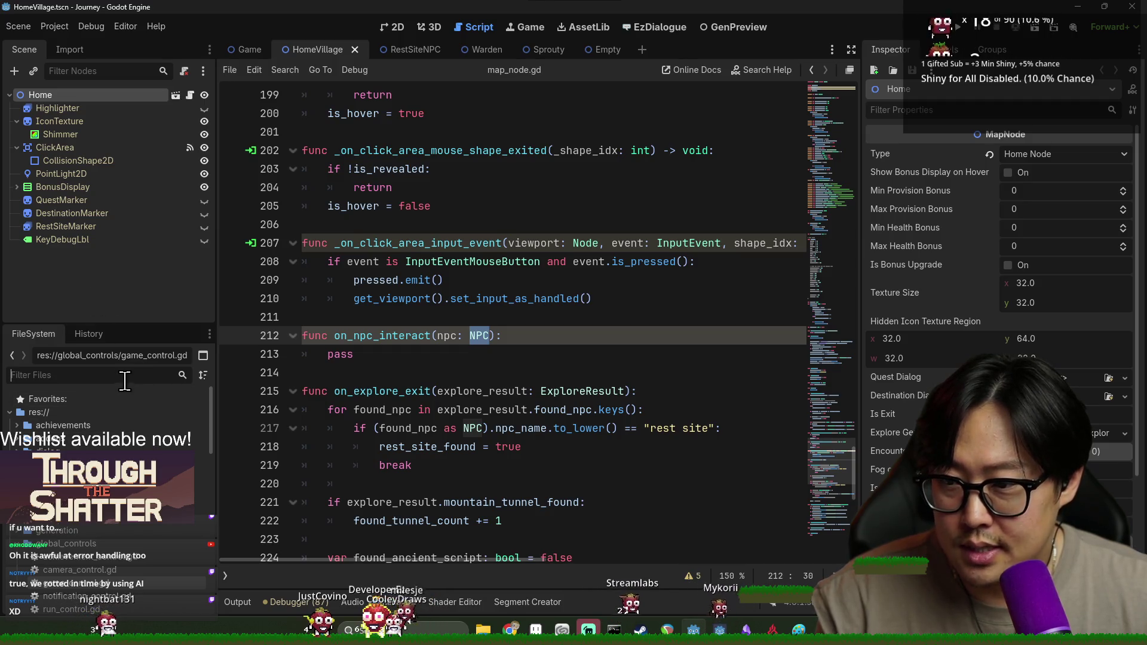
Open DialogPanel.gd and remove the JSON type hint from start(), then save.
{"action": "type", "text": "dialog"}
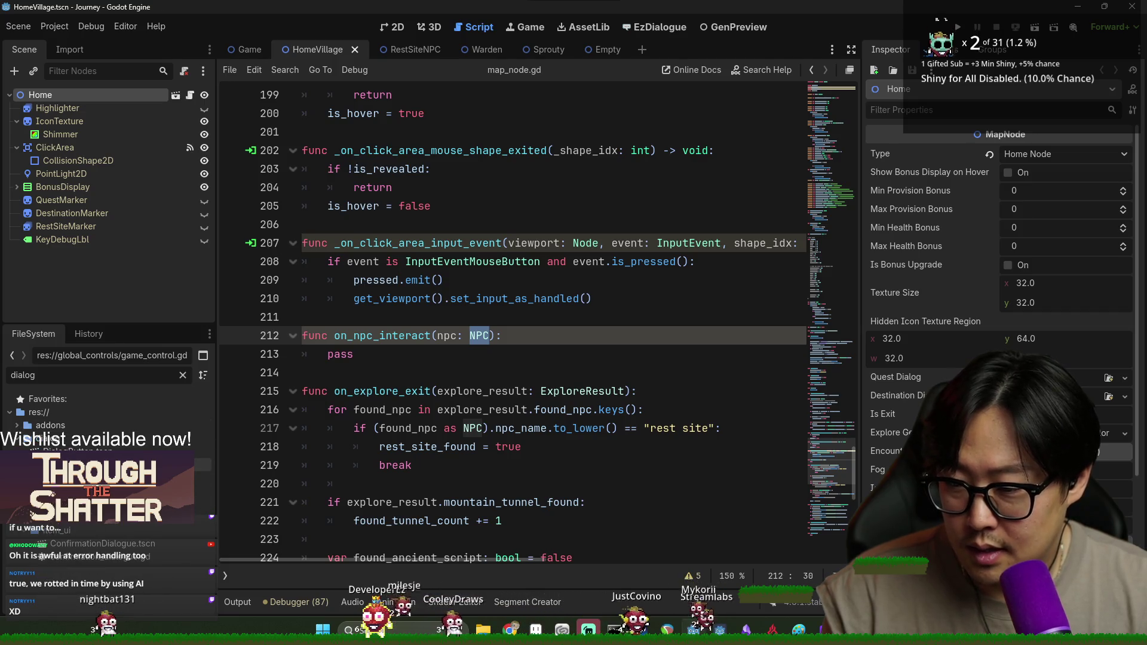
{"action": "double_click", "coordinate": [89, 464]}
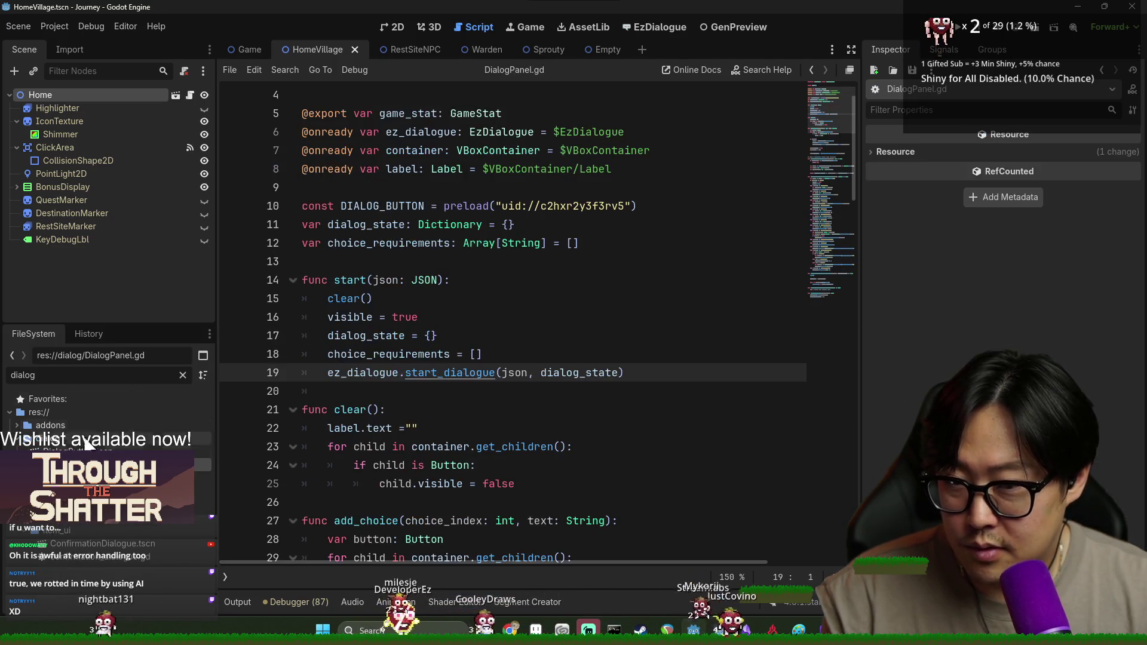
{"action": "left_click", "coordinate": [372, 281]}
{"action": "double_click", "coordinate": [421, 281]}
{"action": "key", "text": "BackSpace"}
{"action": "key", "text": "BackSpace"}
{"action": "key", "text": "BackSpace"}
{"action": "left_click", "coordinate": [445, 320]}
{"action": "key", "text": "ctrl+s"}
Rename the parameter to dialog_res and pass dialog_res to start_dialogue, then save.
{"action": "left_click", "coordinate": [373, 281]}
{"action": "key", "text": "ctrl+shift+Right"}
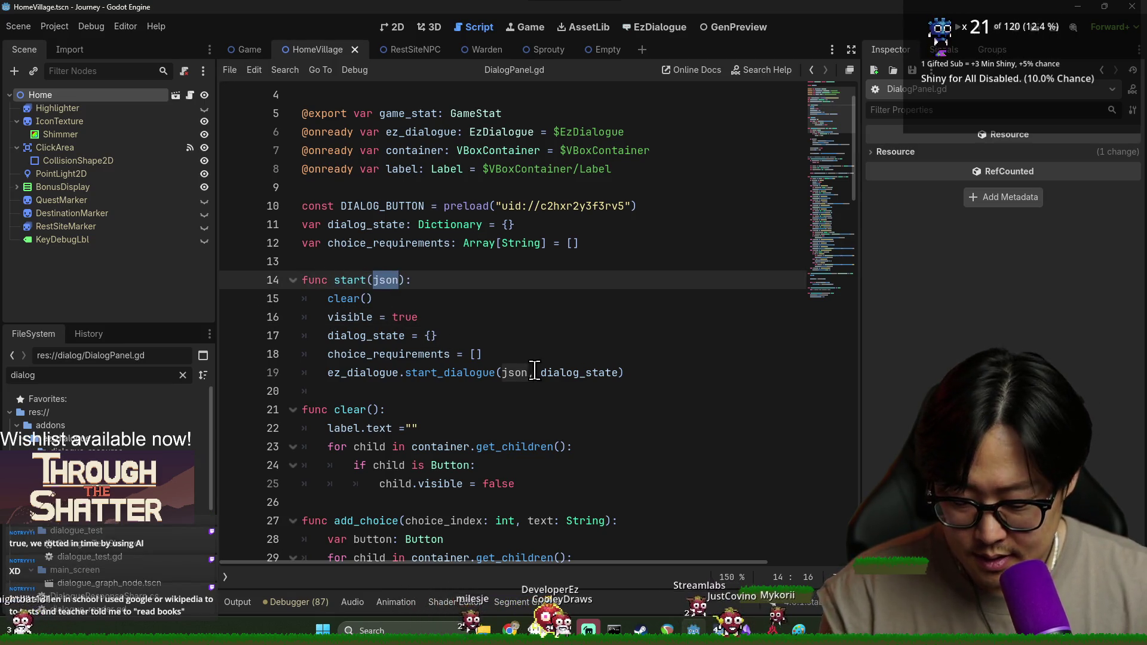
{"action": "type", "text": "dialog_re"}
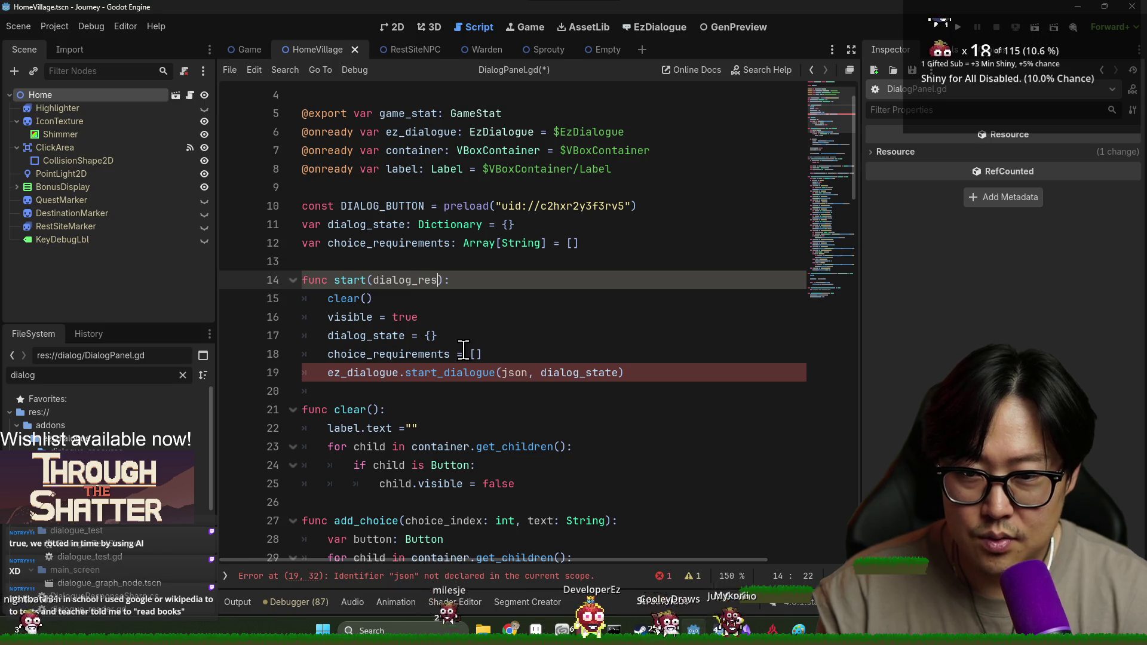
{"action": "key", "text": "ctrl+c"}
{"action": "double_click", "coordinate": [514, 373]}
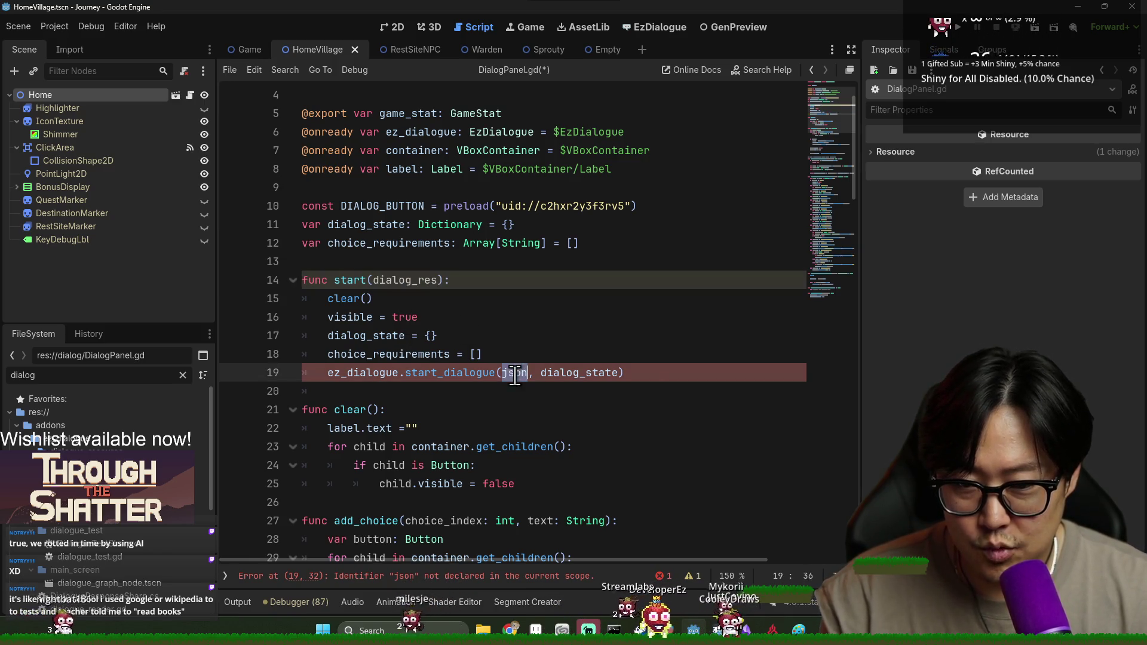
{"action": "key", "text": "ctrl+v"}
{"action": "key", "text": "ctrl+s"}
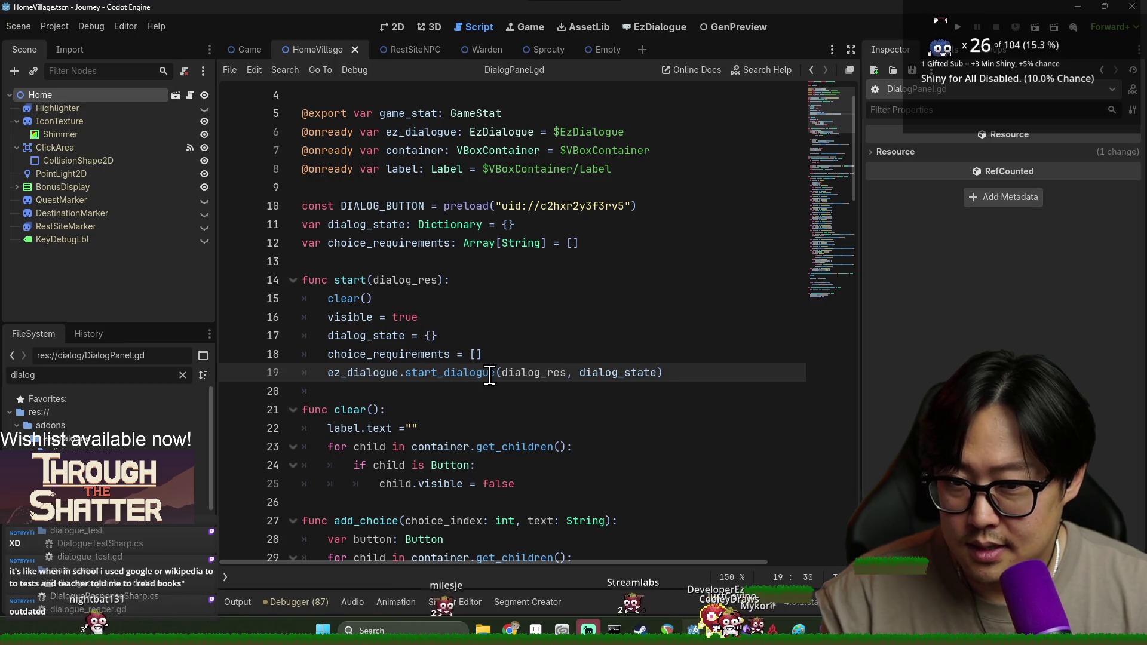
{"action": "key", "text": "ctrl+d"}
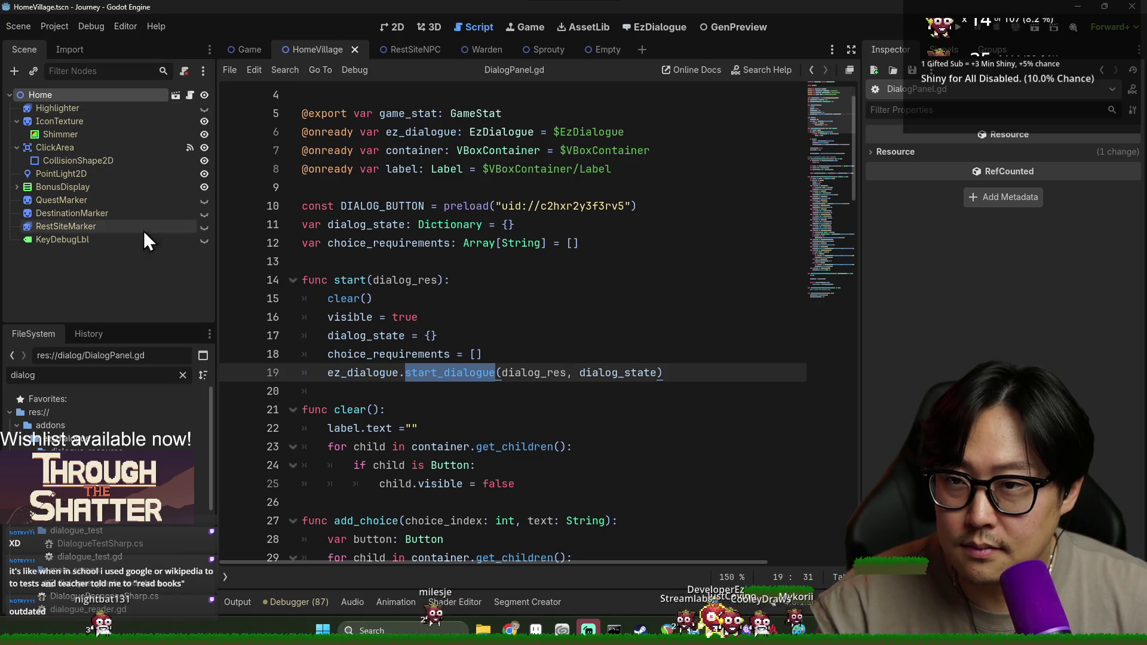
{"action": "key", "text": "ctrl+s"}
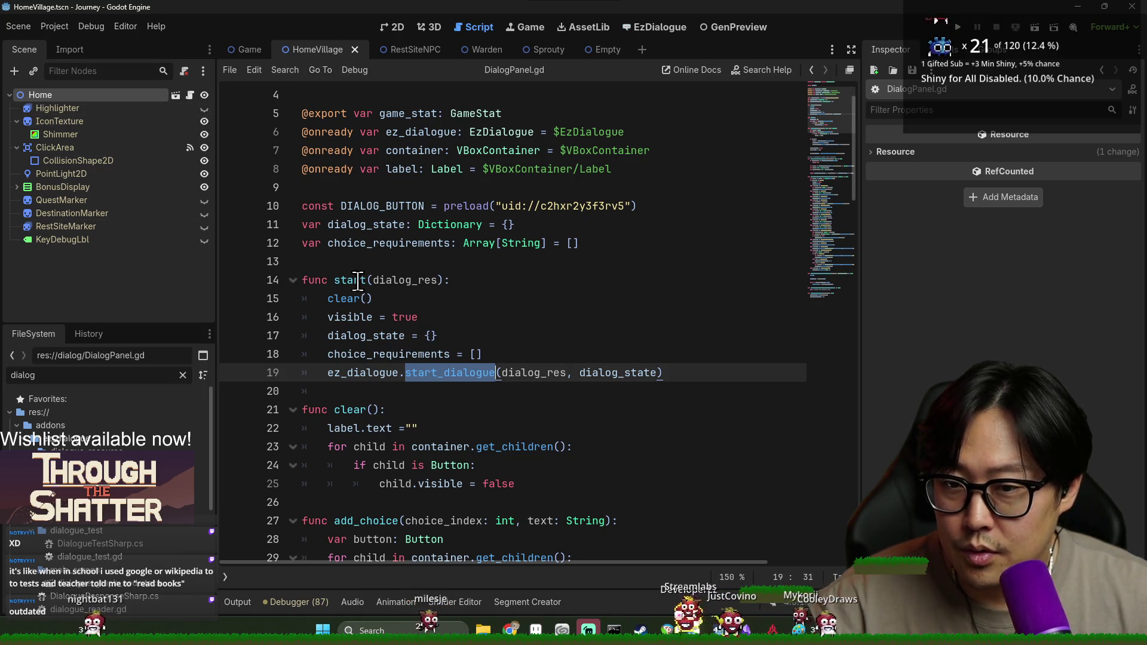
Check the start function's name and clear the FileSystem filter.
{"action": "double_click", "coordinate": [347, 280]}
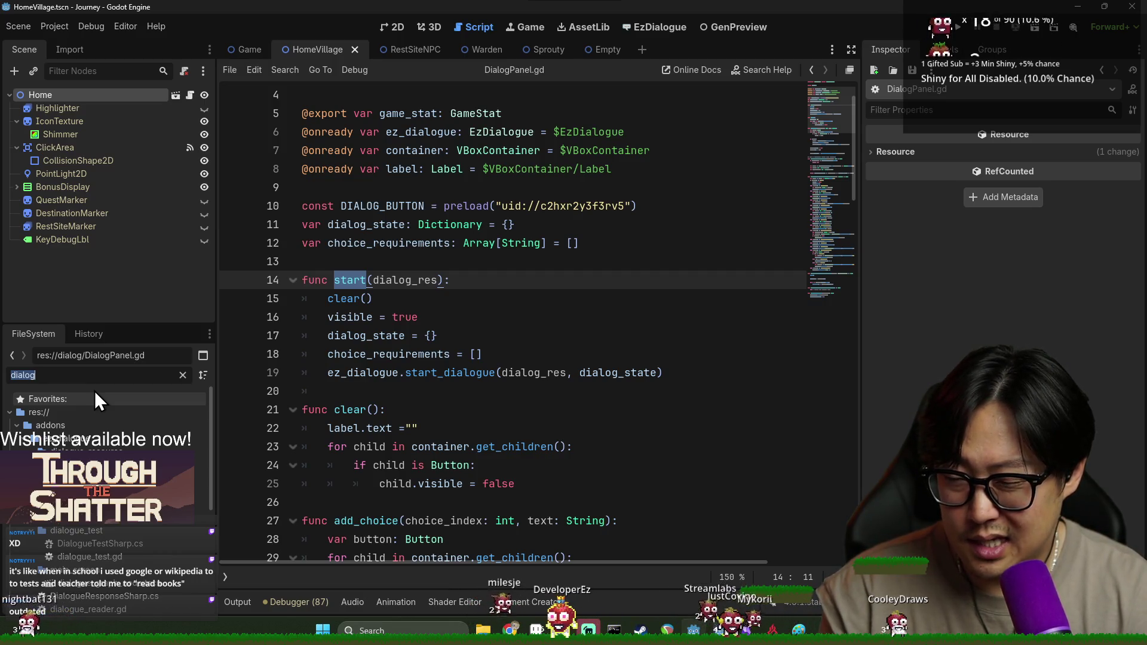
{"action": "type", "text": "ga"}
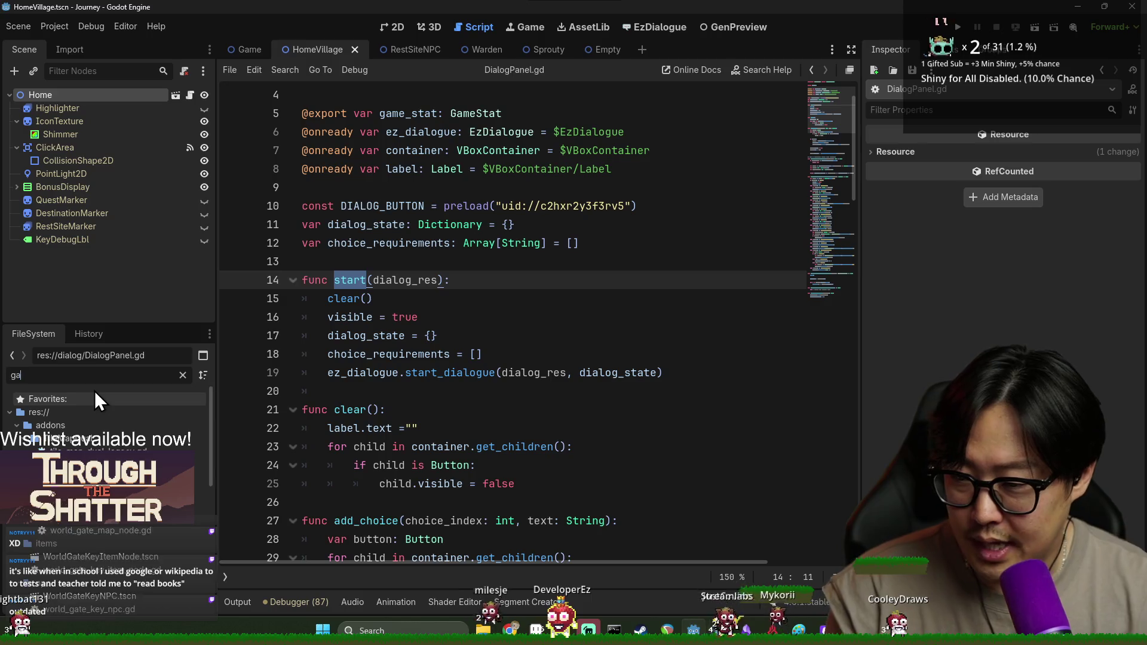
{"action": "key", "text": "BackSpace"}
{"action": "key", "text": "BackSpace"}
In game_control.gd, find the _dialog_panel uses and fix the request_dialog declaration ending, then save.
{"action": "type", "text": "control"}
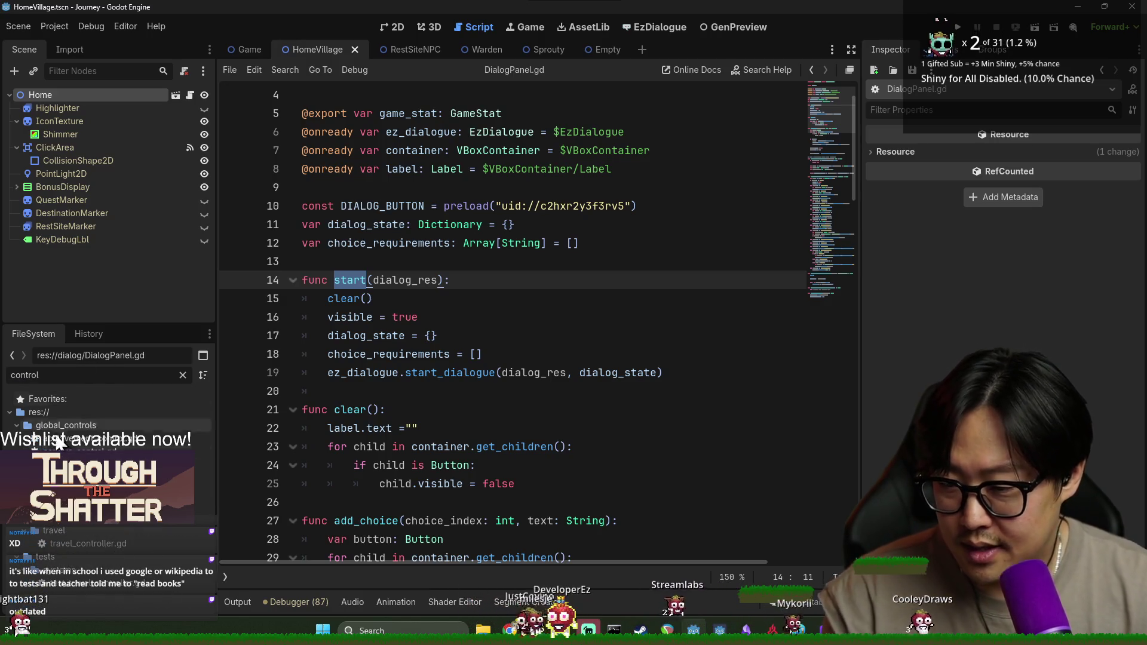
{"action": "double_click", "coordinate": [78, 465]}
{"action": "double_click", "coordinate": [403, 355]}
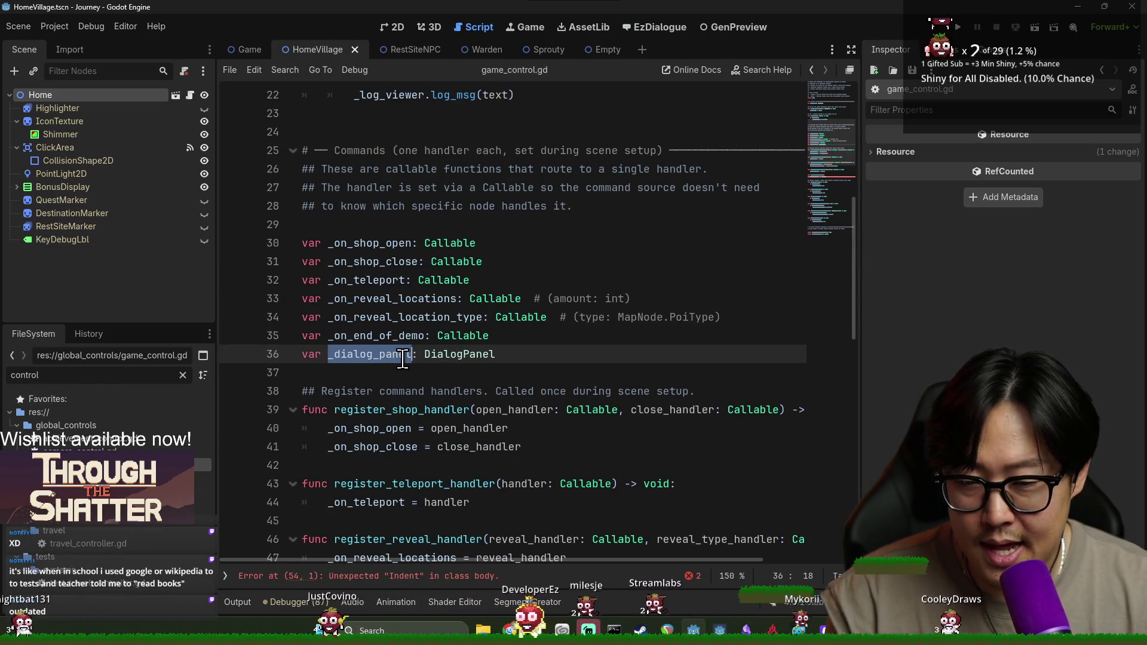
{"action": "key", "text": "ctrl+f"}
{"action": "key", "text": "Return"}
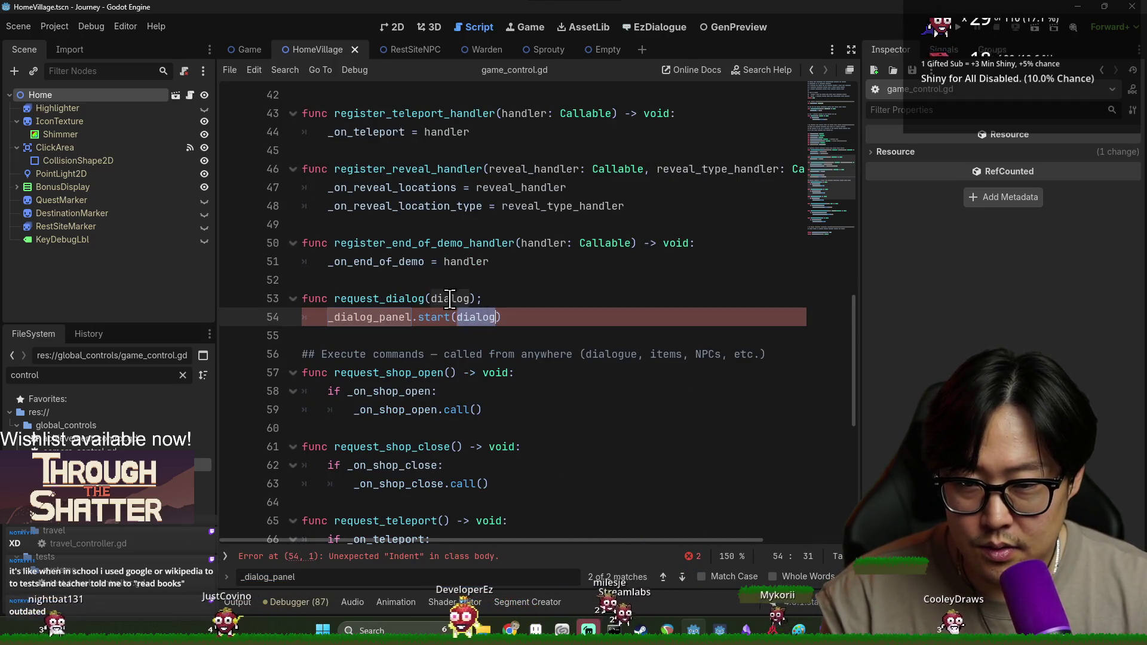
{"action": "left_click", "coordinate": [451, 299]}
{"action": "key", "text": "F3"}
{"action": "double_click", "coordinate": [478, 317]}
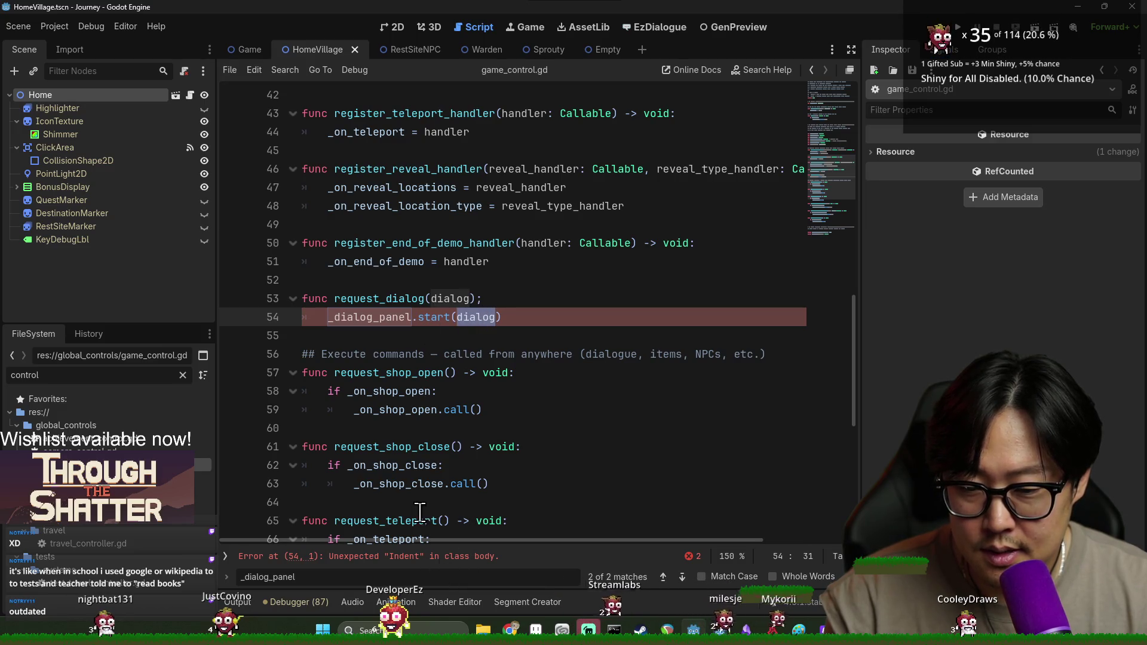
{"action": "left_click", "coordinate": [513, 297]}
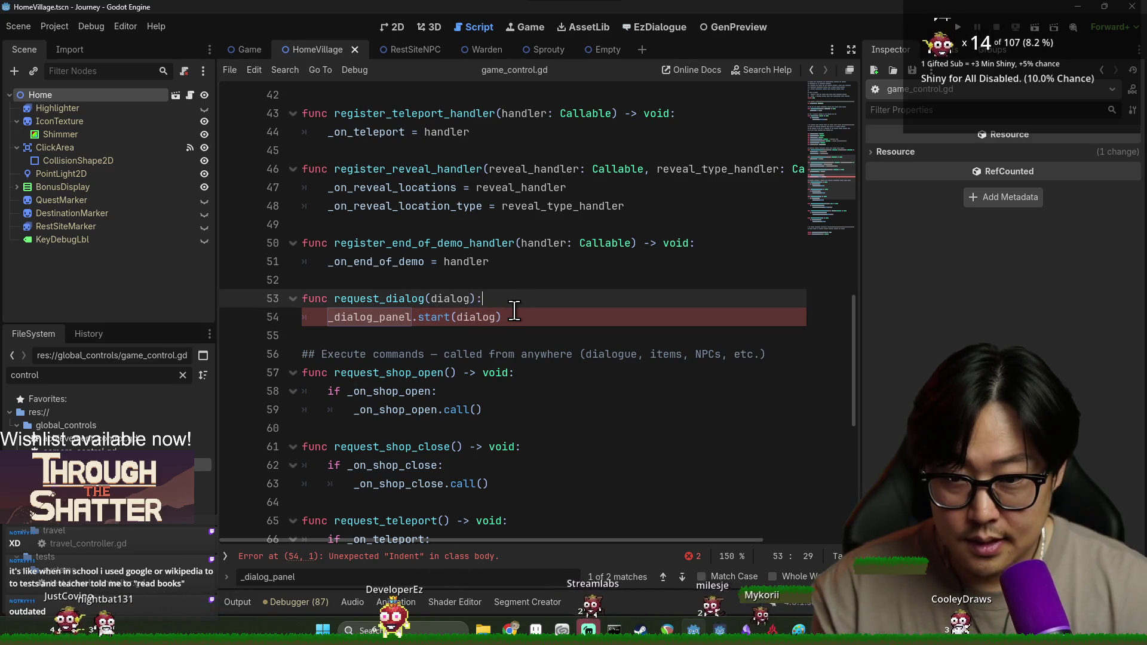
{"action": "key", "text": "ctrl+s"}
In warden.gd, replace pass in on_interact with a request_dialog() call.
{"action": "left_click", "coordinate": [482, 205]}
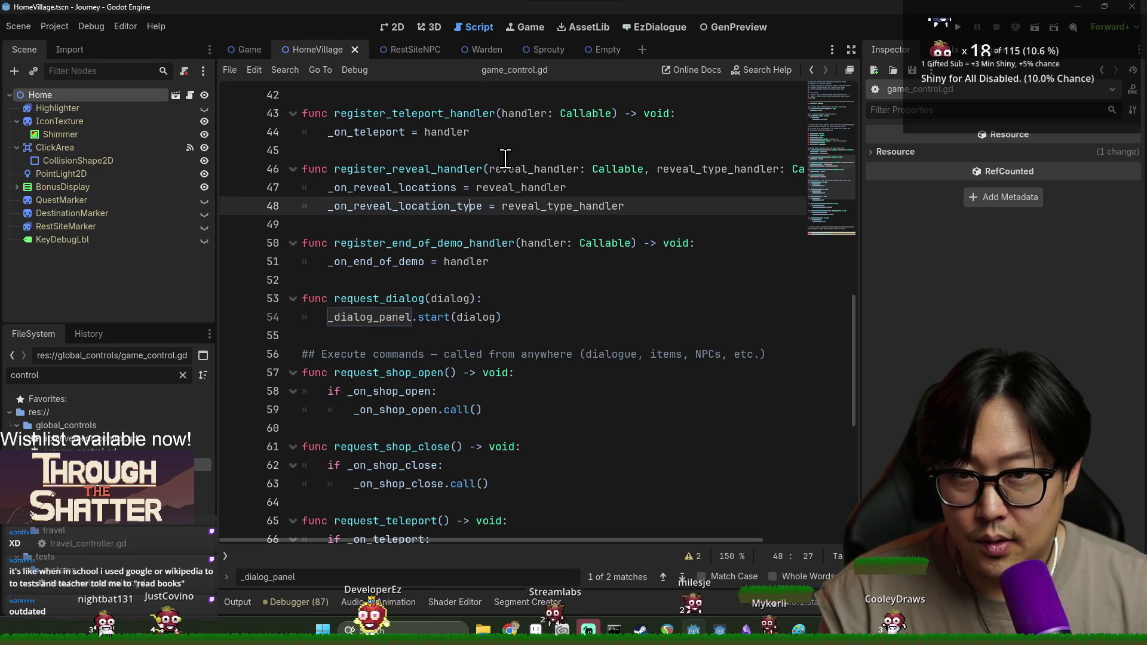
{"action": "left_click", "coordinate": [481, 51]}
{"action": "double_click", "coordinate": [390, 281]}
{"action": "type", "text": "request_dialog("}
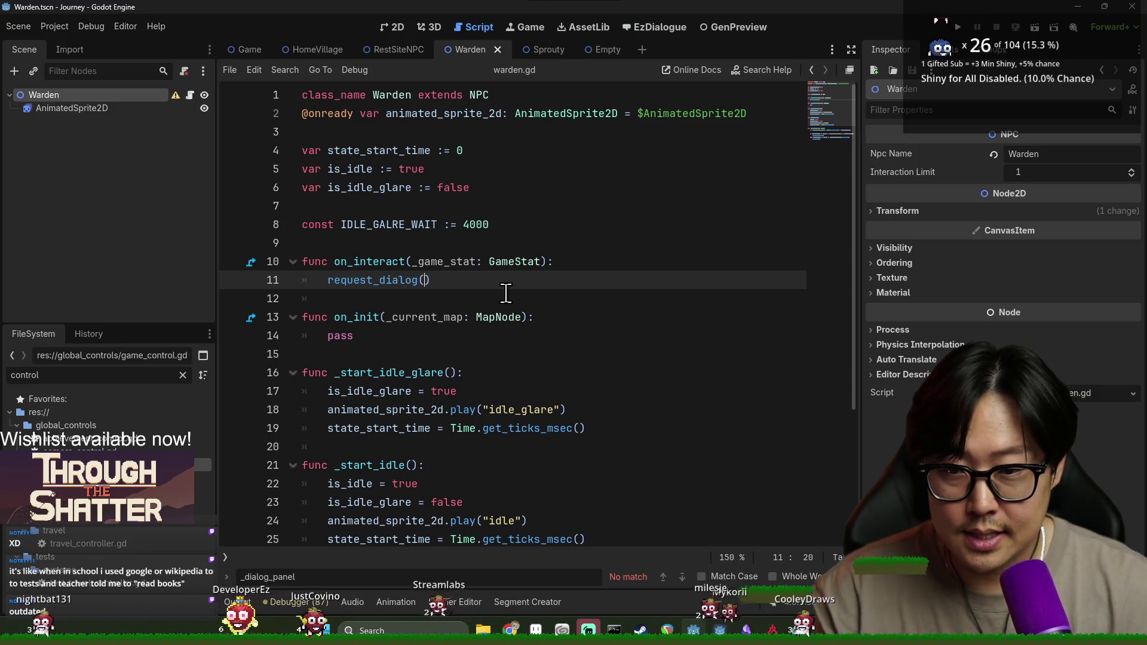
Filter the FileSystem for intro while reviewing warden.gd's on_interact.
{"action": "double_click", "coordinate": [423, 261]}
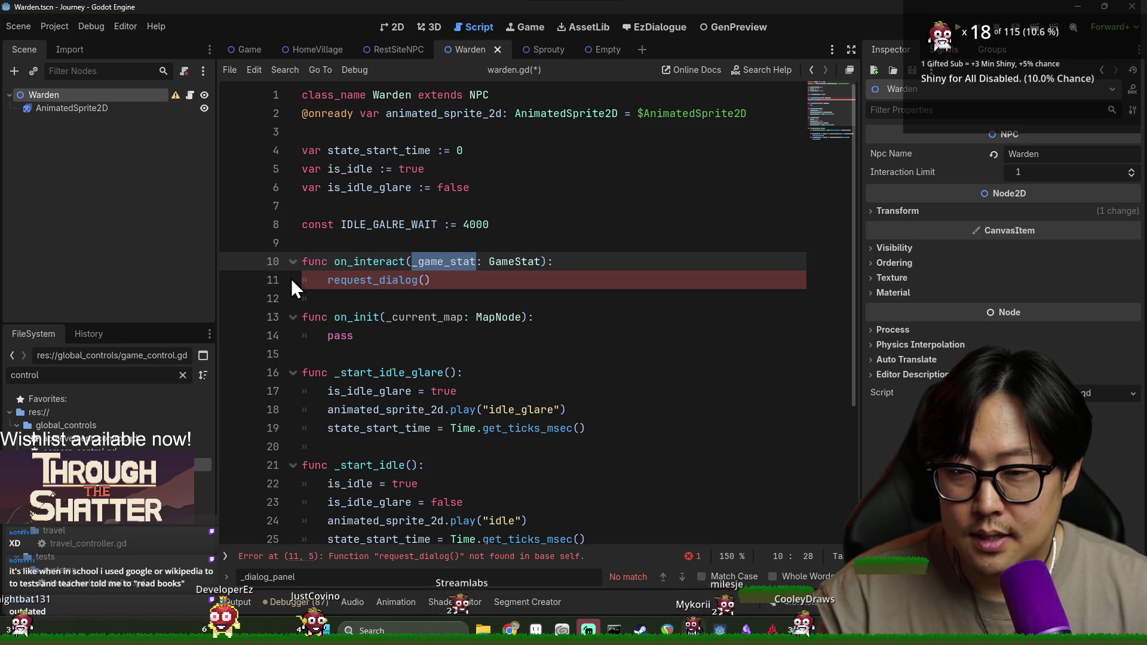
{"action": "double_click", "coordinate": [362, 263]}
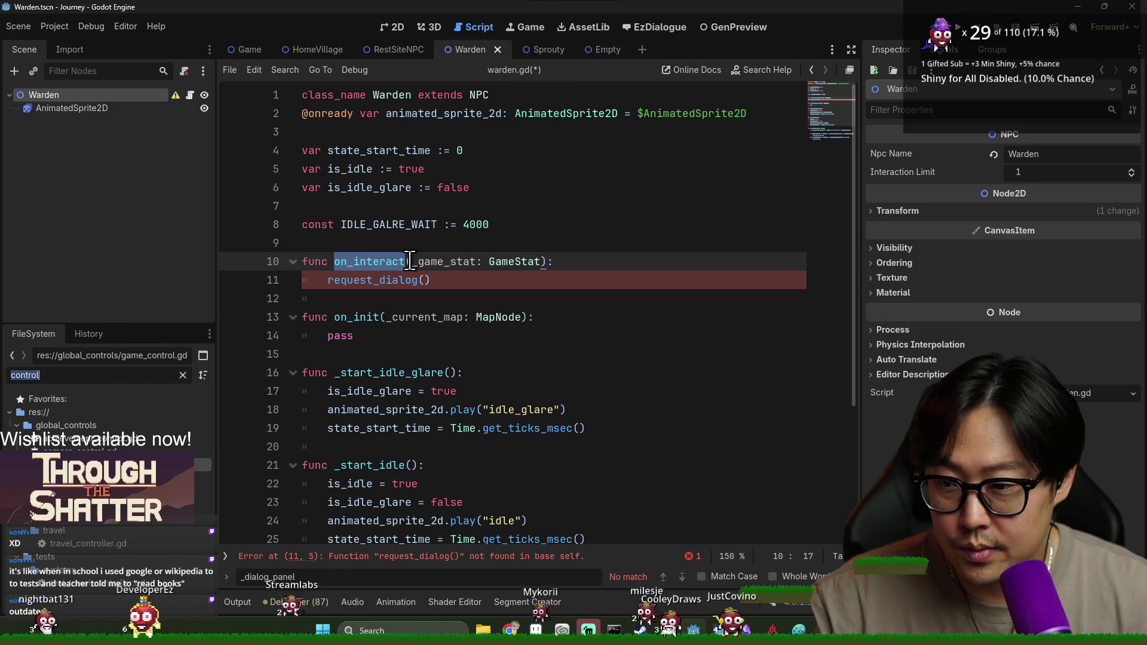
{"action": "type", "text": "warden"}
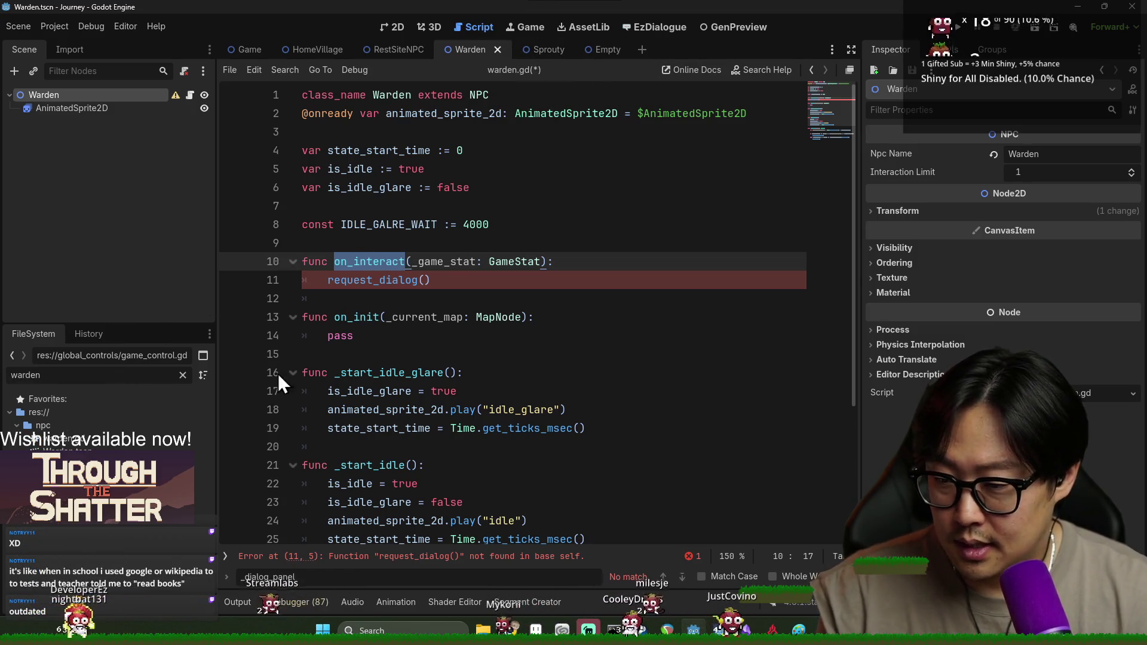
{"action": "key", "text": "BackSpace"}
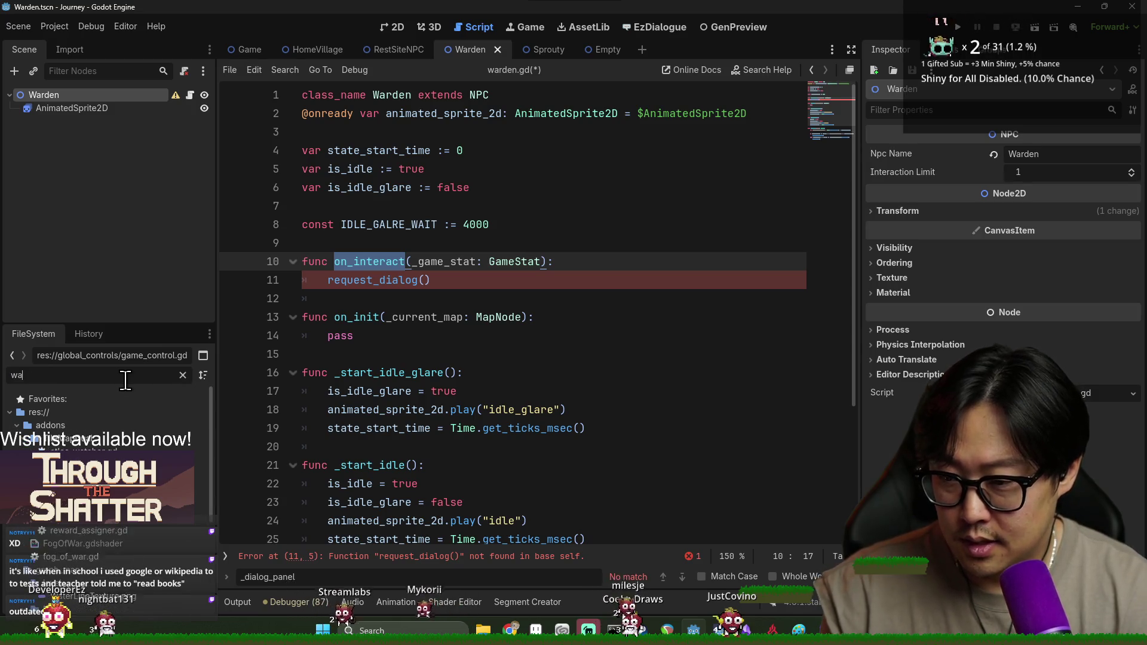
{"action": "type", "text": "intro"}
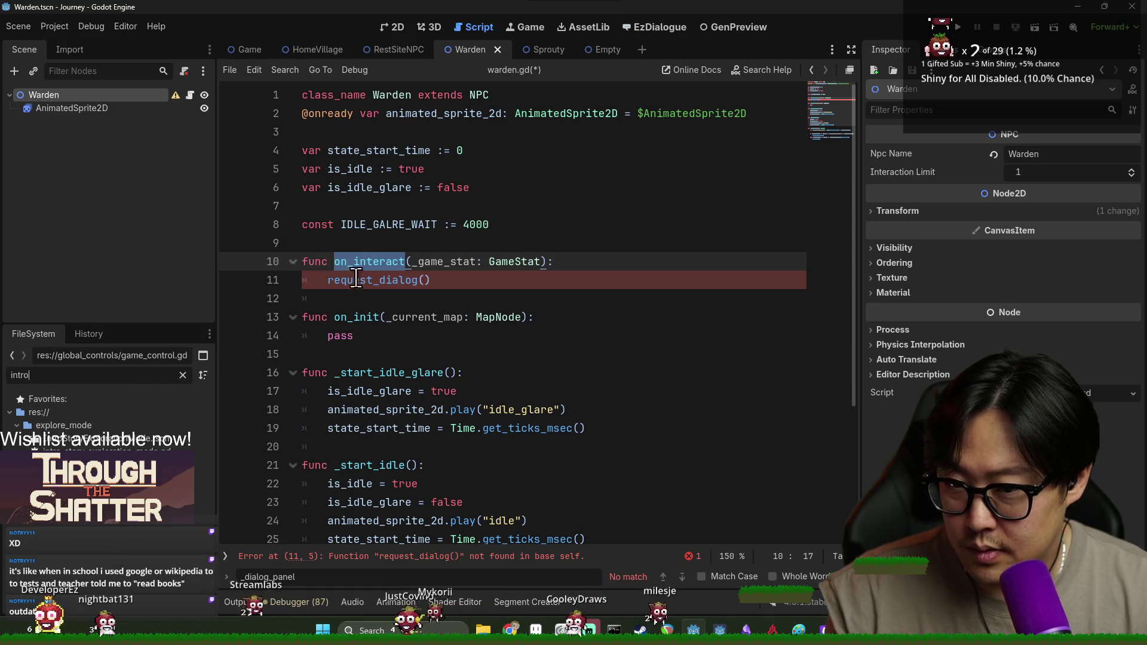
{"action": "left_click", "coordinate": [425, 280]}
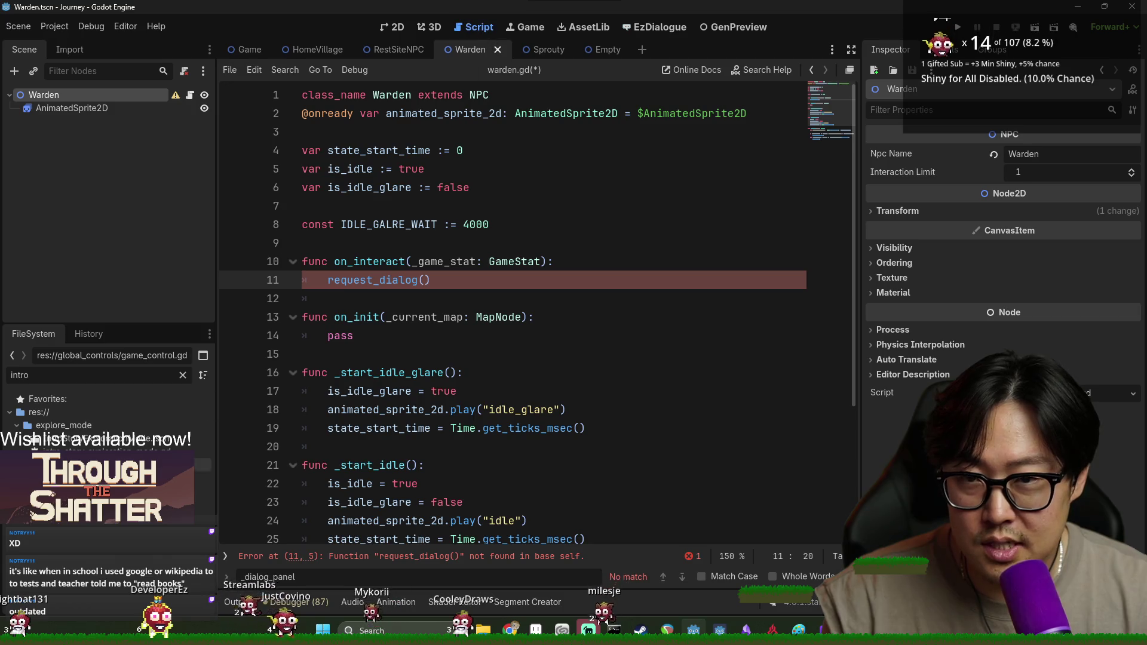
Bring up the title folder's context menu in the results, then dismiss it.
{"action": "left_click", "coordinate": [209, 334]}
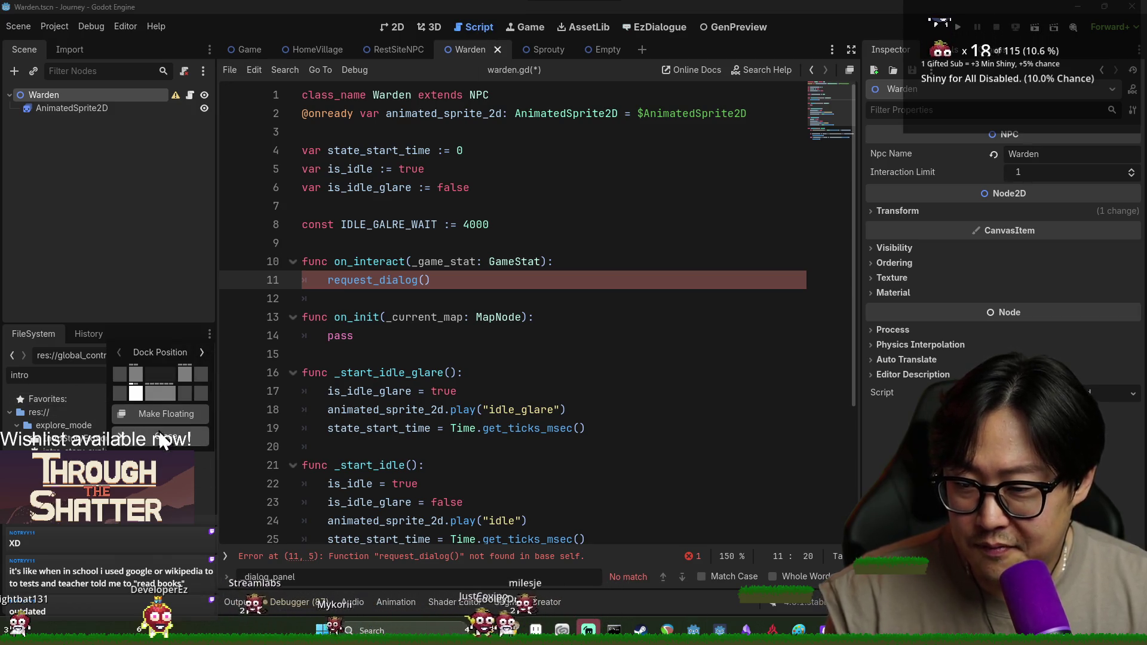
{"action": "left_click", "coordinate": [55, 453]}
{"action": "right_click", "coordinate": [55, 453]}
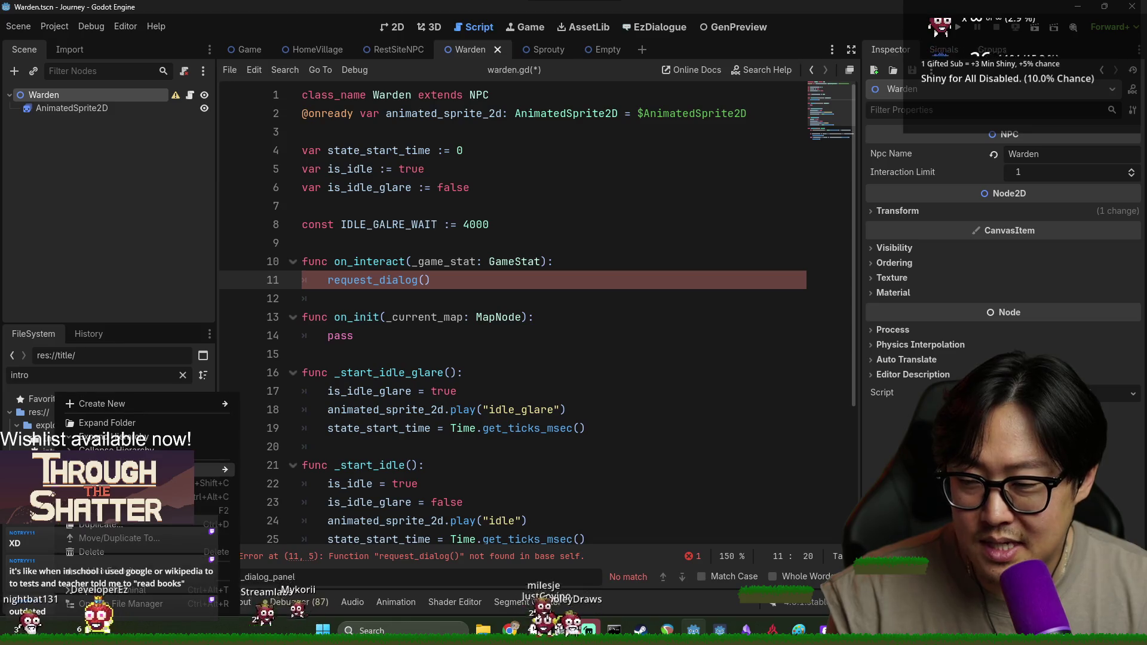
{"action": "mouse_move", "coordinate": [150, 469]}
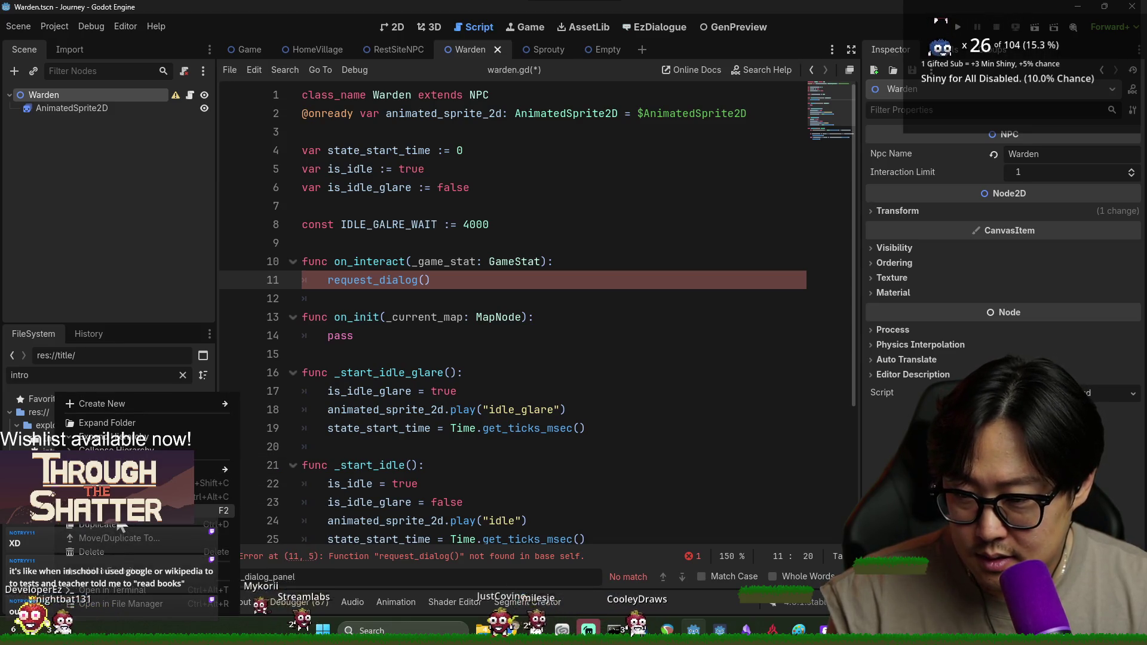
{"action": "left_click", "coordinate": [24, 547]}
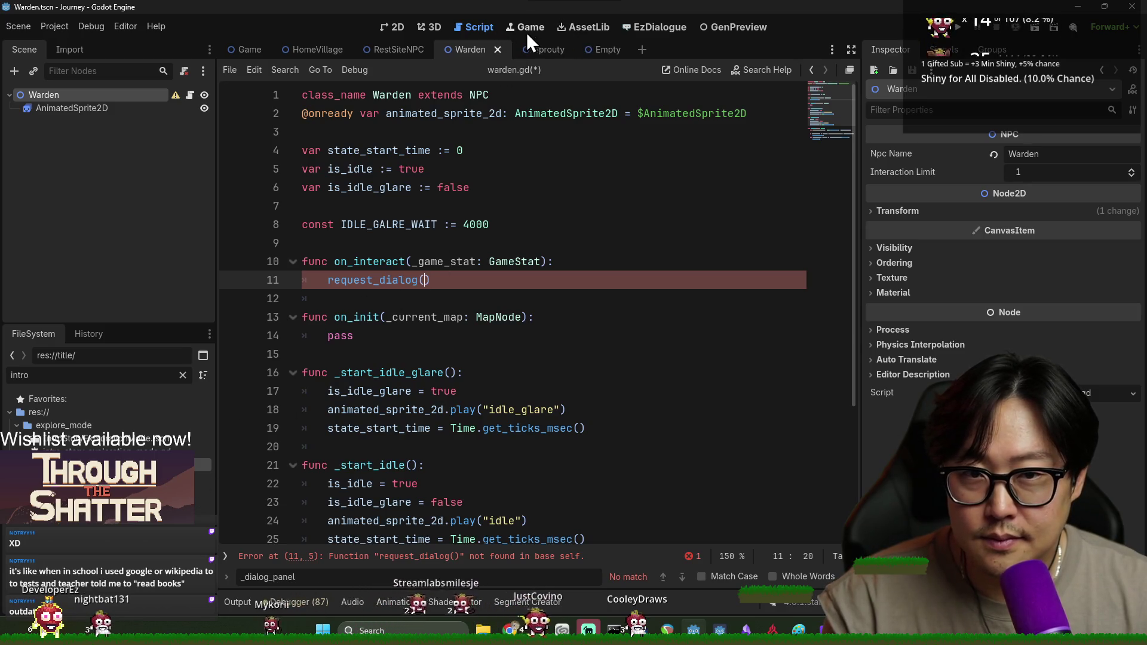
{"action": "left_click", "coordinate": [230, 70]}
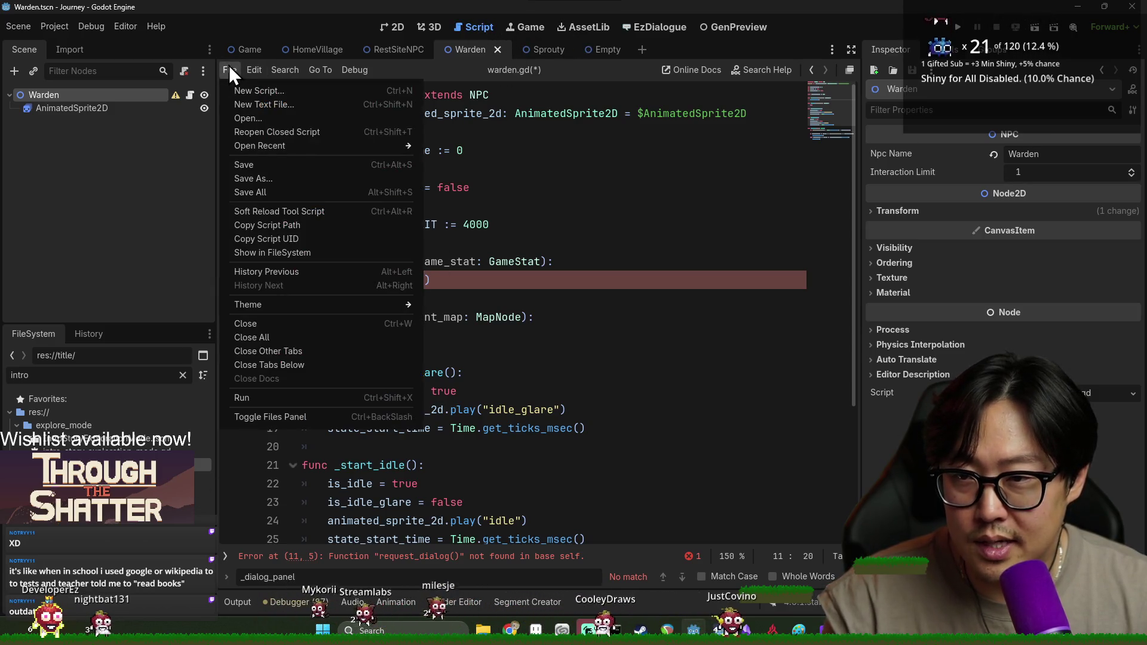
Open warden.ezd from quests/key_story with the file filter set to All Files.
{"action": "left_click", "coordinate": [268, 119]}
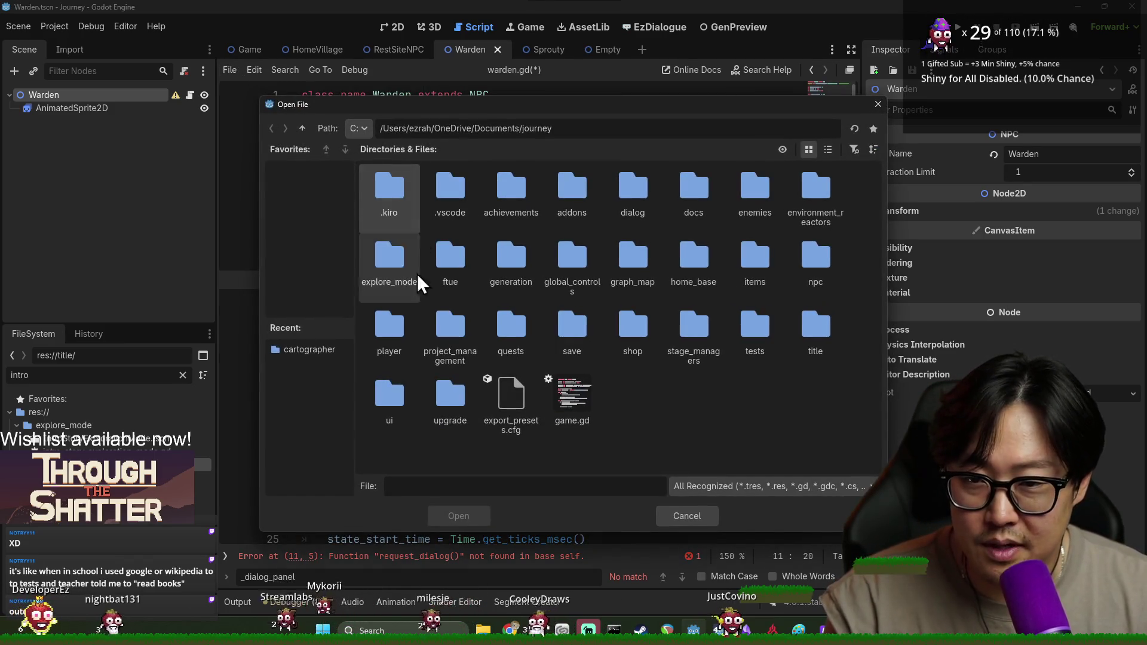
{"action": "left_click", "coordinate": [755, 261]}
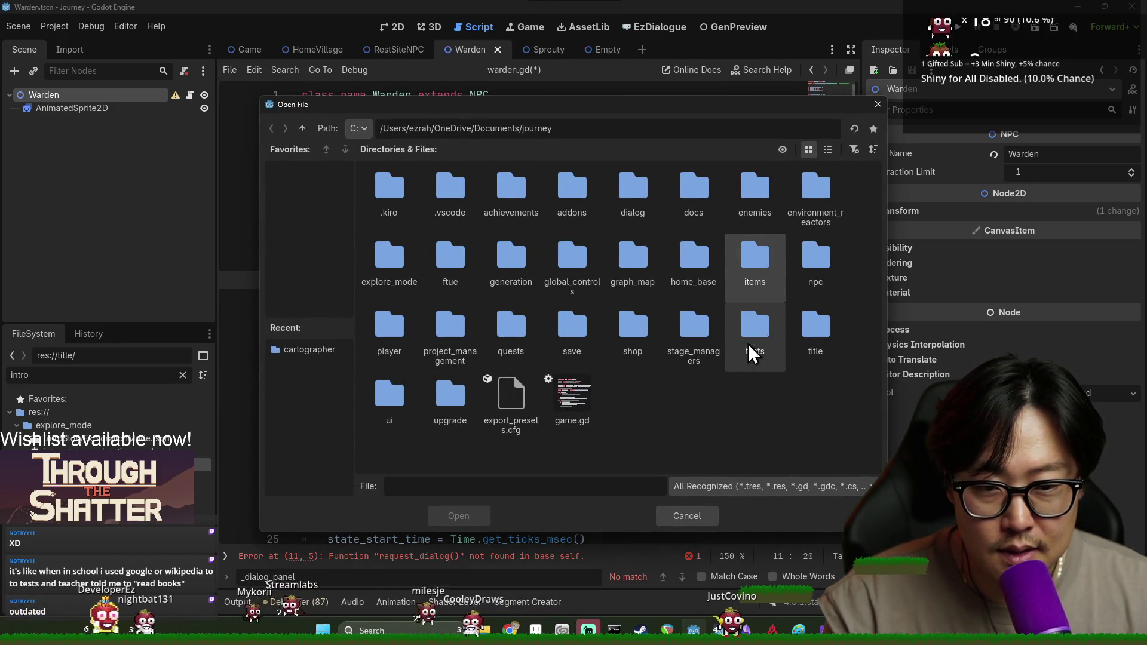
{"action": "double_click", "coordinate": [511, 328]}
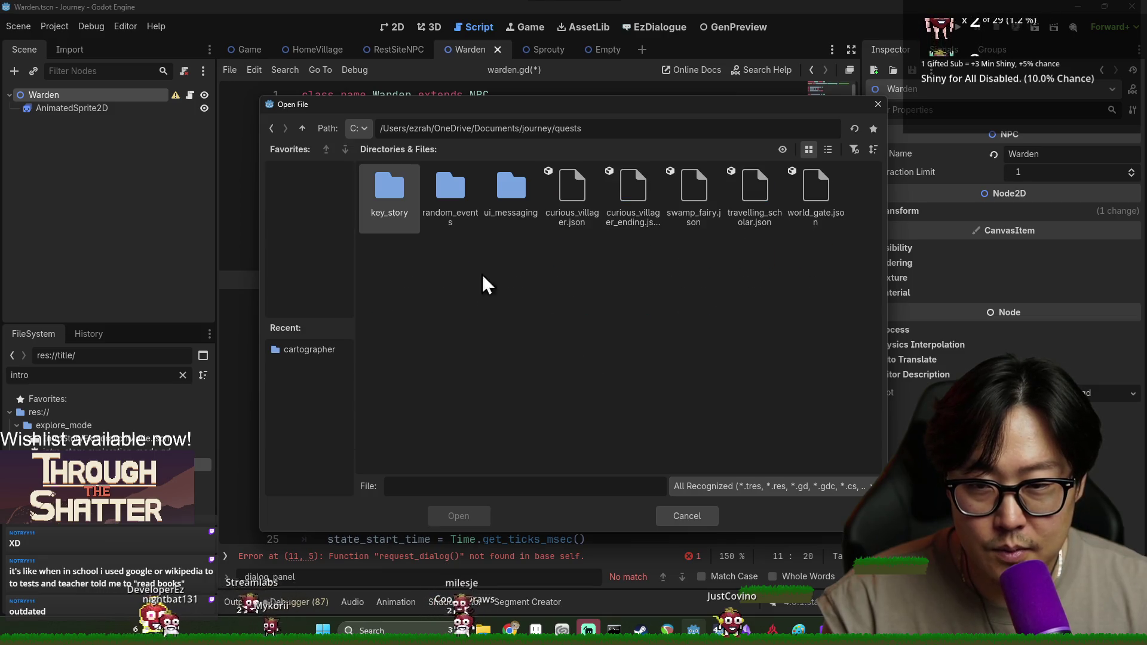
{"action": "double_click", "coordinate": [396, 198]}
{"action": "left_click", "coordinate": [765, 486]}
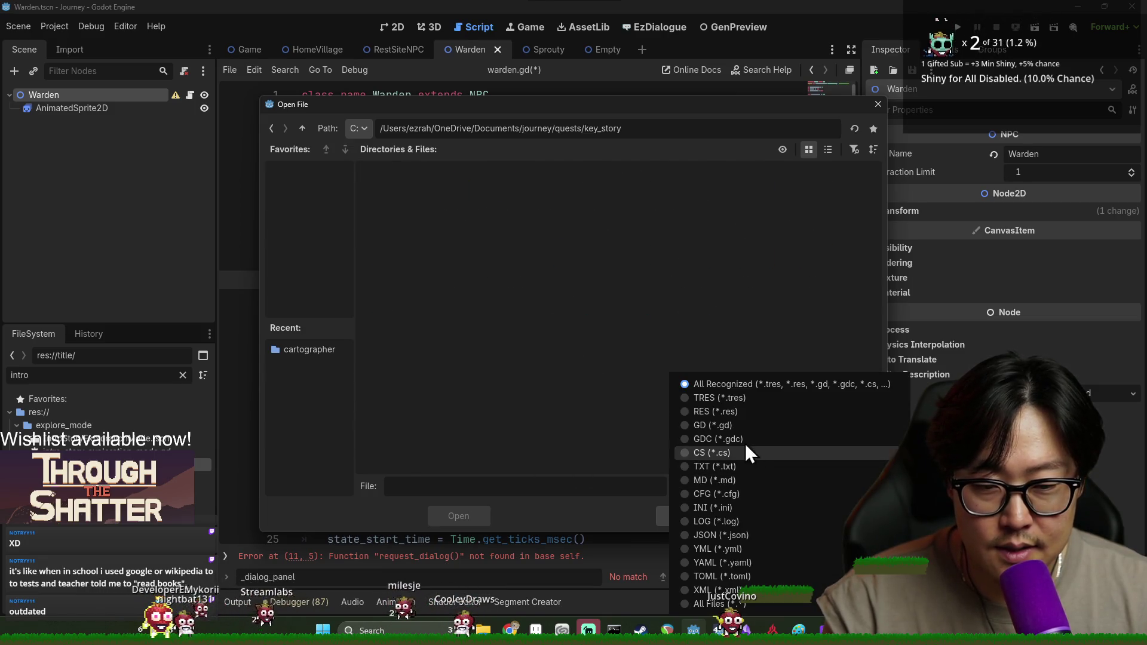
{"action": "left_click", "coordinate": [711, 604]}
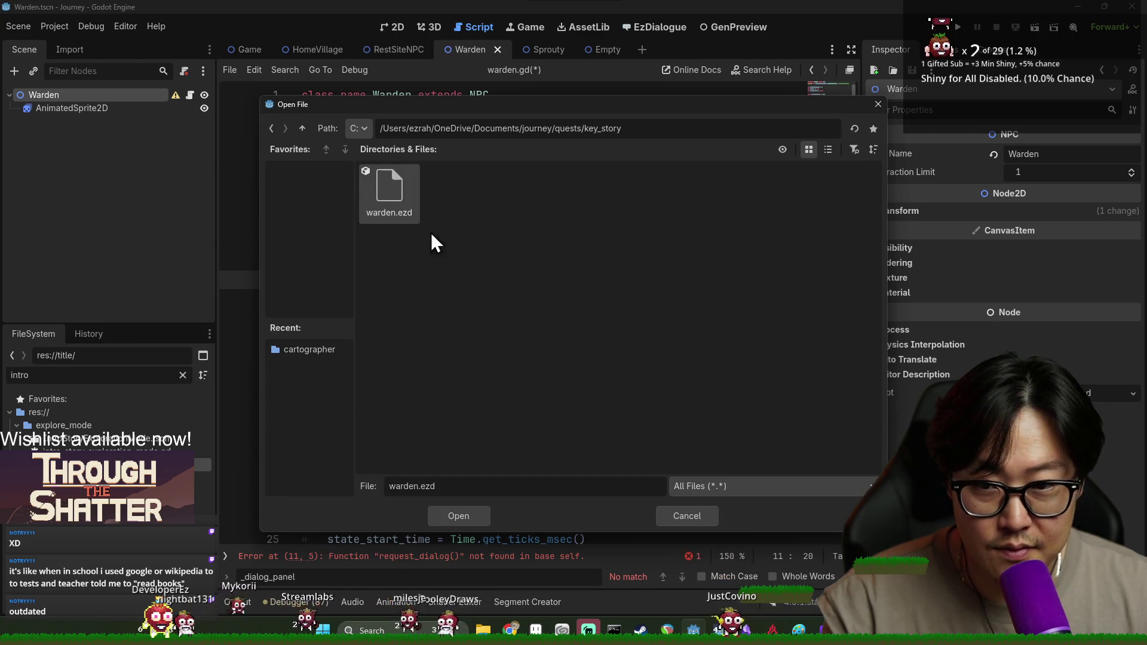
{"action": "double_click", "coordinate": [397, 193]}
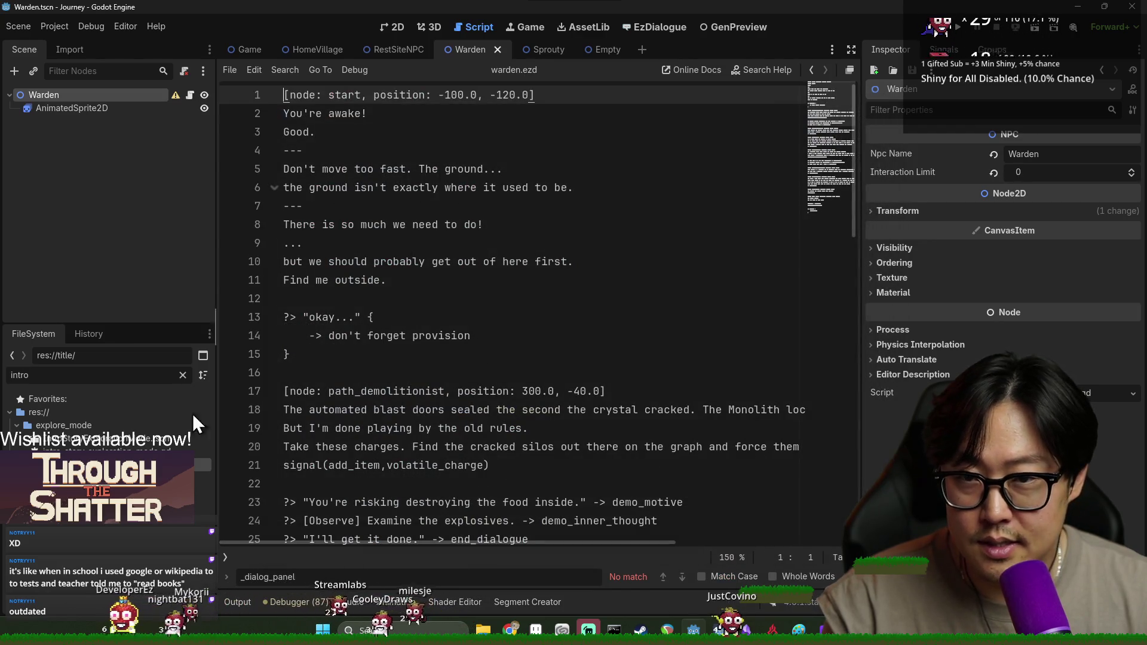
Review line 14 of the warden dialogue, then close the Warden scene.
{"action": "double_click", "coordinate": [96, 376]}
{"action": "type", "text": "ward"}
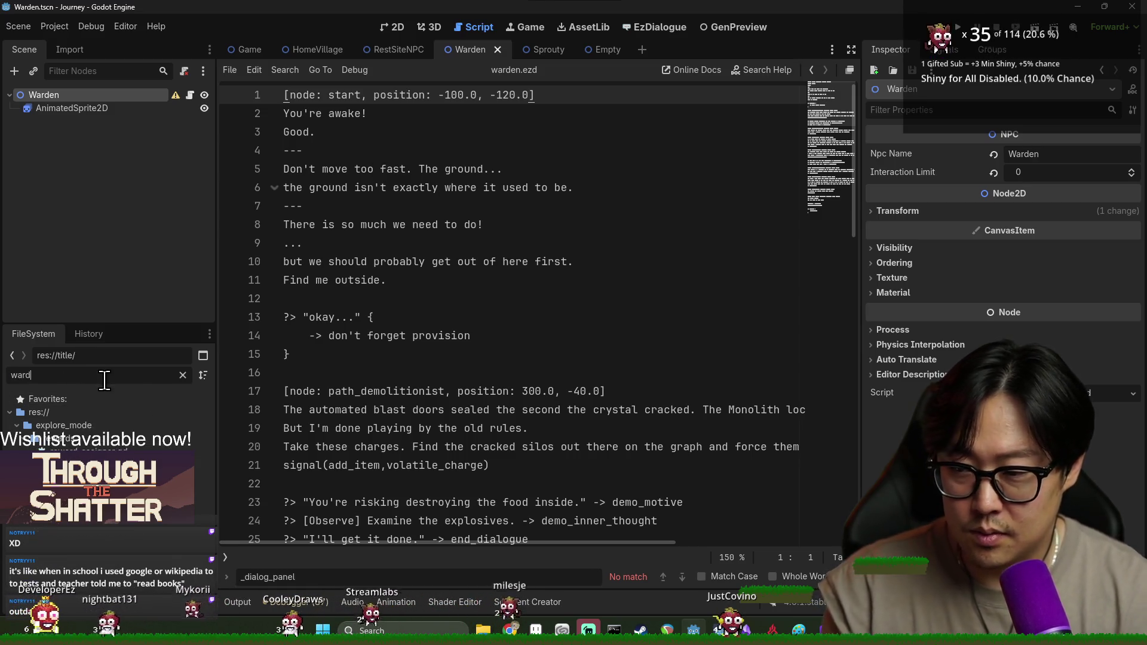
{"action": "type", "text": "en."}
{"action": "key", "text": "BackSpace"}
{"action": "key", "text": "BackSpace"}
{"action": "key", "text": "BackSpace"}
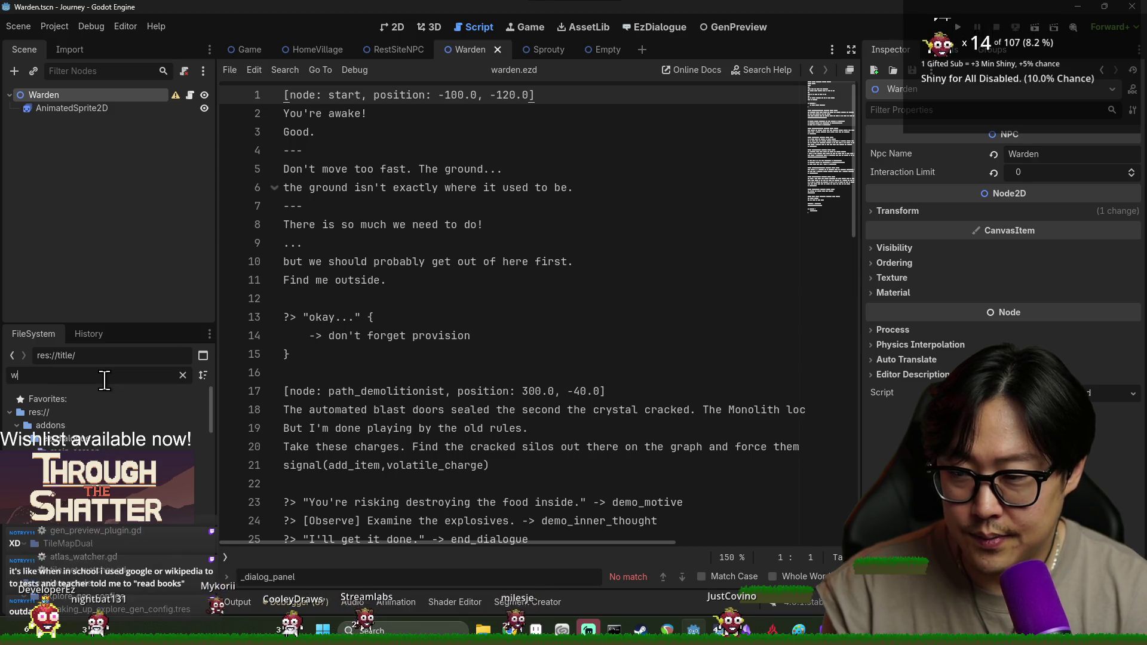
{"action": "left_click", "coordinate": [333, 336]}
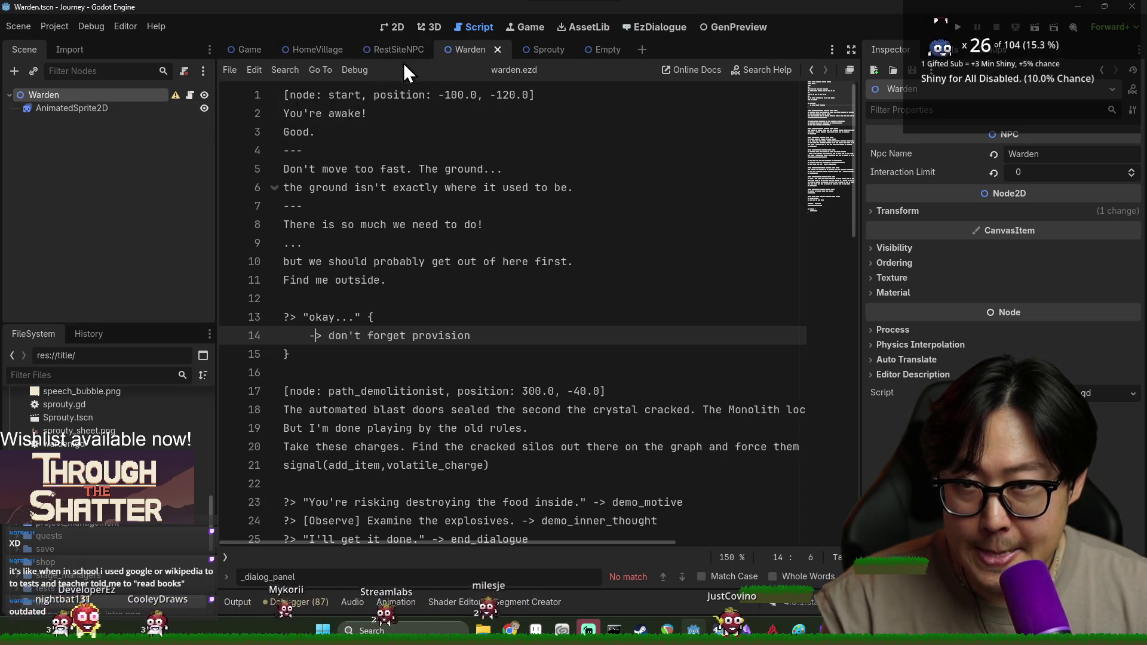
{"action": "left_click", "coordinate": [497, 50]}
{"action": "left_click", "coordinate": [103, 374]}
Open the Warden scene and fix the misspelled warden_dialog argument in request_dialog.
{"action": "type", "text": "war"}
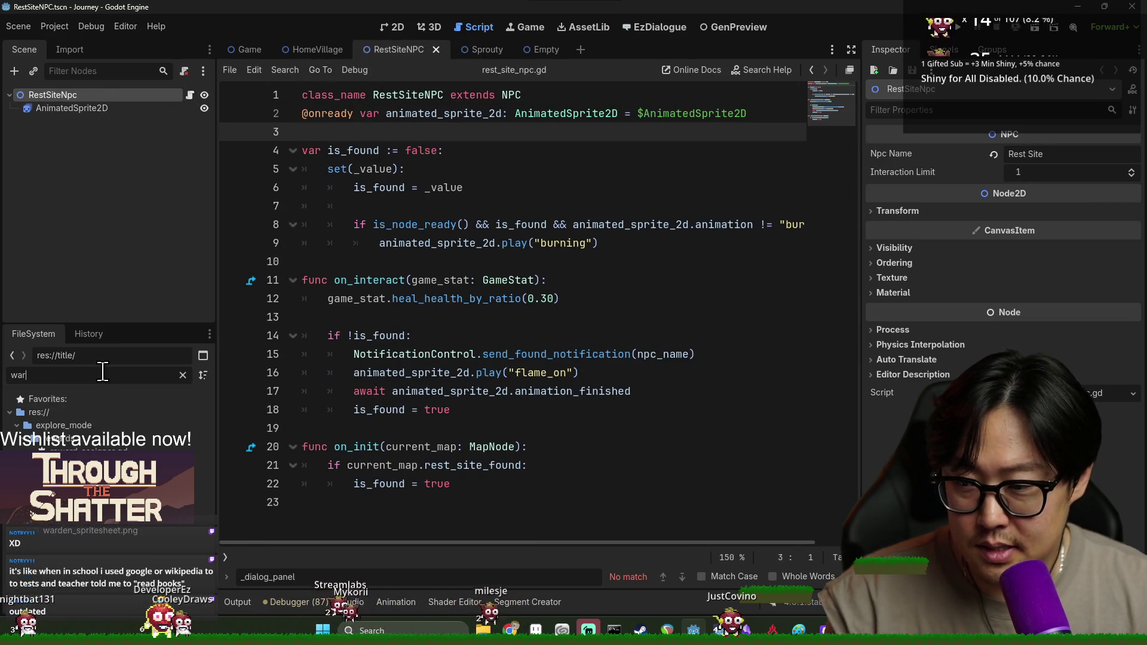
{"action": "double_click", "coordinate": [66, 452]}
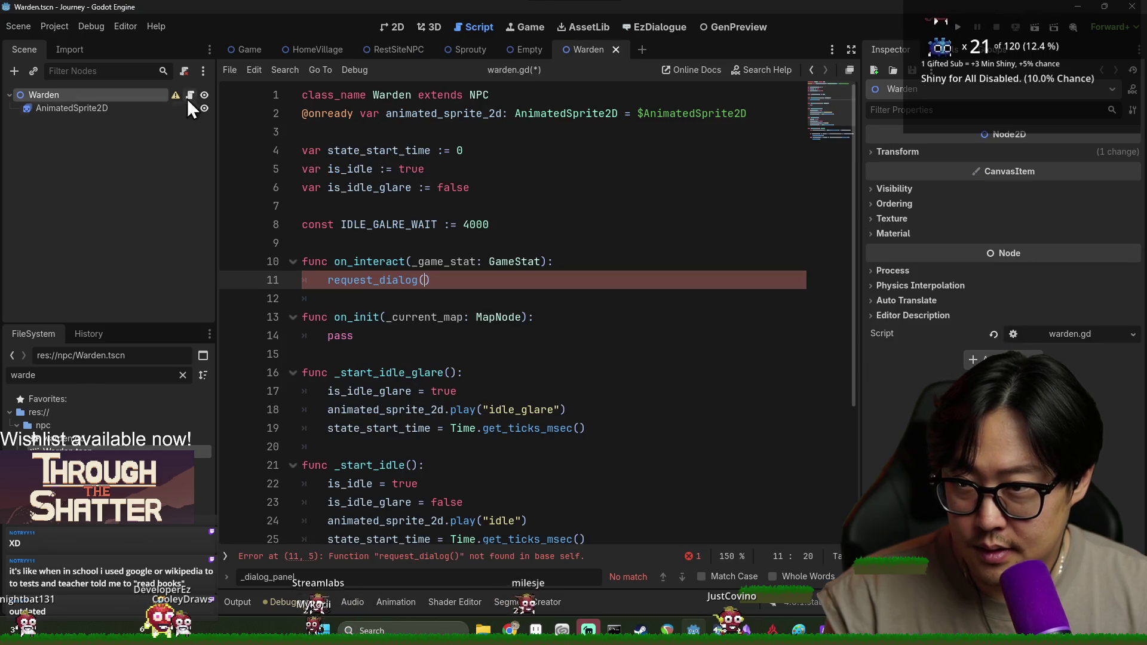
{"action": "left_click", "coordinate": [430, 209]}
{"action": "left_click", "coordinate": [559, 230]}
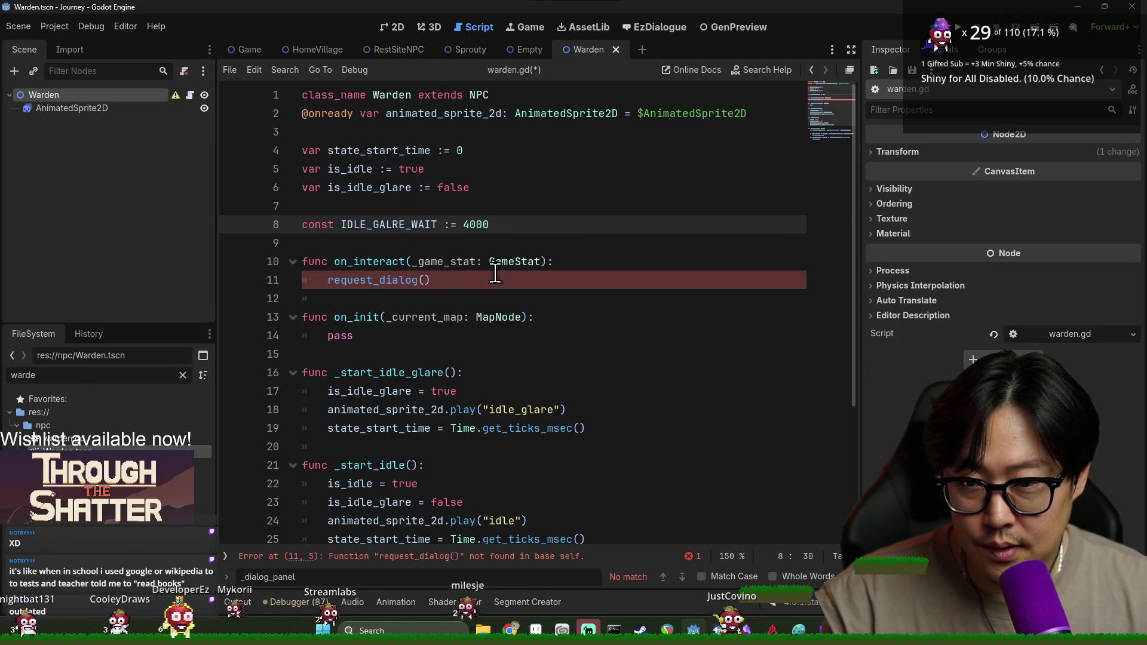
{"action": "left_click", "coordinate": [426, 281]}
{"action": "key", "text": "BackSpace"}
{"action": "key", "text": "BackSpace"}
{"action": "type", "text": "en_dialog"}
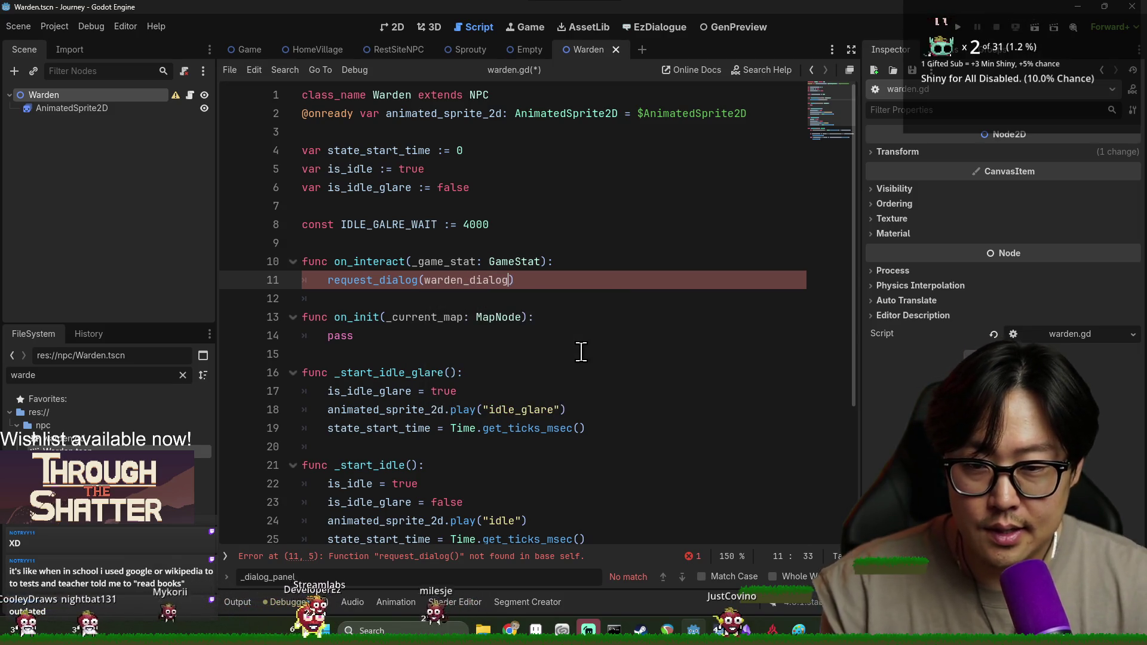
Declare an exported dialog_res variable below the IDLE_GALRE_WAIT constant.
{"action": "left_click", "coordinate": [550, 226]}
{"action": "key", "text": "Return"}
{"action": "key", "text": "Return"}
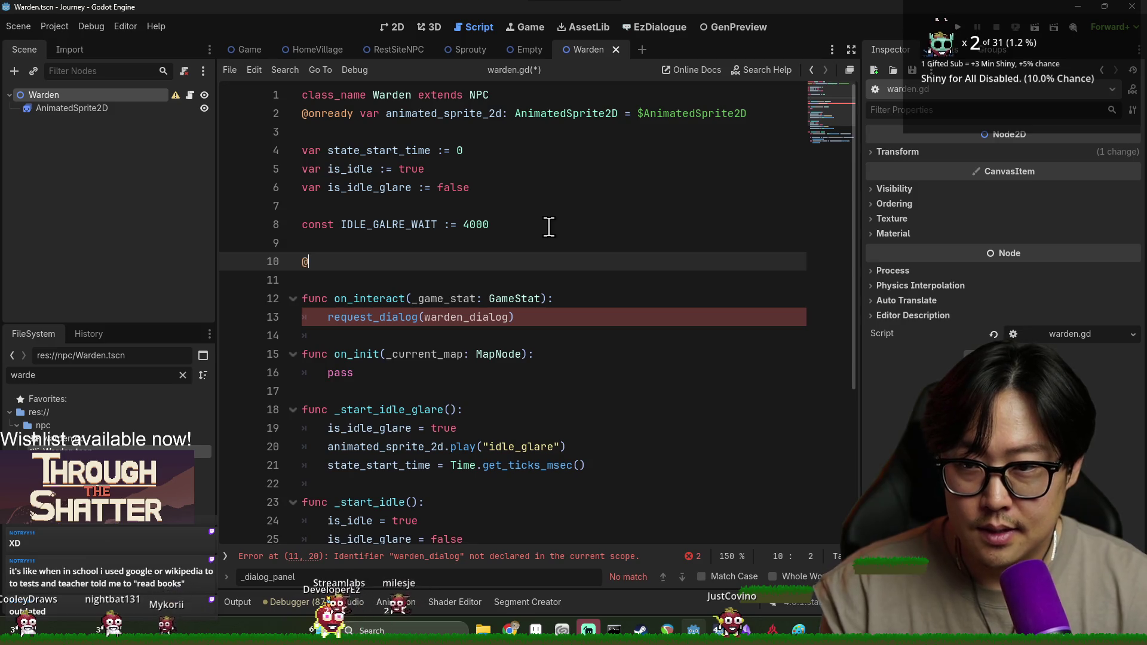
{"action": "type", "text": "@e"}
{"action": "key", "text": "BackSpace"}
{"action": "type", "text": "xport dialog_re"}
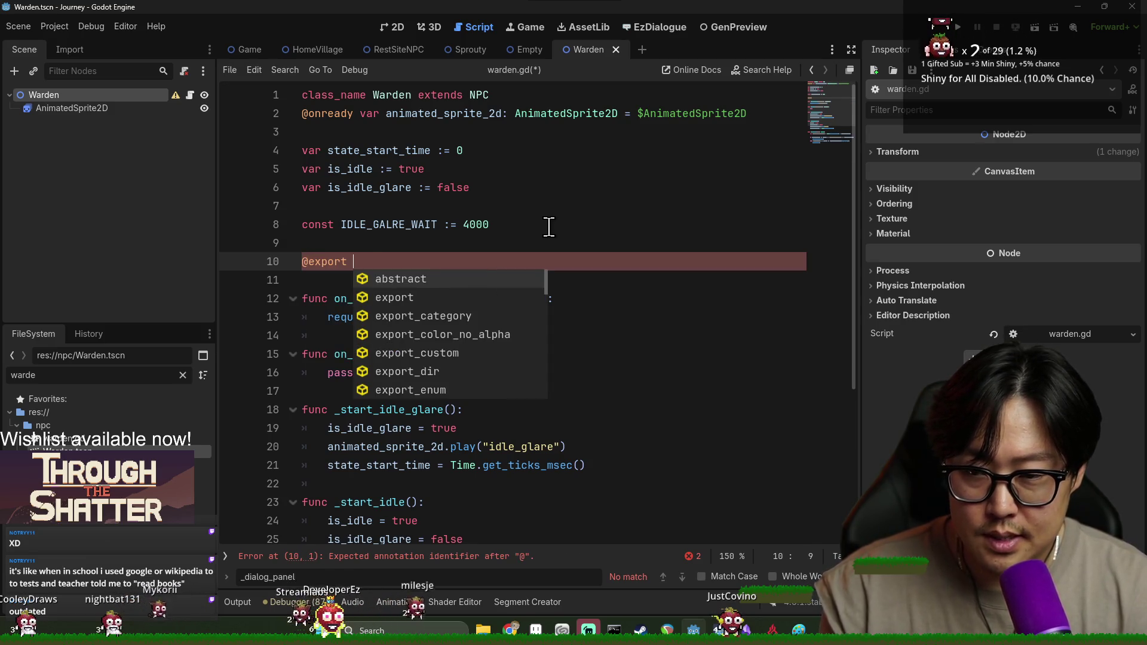
{"action": "type", "text": "s"}
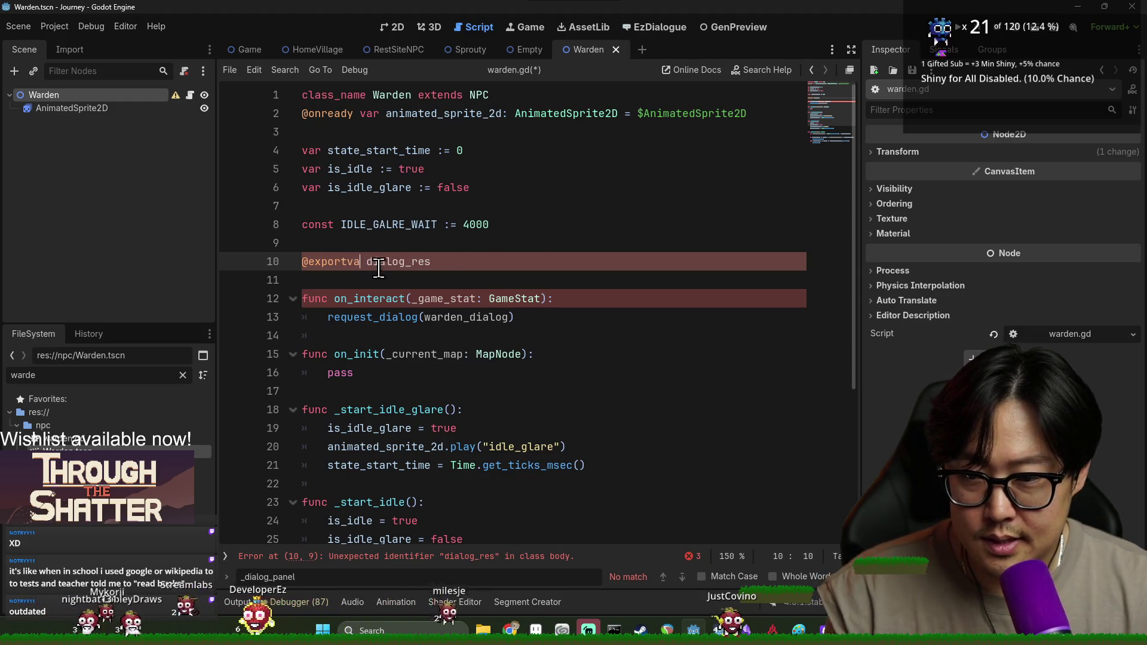
{"action": "double_click", "coordinate": [406, 261]}
{"action": "left_click", "coordinate": [381, 262]}
Pass dialog_res instead of warden_dialog to request_dialog and save warden.gd.
{"action": "double_click", "coordinate": [422, 261]}
{"action": "key", "text": "ctrl+c"}
{"action": "double_click", "coordinate": [467, 317]}
{"action": "key", "text": "ctrl+v"}
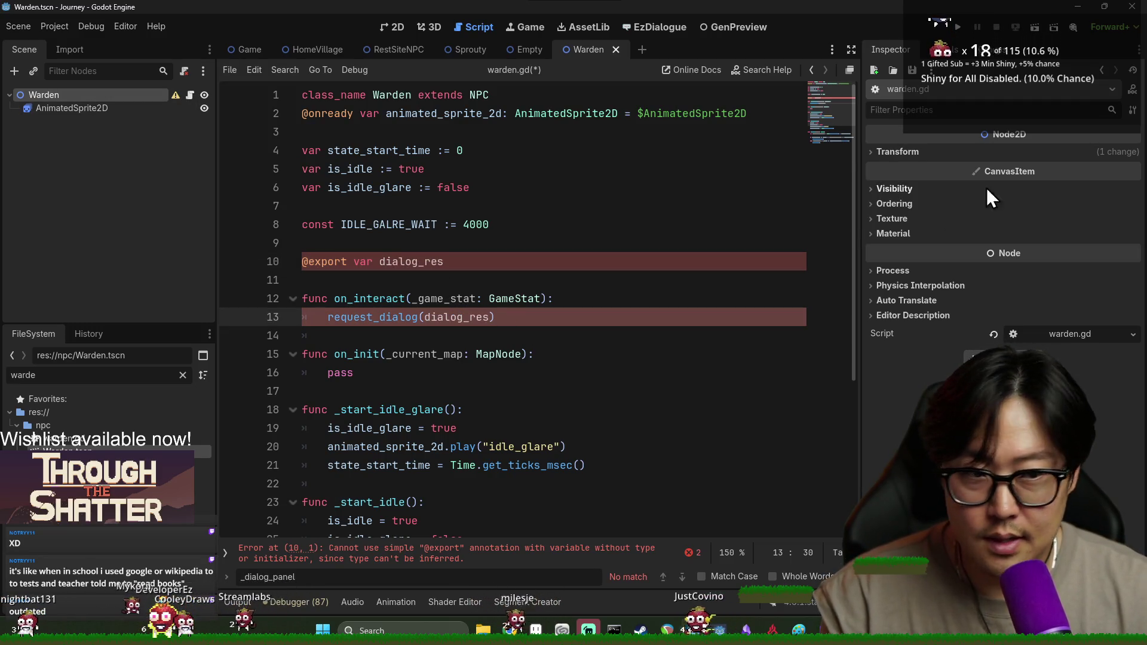
{"action": "left_click", "coordinate": [320, 277]}
{"action": "key", "text": "ctrl+s"}
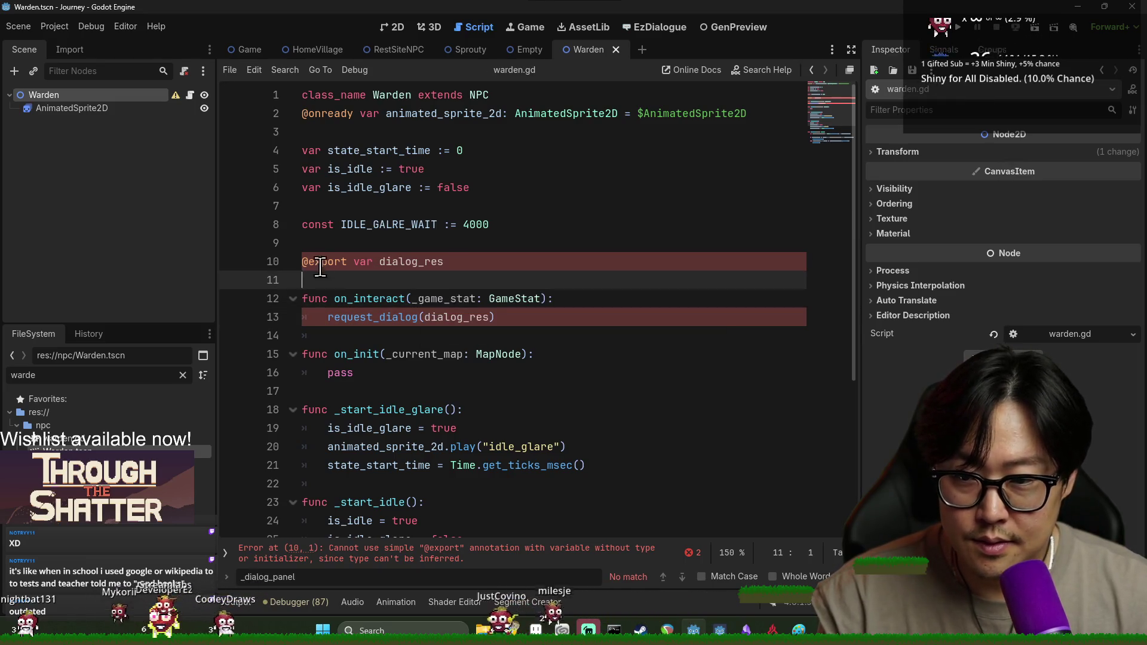
Replace the exported dialog_res line with a WARDEN preload constant for warden.ezd on line 10.
{"action": "double_click", "coordinate": [321, 264]}
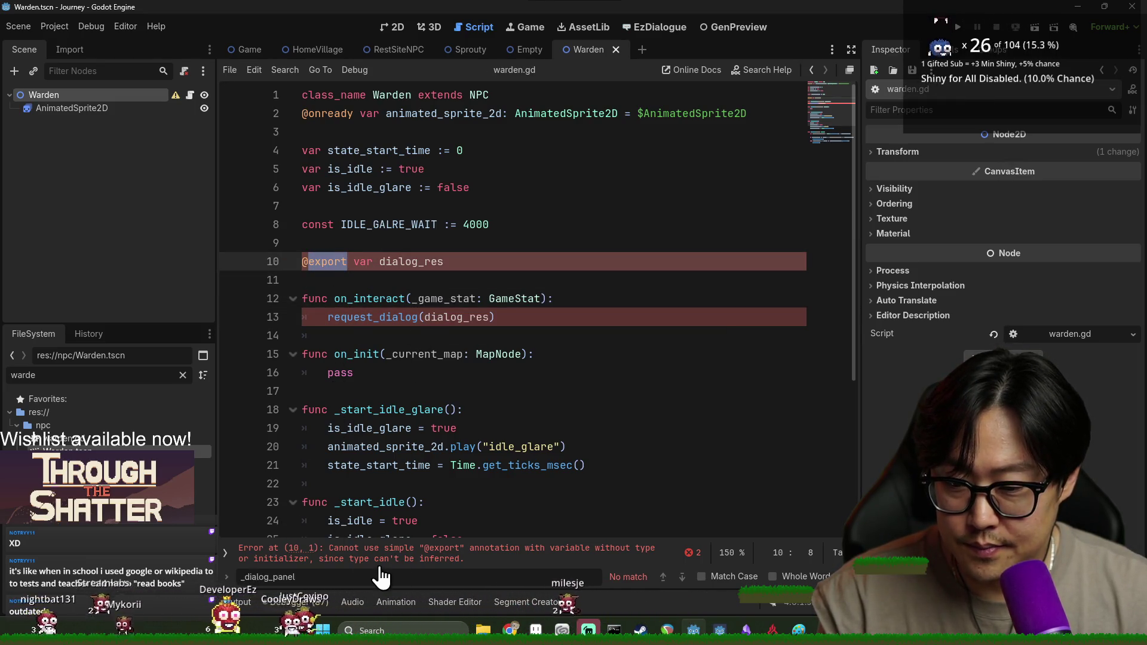
{"action": "triple_click", "coordinate": [381, 266]}
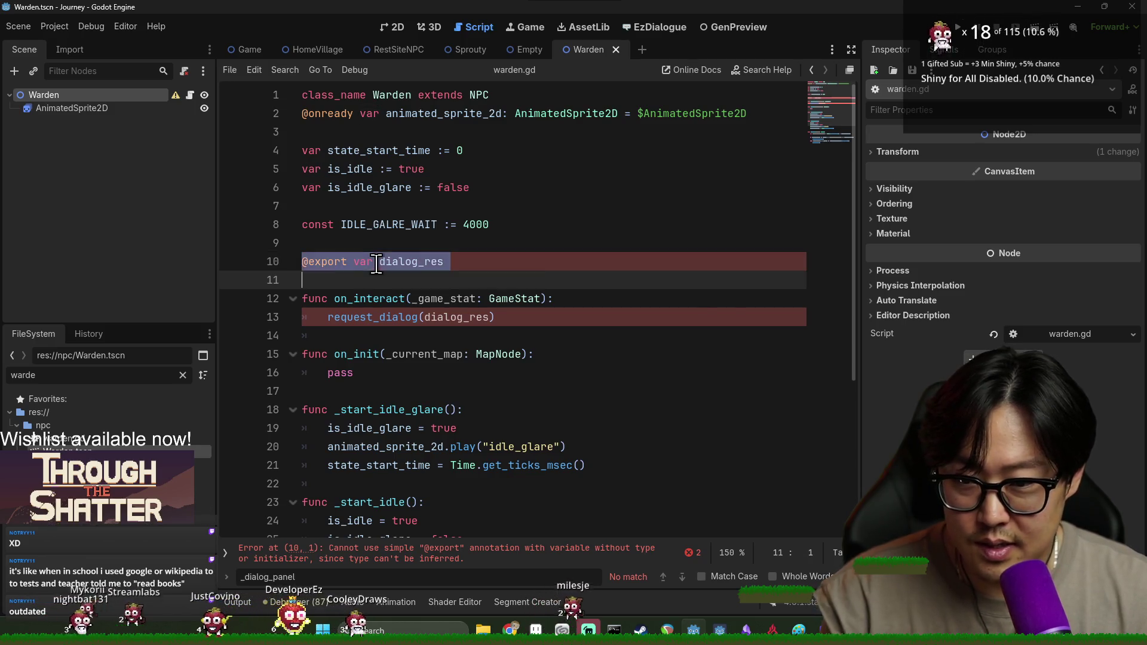
{"action": "key", "text": "Delete"}
{"action": "double_click", "coordinate": [457, 299]}
{"action": "left_click_drag", "start_coordinate": [90, 505], "coordinate": [328, 316]}
{"action": "key", "text": "ctrl+z"}
{"action": "mouse_move", "coordinate": [89, 505]}
{"action": "left_mouse_down"}
{"action": "mouse_move", "coordinate": [335, 267]}
{"action": "mouse_move", "coordinate": [423, 263]}
{"action": "left_mouse_up"}
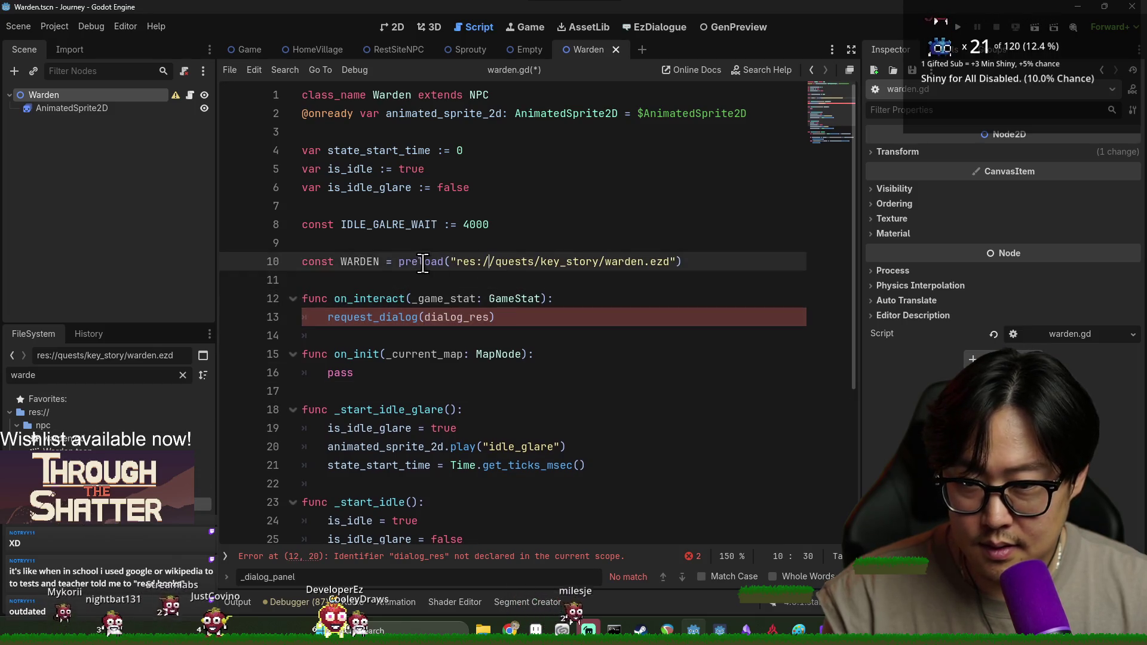
Change the call to GameControl.request_dialog(WARDEN), save, and jump to request_dialog's definition.
{"action": "left_click", "coordinate": [462, 321]}
{"action": "key", "text": "BackSpace"}
{"action": "key", "text": "BackSpace"}
{"action": "key", "text": "BackSpace"}
{"action": "key", "text": "Delete"}
{"action": "key", "text": "Delete"}
{"action": "key", "text": "Delete"}
{"action": "left_click", "coordinate": [576, 371]}
{"action": "key", "text": "ctrl+s"}
{"action": "left_click_drag", "start_coordinate": [328, 317], "coordinate": [328, 335]}
{"action": "left_click", "coordinate": [329, 316]}
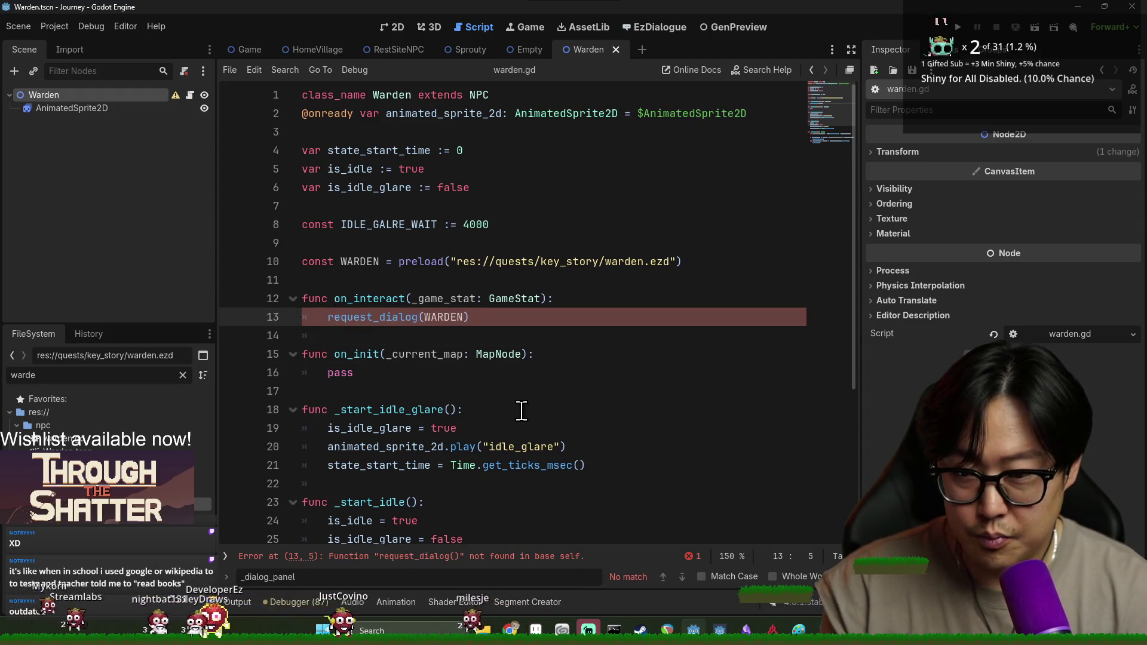
{"action": "type", "text": "ameControl."}
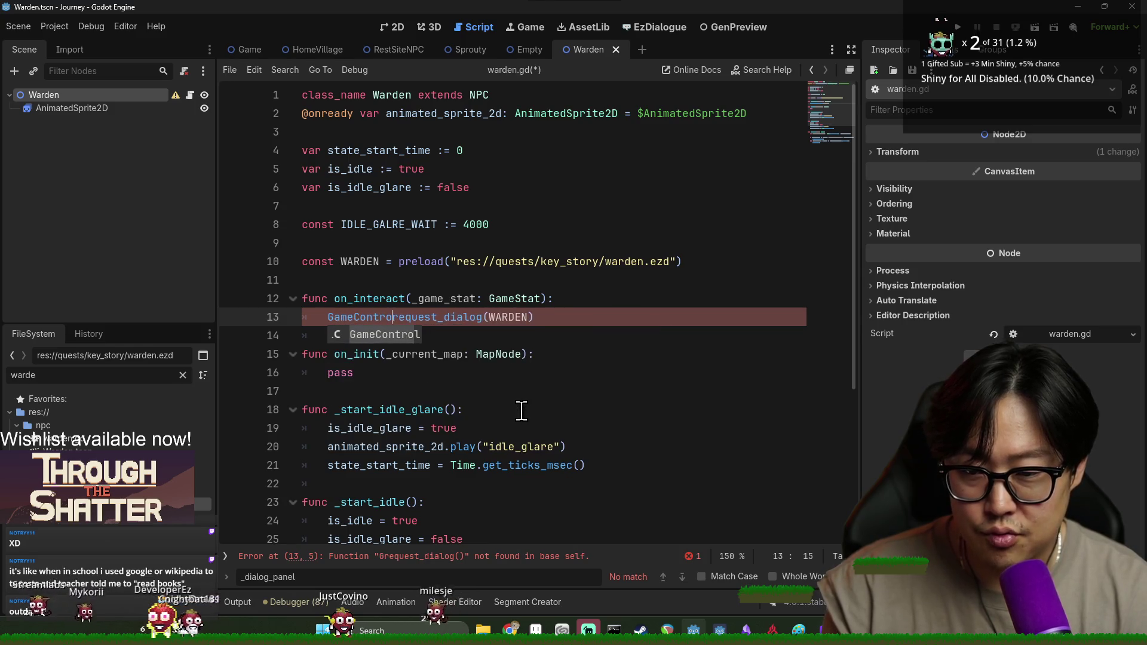
{"action": "key", "text": "ctrl+s"}
{"action": "key", "text": "ctrl+shift+Right"}
{"action": "left_click", "coordinate": [438, 317], "text": "ctrl"}
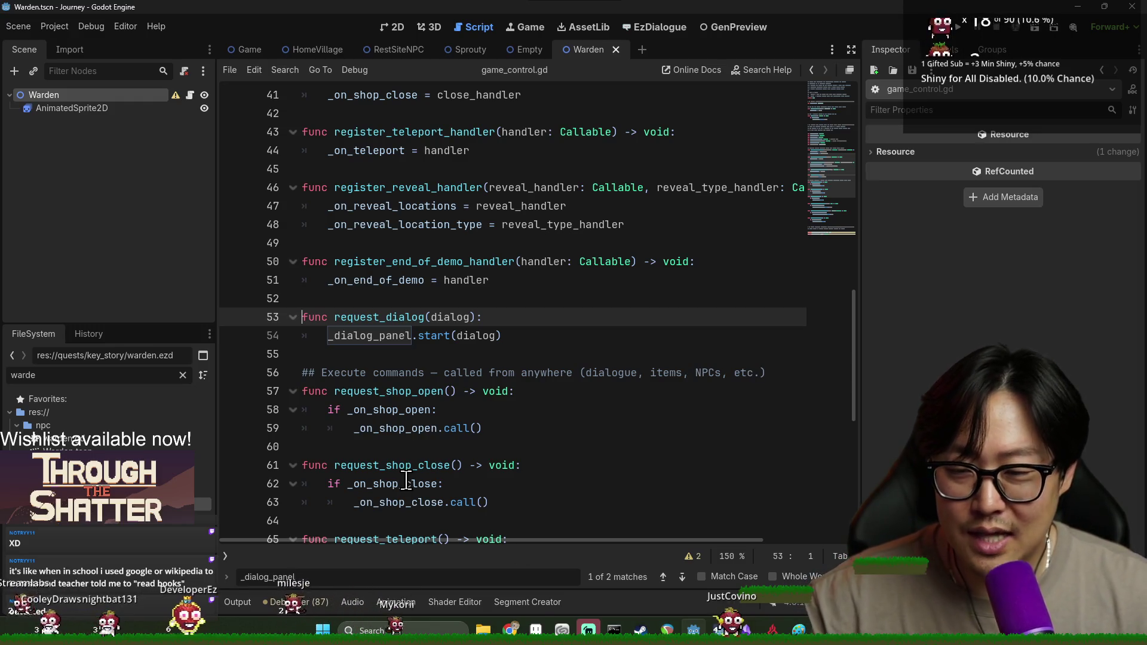
Close the search bar and review game_control.gd around lines 56-57, saving the open scripts.
{"action": "key", "text": "Escape"}
{"action": "left_click", "coordinate": [476, 390]}
{"action": "key", "text": "ctrl+s"}
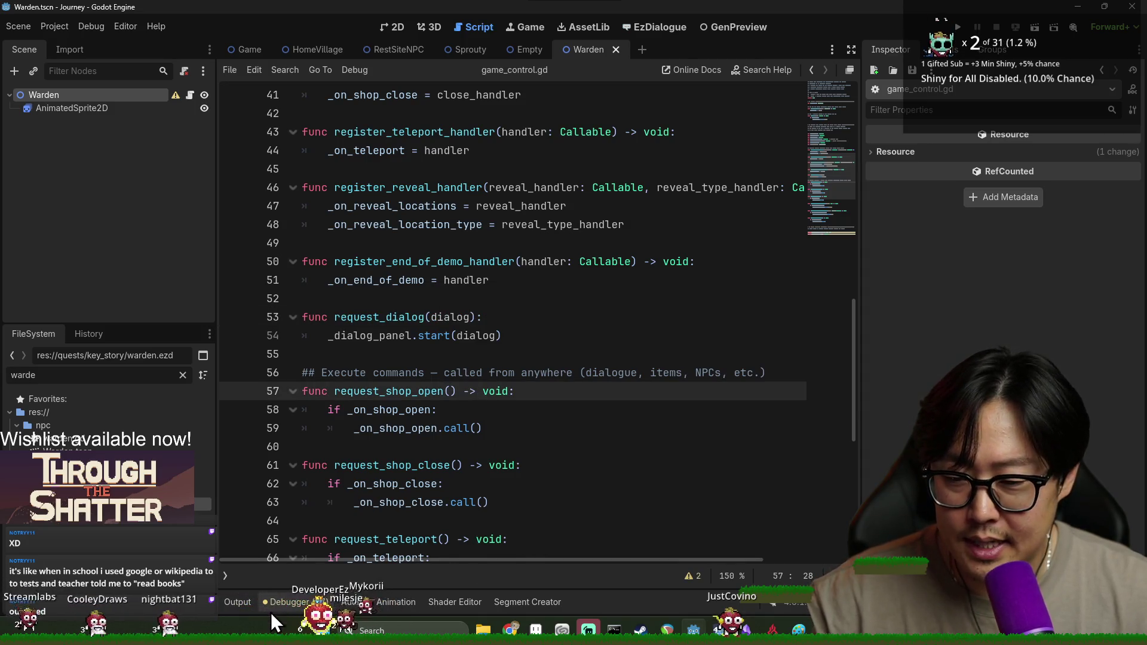
{"action": "left_click", "coordinate": [276, 602]}
{"action": "left_click", "coordinate": [272, 603]}
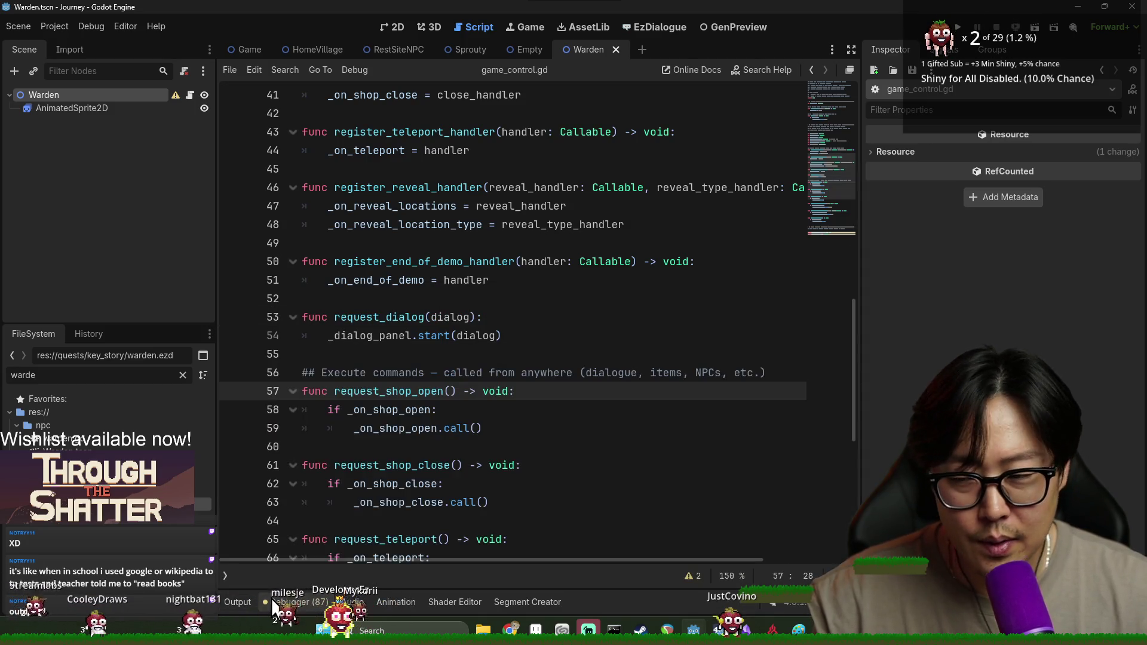
{"action": "left_click", "coordinate": [356, 482]}
{"action": "left_click", "coordinate": [405, 373]}
{"action": "key", "text": "ctrl+s"}
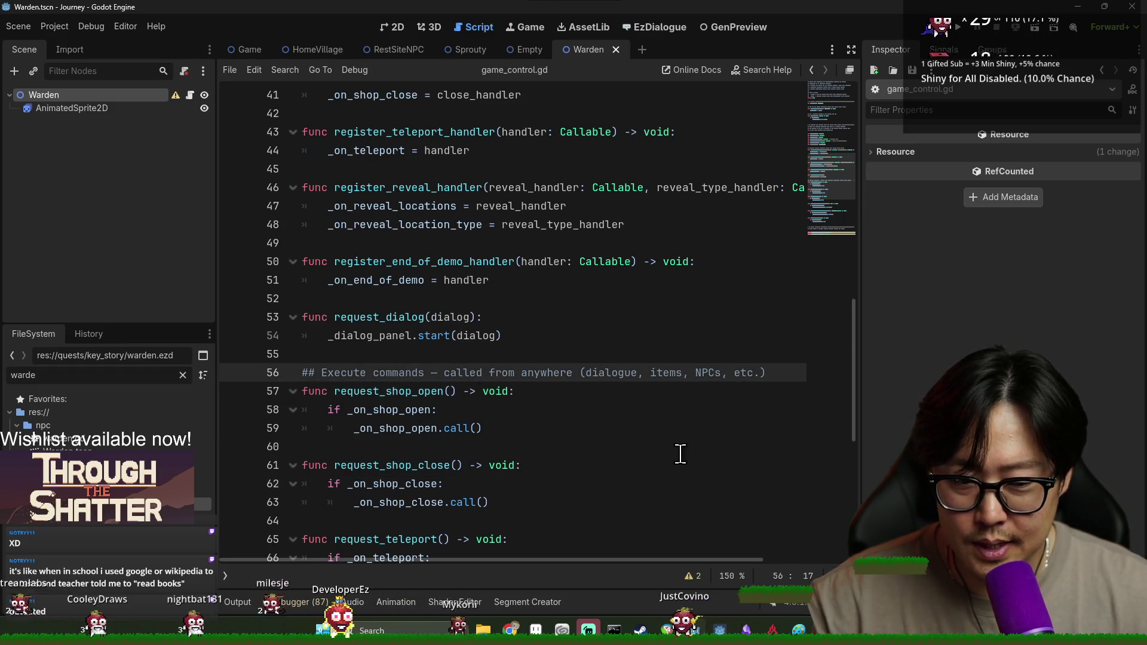
{"action": "left_click", "coordinate": [448, 391]}
{"action": "key", "text": "ctrl+s"}
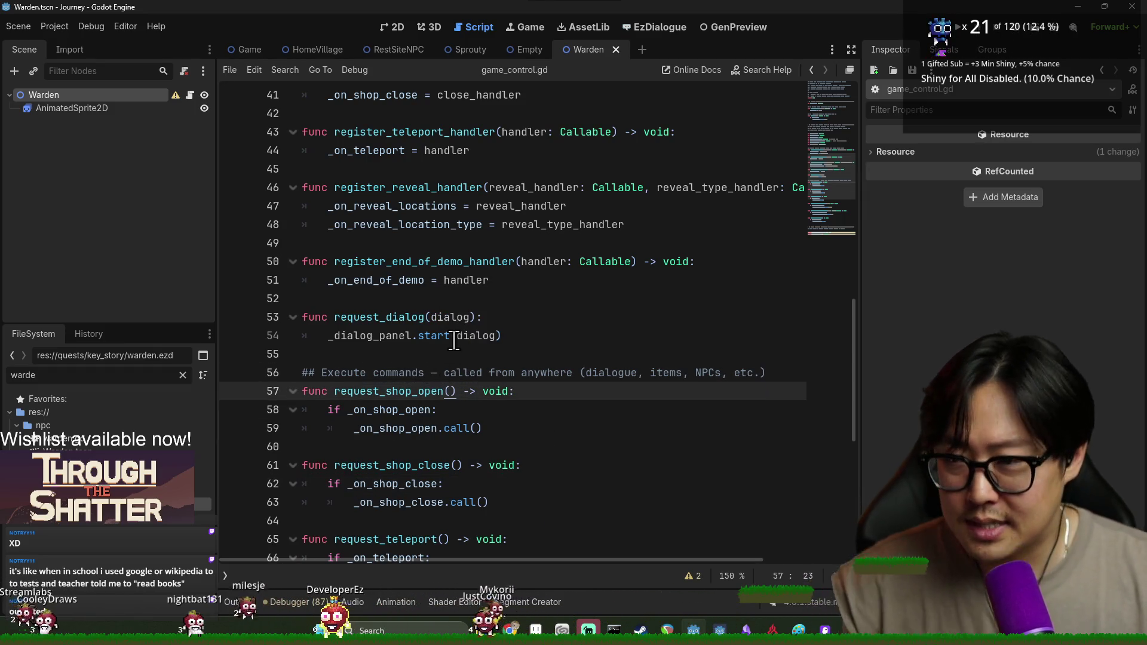
{"action": "mouse_move", "coordinate": [454, 340]}
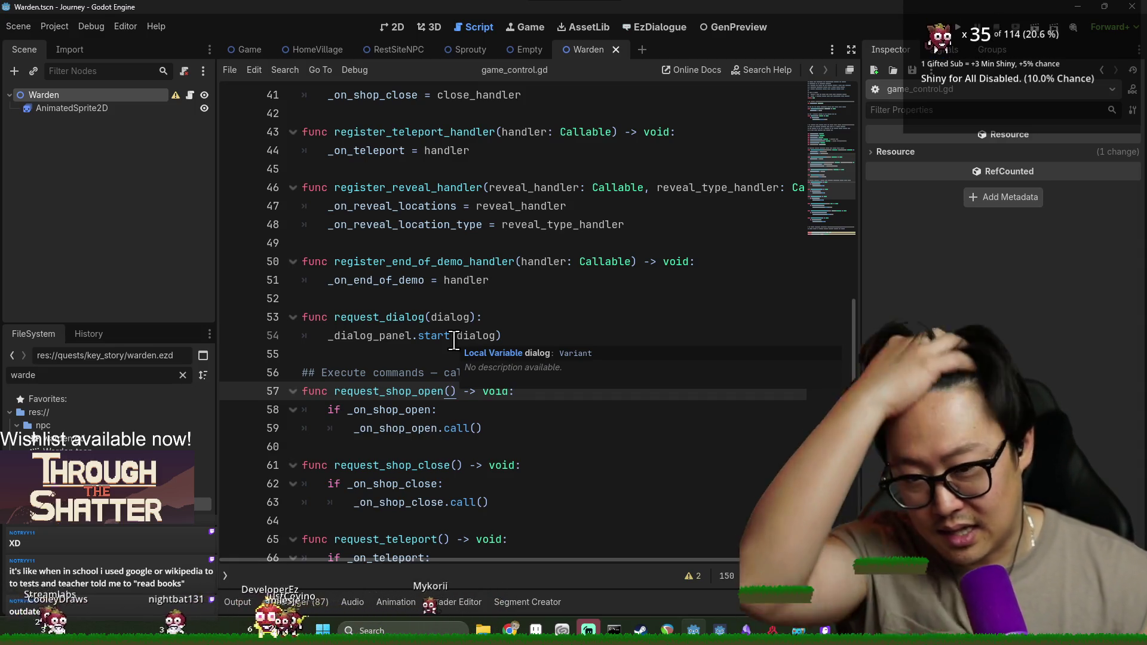
{"action": "left_click", "coordinate": [431, 261]}
{"action": "key", "text": "ctrl+s"}
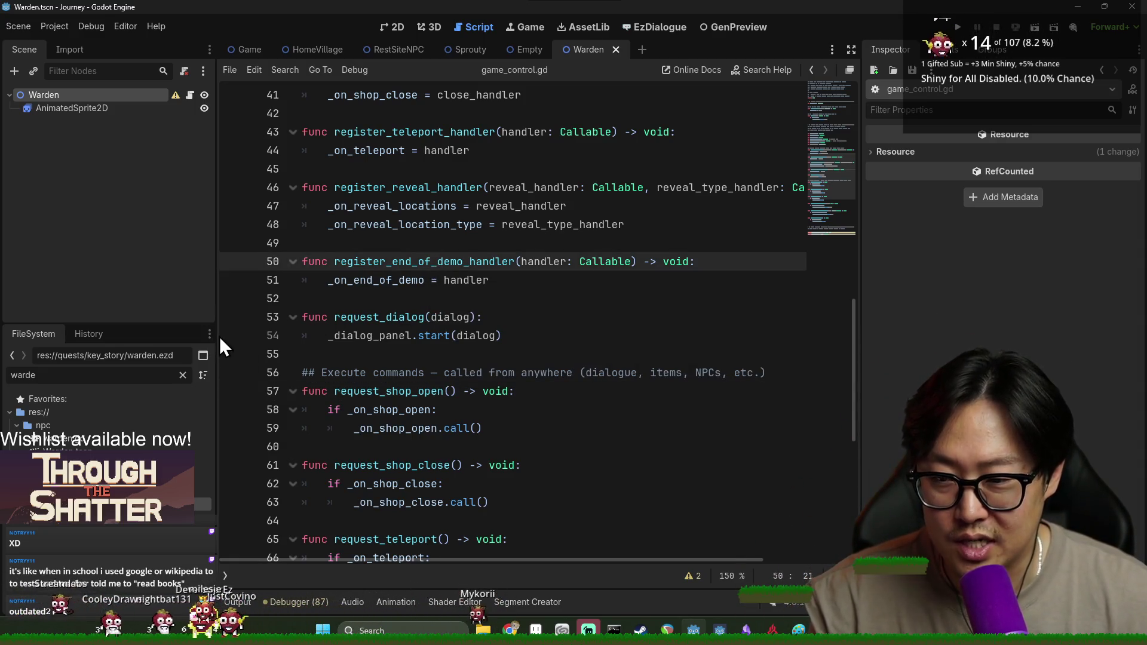
Review the request_dialog definition, then run the project to test the Warden dialogue.
{"action": "left_click_drag", "start_coordinate": [219, 333], "coordinate": [228, 334]}
{"action": "left_click", "coordinate": [409, 316]}
{"action": "key", "text": "ctrl+s"}
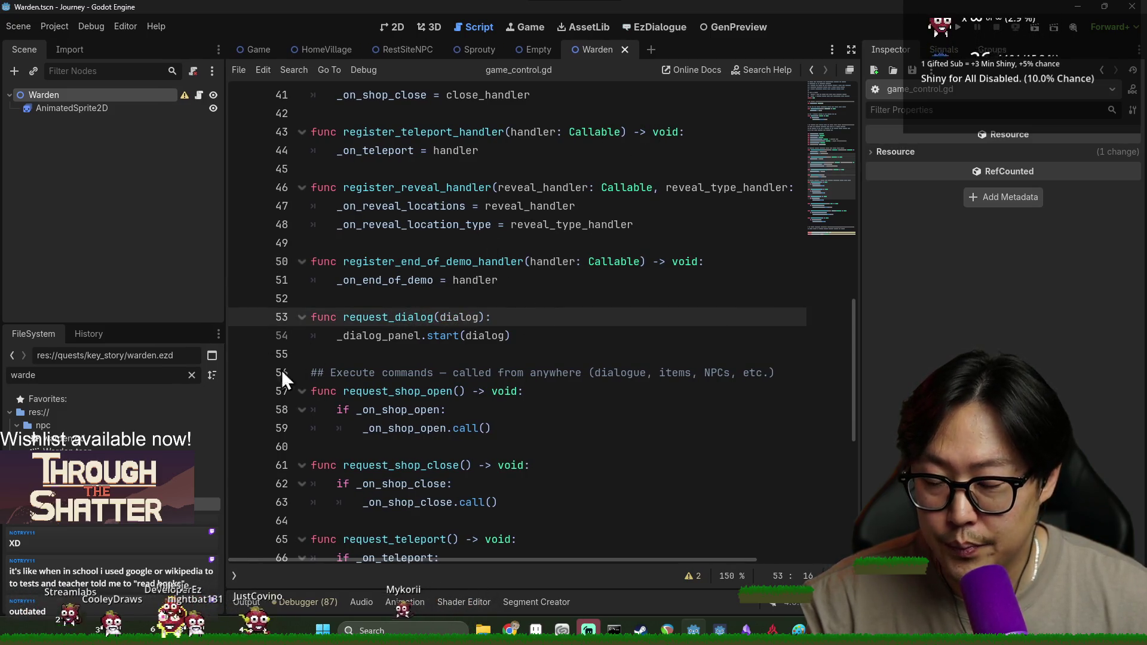
{"action": "left_click_drag", "start_coordinate": [225, 395], "coordinate": [214, 396]}
{"action": "left_click", "coordinate": [538, 354]}
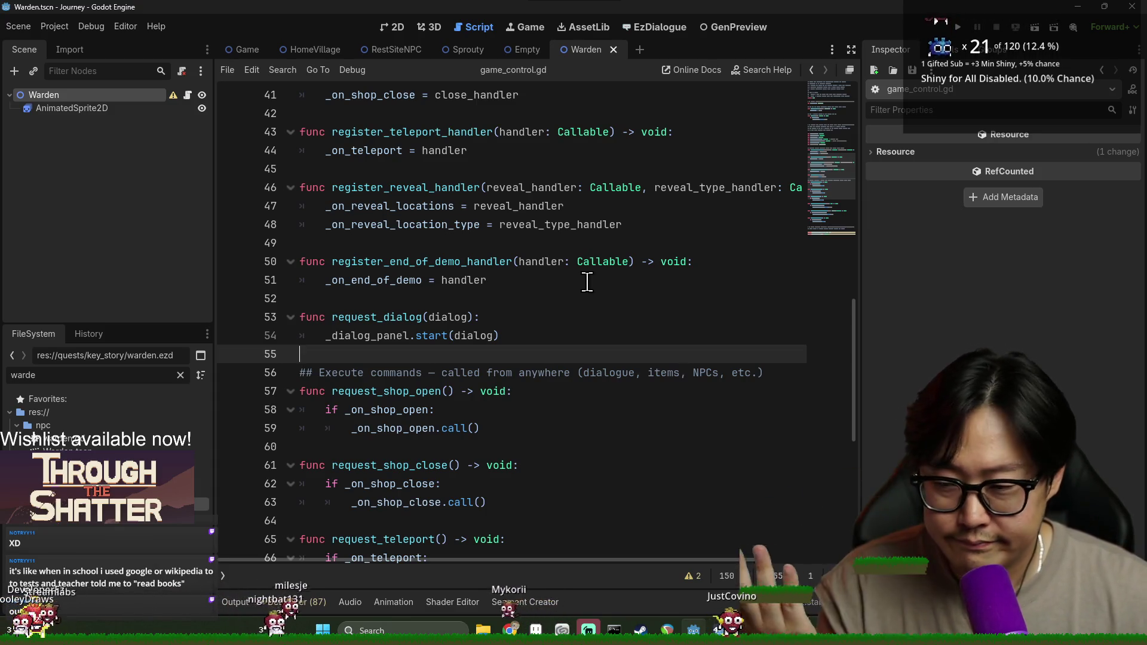
{"action": "left_click", "coordinate": [496, 248]}
{"action": "key", "text": "ctrl+s"}
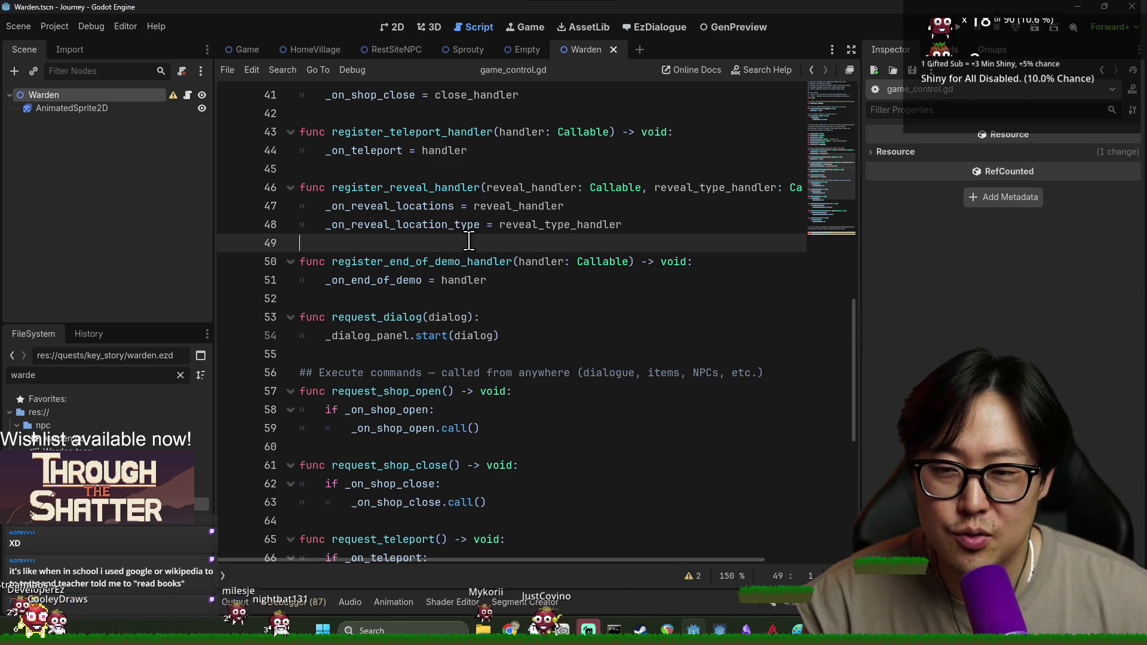
{"action": "key", "text": "ctrl+s"}
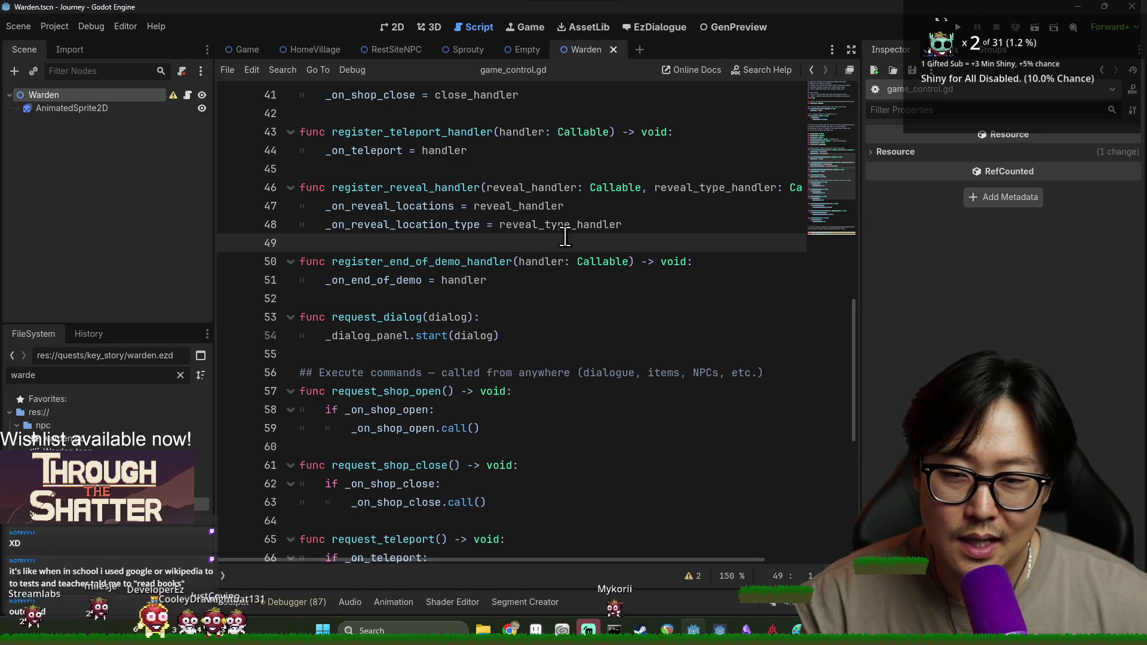
{"action": "left_click", "coordinate": [959, 28]}
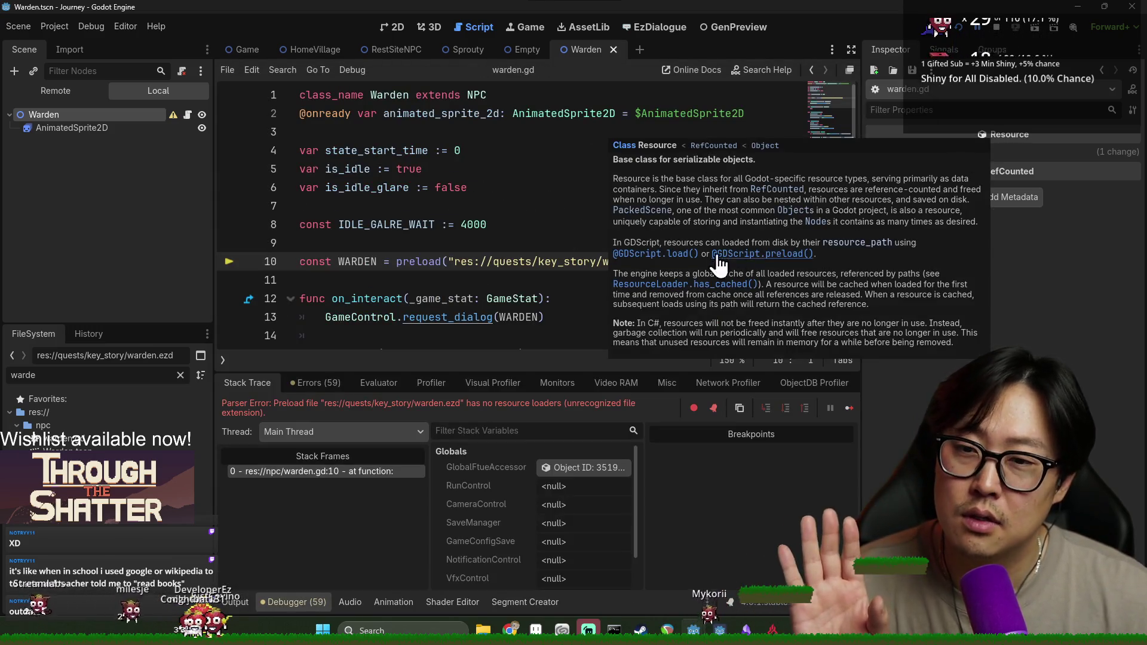
Review the on_interact request_dialog call in warden.gd.
{"action": "key", "text": "Up"}
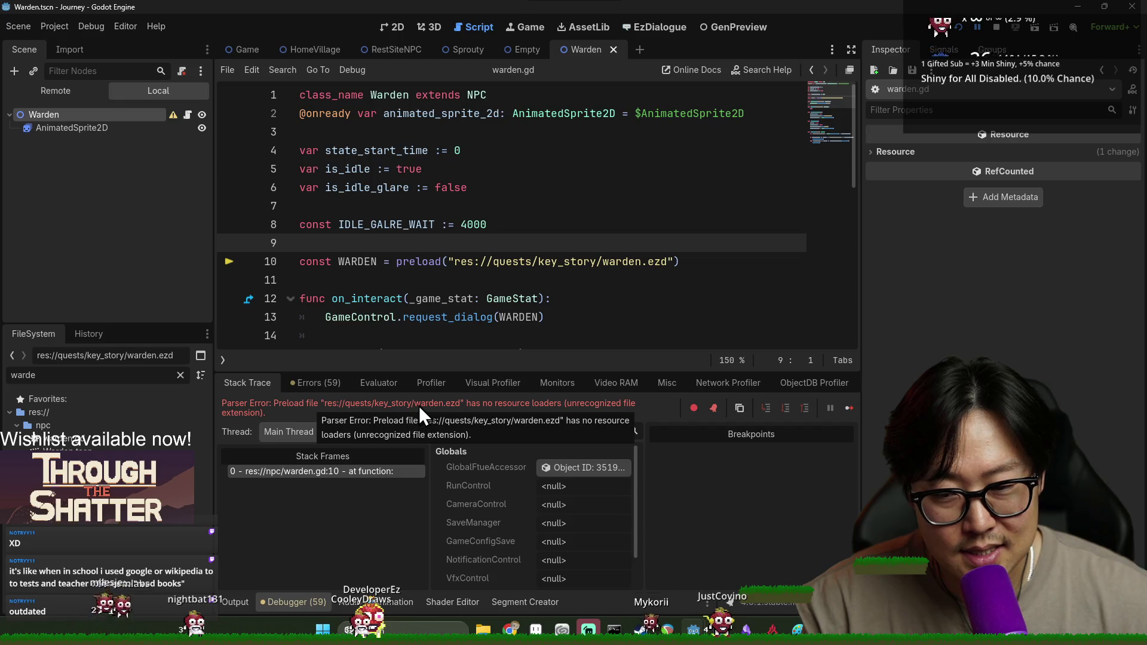
{"action": "left_click", "coordinate": [442, 299]}
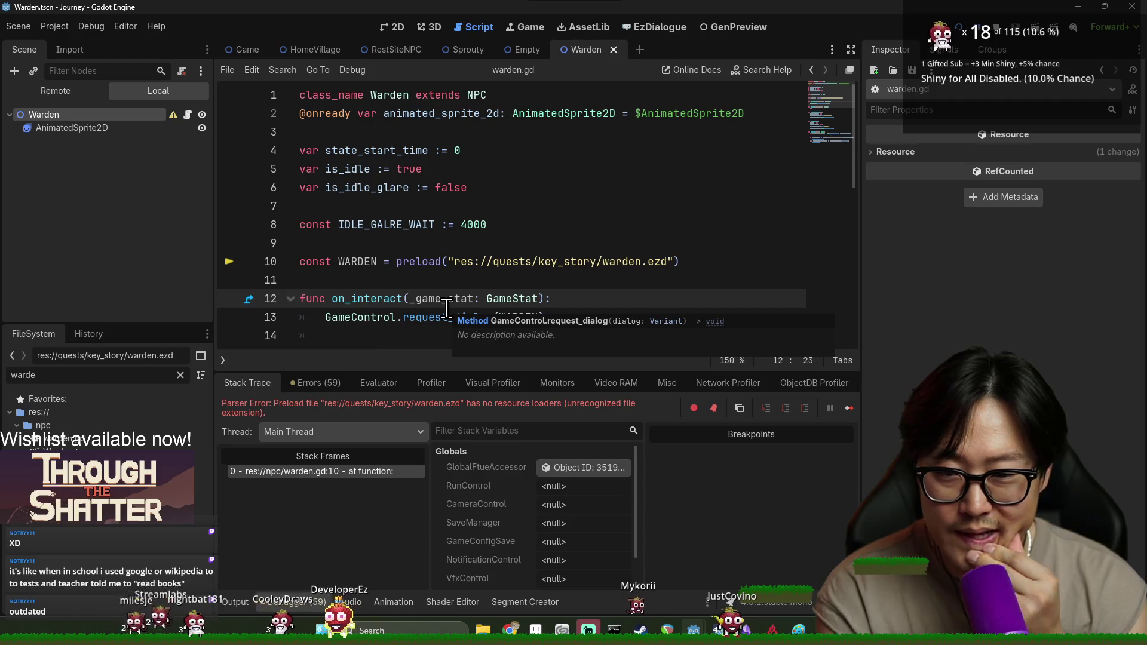
{"action": "scroll", "coordinate": [418, 293], "scroll_direction": "down", "scroll_amount": 3}
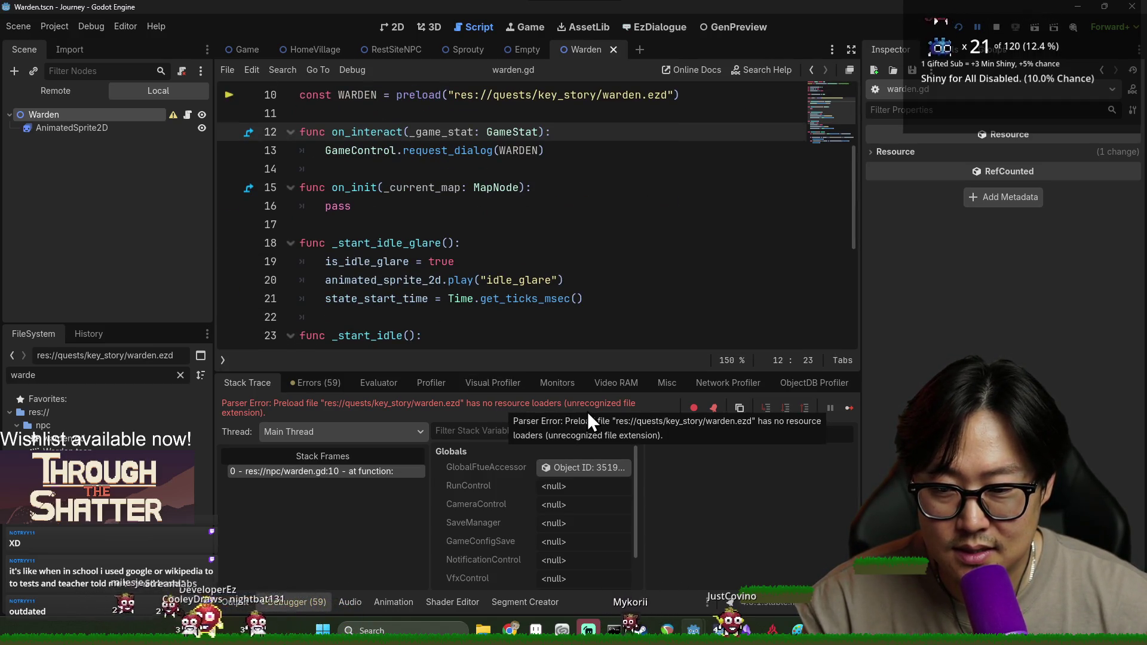
{"action": "scroll", "coordinate": [514, 272], "scroll_direction": "up", "scroll_amount": 2}
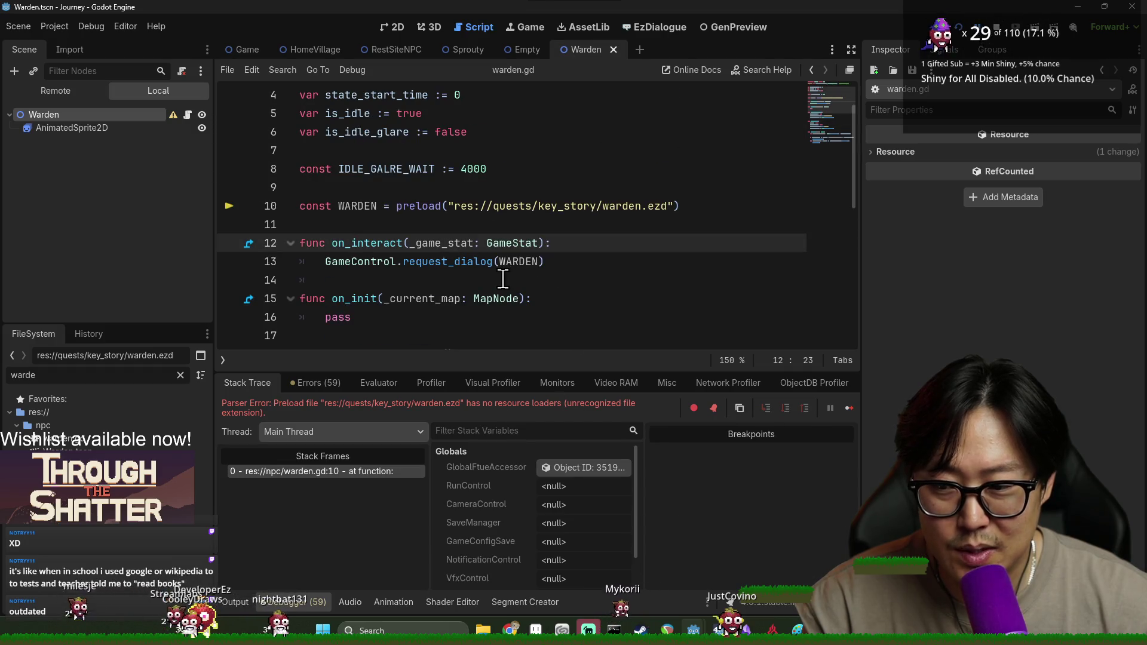
Inspect the WARDEN preload line on line 10 and bring up preload's documentation.
{"action": "triple_click", "coordinate": [628, 206]}
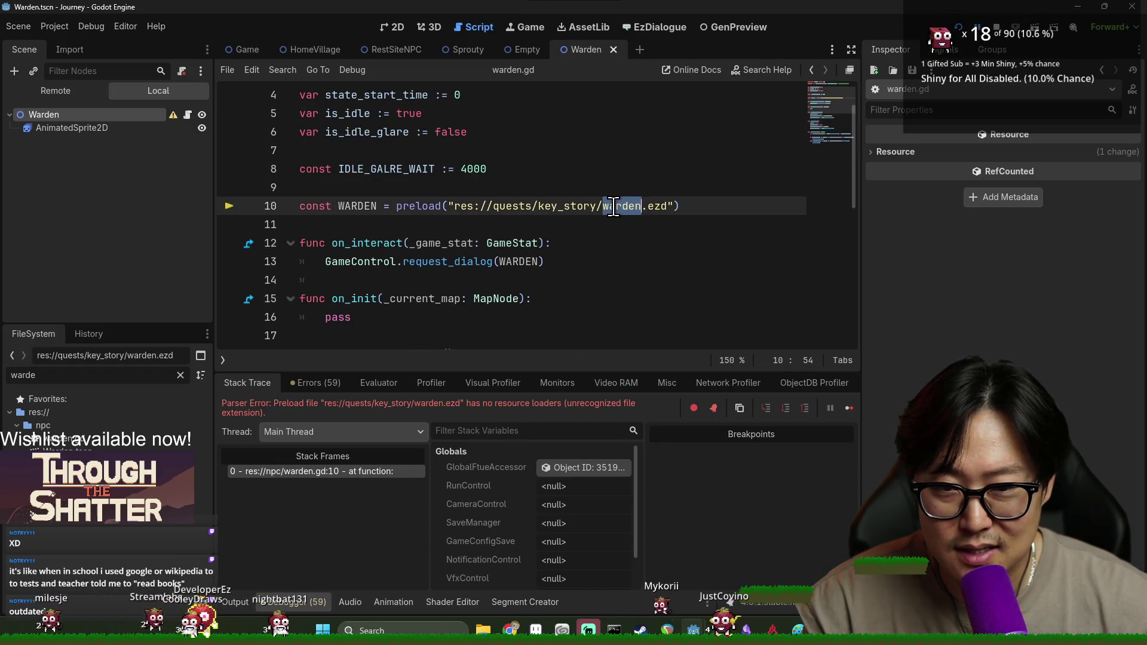
{"action": "double_click", "coordinate": [659, 206]}
{"action": "double_click", "coordinate": [423, 208]}
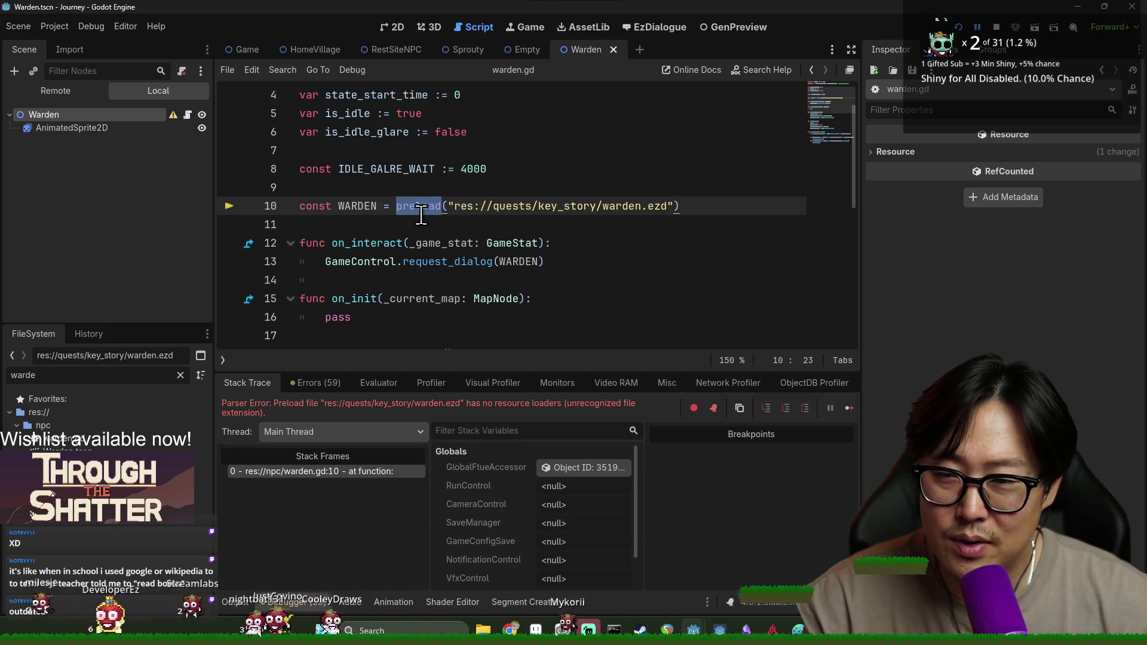
{"action": "triple_click", "coordinate": [419, 212]}
{"action": "double_click", "coordinate": [419, 211]}
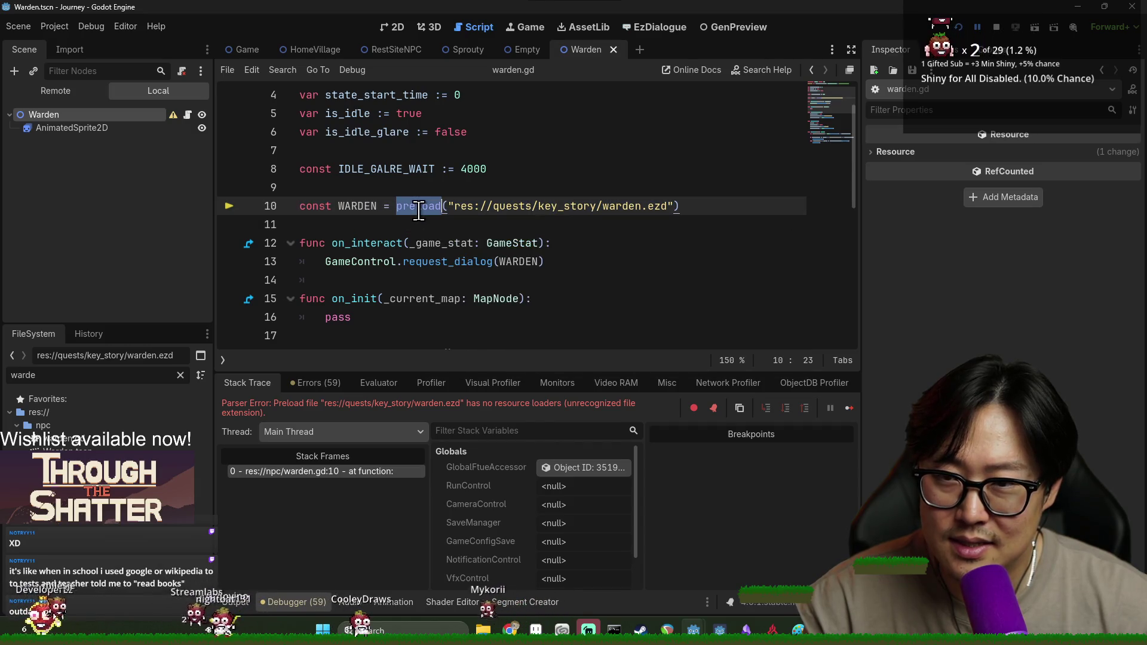
{"action": "mouse_move", "coordinate": [421, 206]}
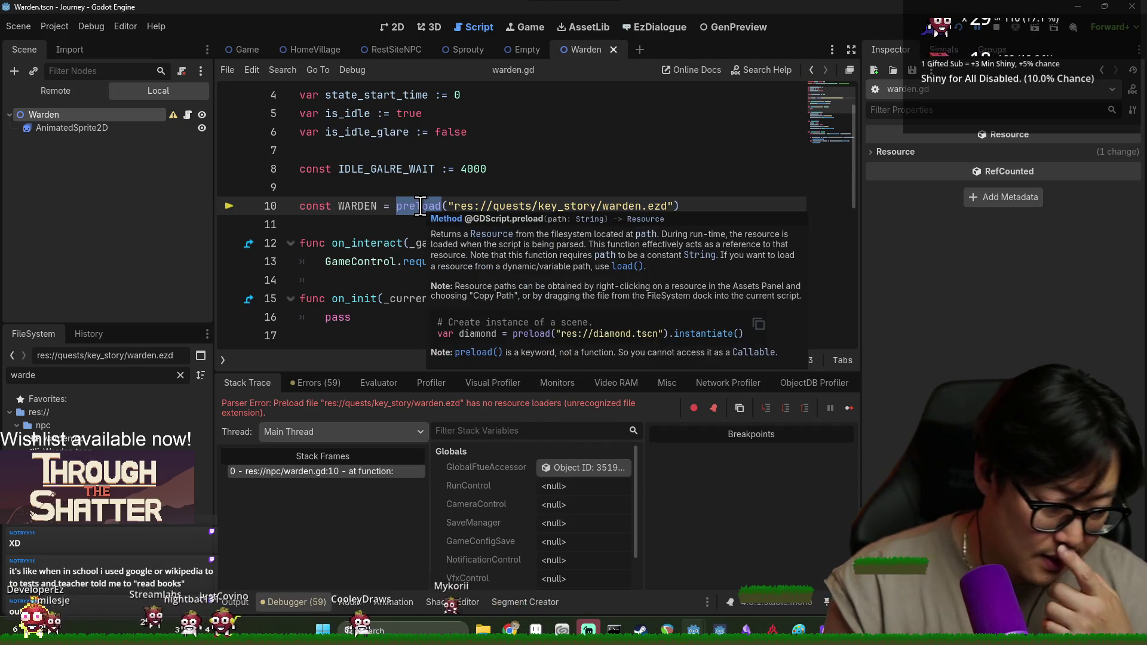
{"action": "key", "text": "alt+Tab"}
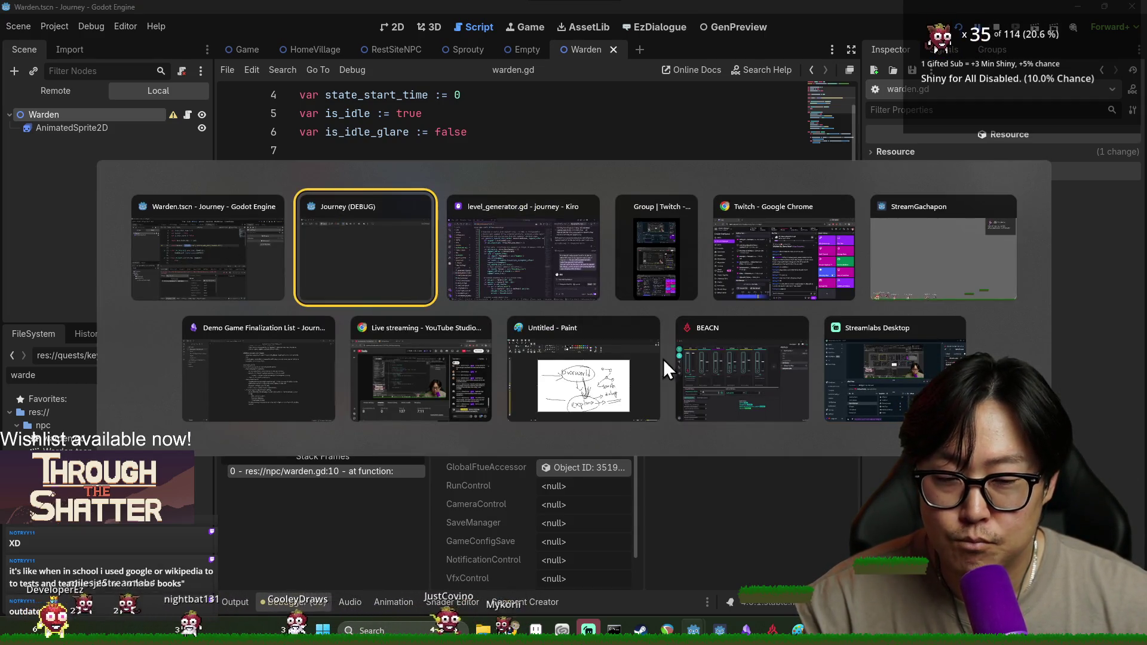
{"action": "key", "text": "Escape"}
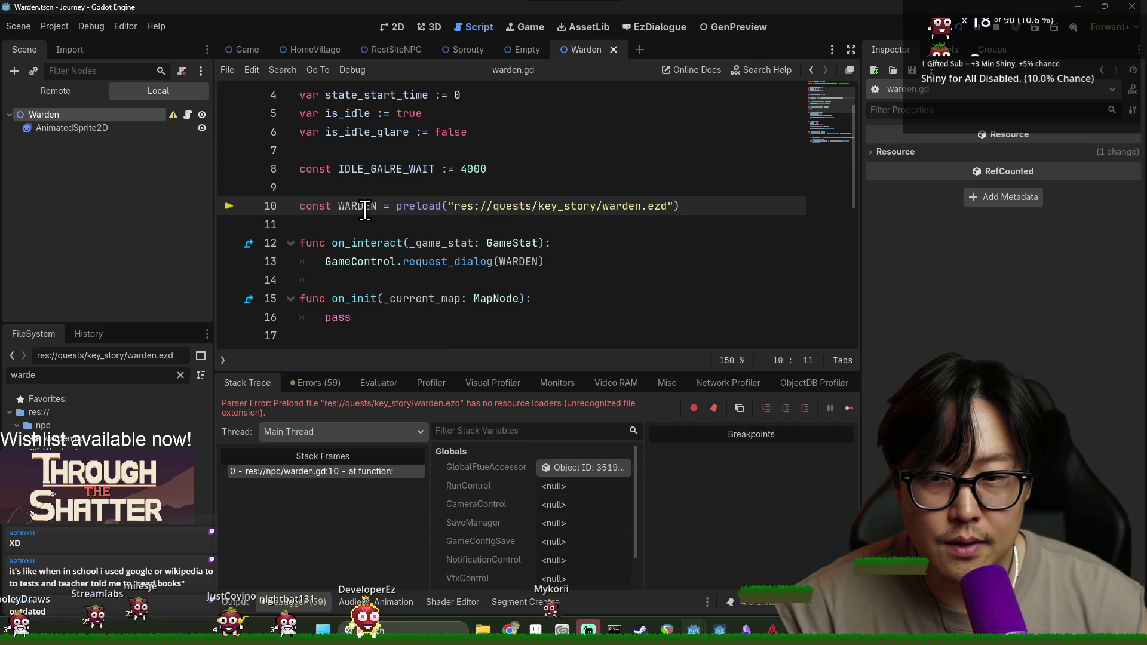
Follow request_dialog through DialogPanel.gd's start into dialogue_reader.gd's _load_dialogue function.
{"action": "left_click", "coordinate": [449, 262], "text": "ctrl"}
{"action": "left_click", "coordinate": [431, 226], "text": "ctrl"}
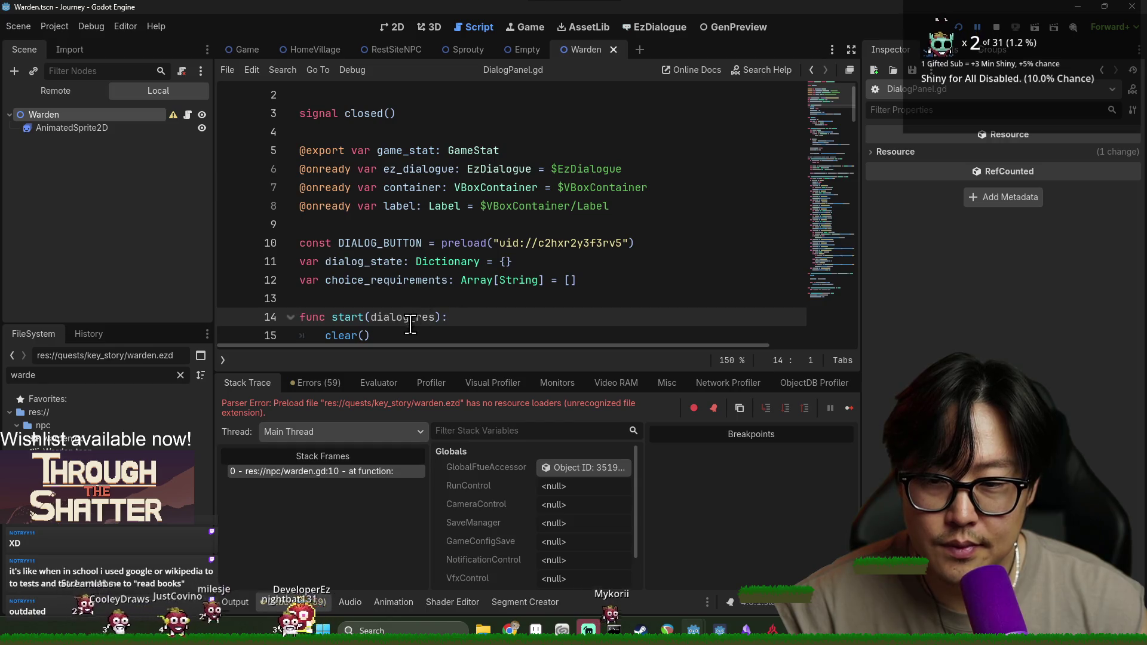
{"action": "scroll", "coordinate": [418, 321], "scroll_direction": "down", "scroll_amount": 3}
{"action": "left_click", "coordinate": [464, 242], "text": "ctrl"}
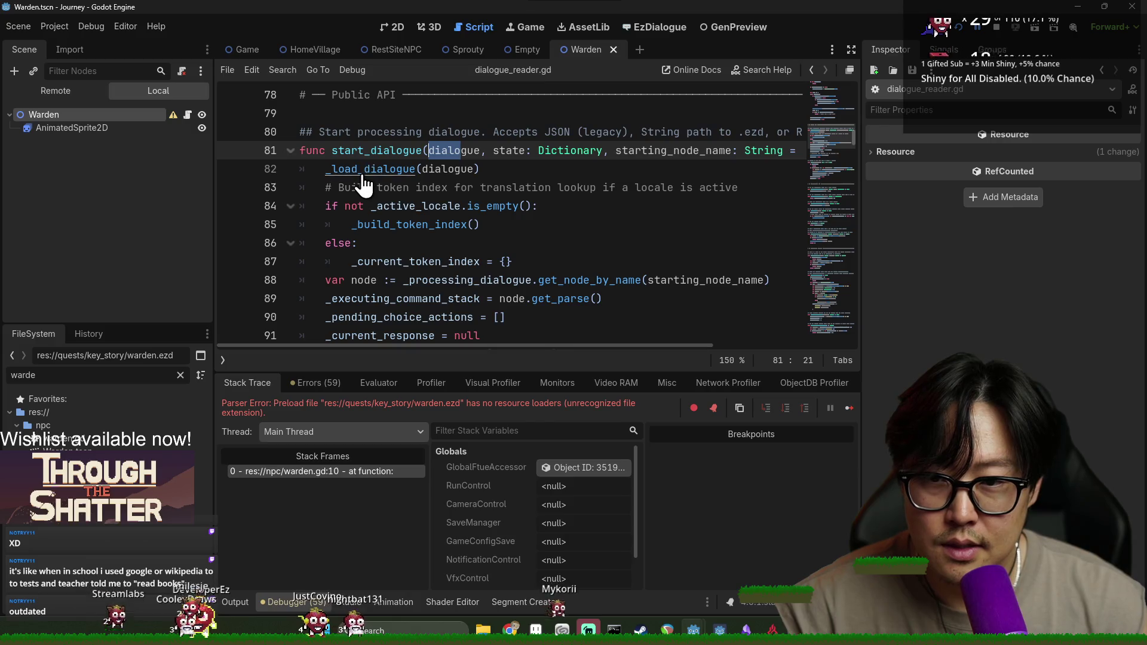
{"action": "left_click", "coordinate": [363, 173], "text": "ctrl"}
Examine the Resource resource_path .ezd ends_with check on line 290 of _load_dialogue.
{"action": "double_click", "coordinate": [429, 206]}
{"action": "scroll", "coordinate": [422, 142], "scroll_direction": "down", "scroll_amount": 3}
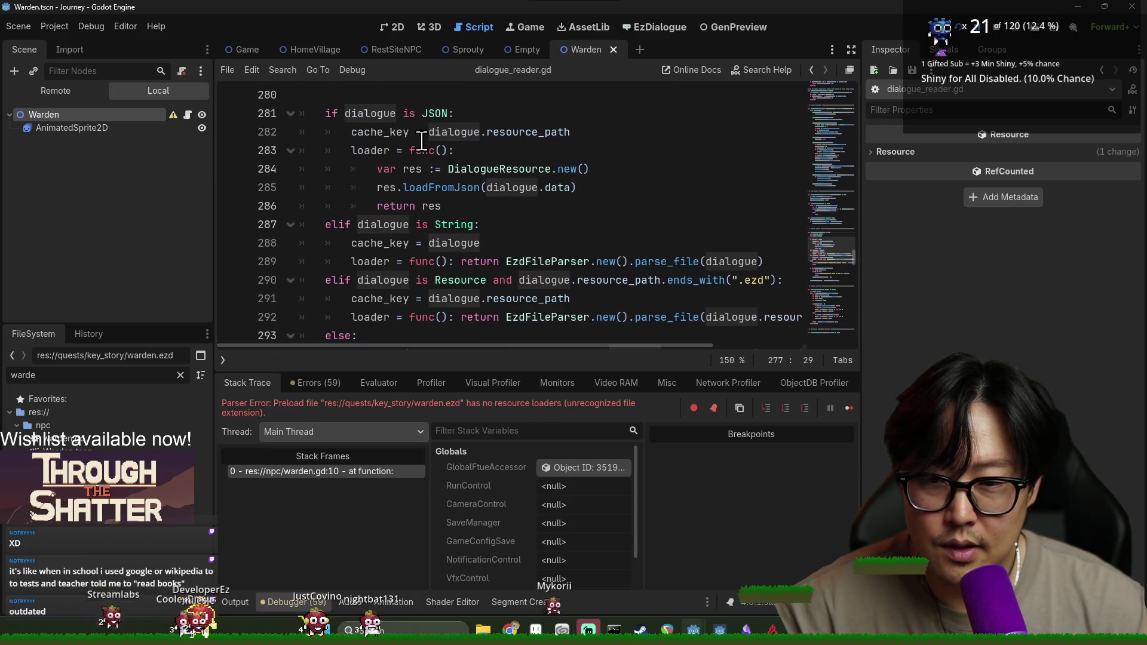
{"action": "scroll", "coordinate": [461, 251], "scroll_direction": "down", "scroll_amount": 1}
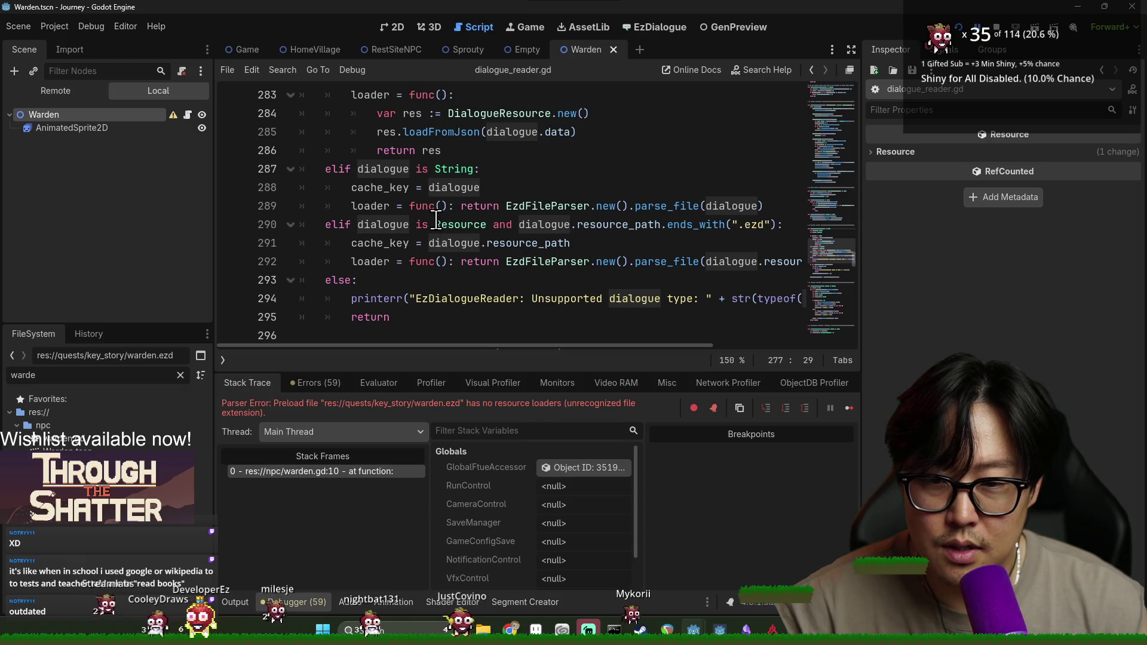
{"action": "double_click", "coordinate": [619, 224]}
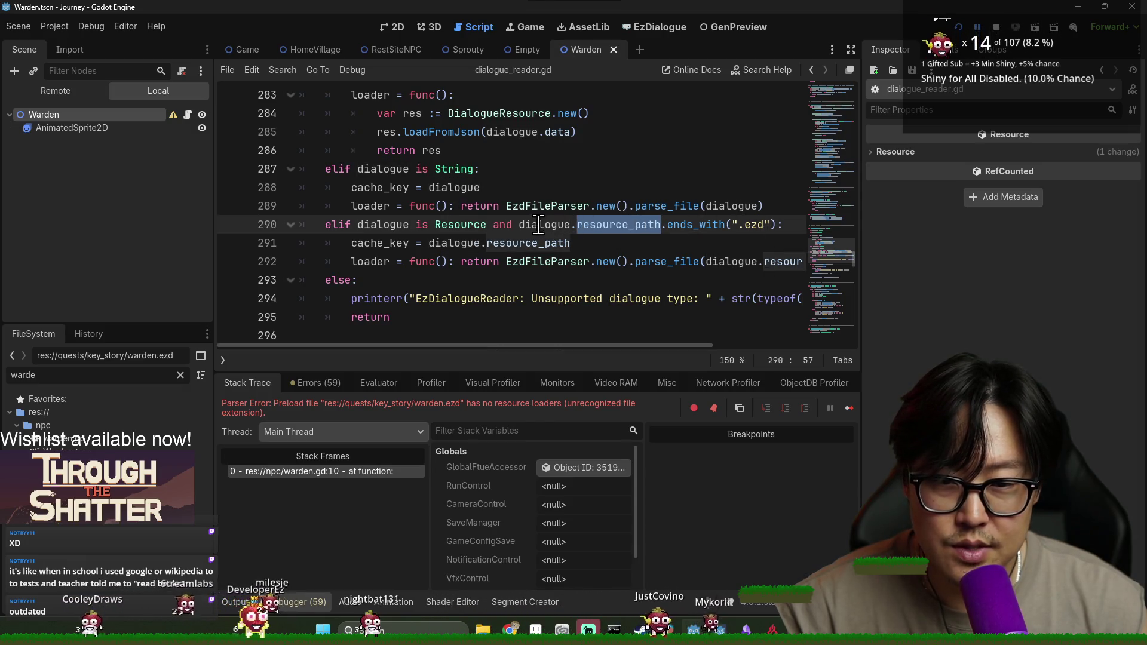
{"action": "double_click", "coordinate": [460, 224]}
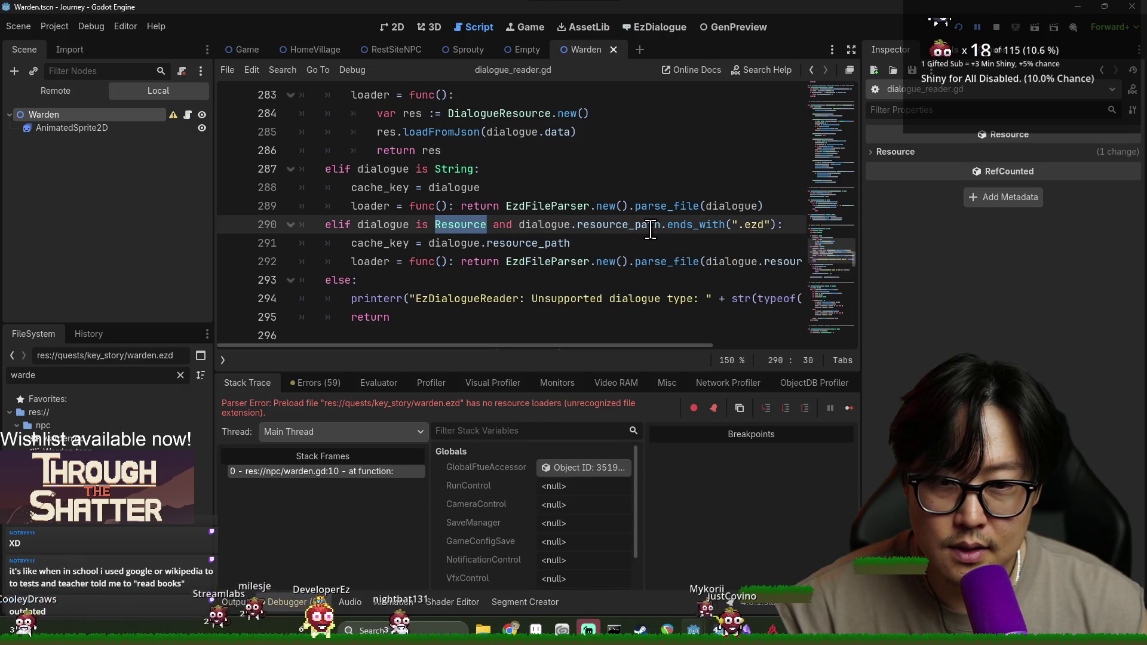
{"action": "double_click", "coordinate": [651, 224]}
{"action": "double_click", "coordinate": [688, 224]}
{"action": "left_click", "coordinate": [436, 224]}
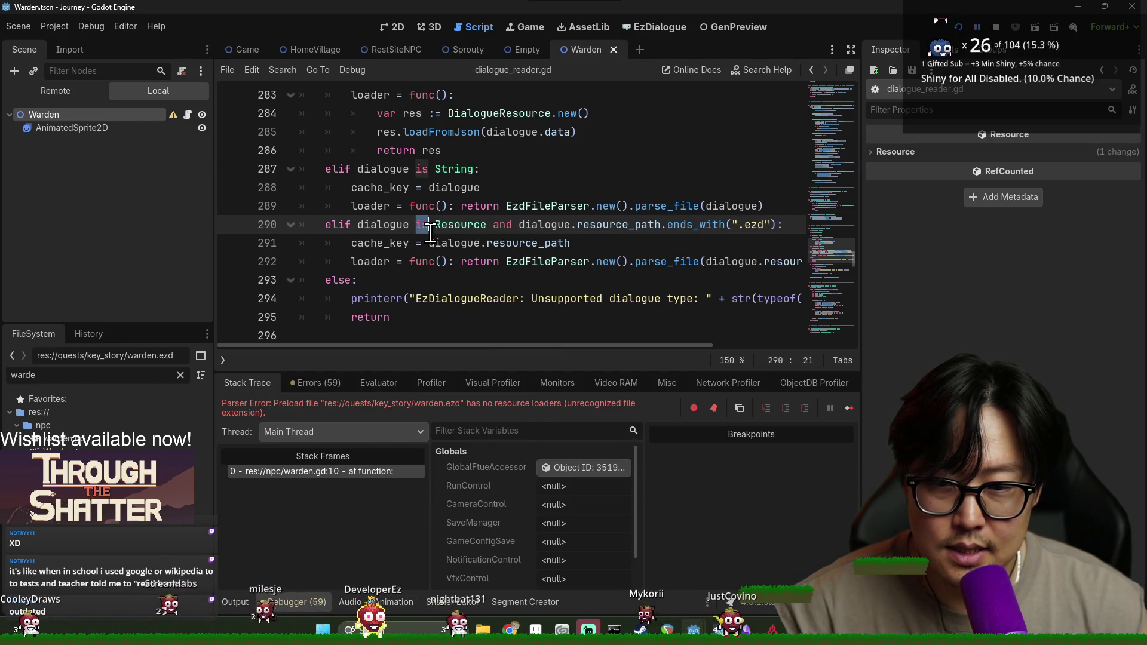
Open the Resource class documentation from the type check on line 290.
{"action": "double_click", "coordinate": [550, 261]}
{"action": "double_click", "coordinate": [460, 224]}
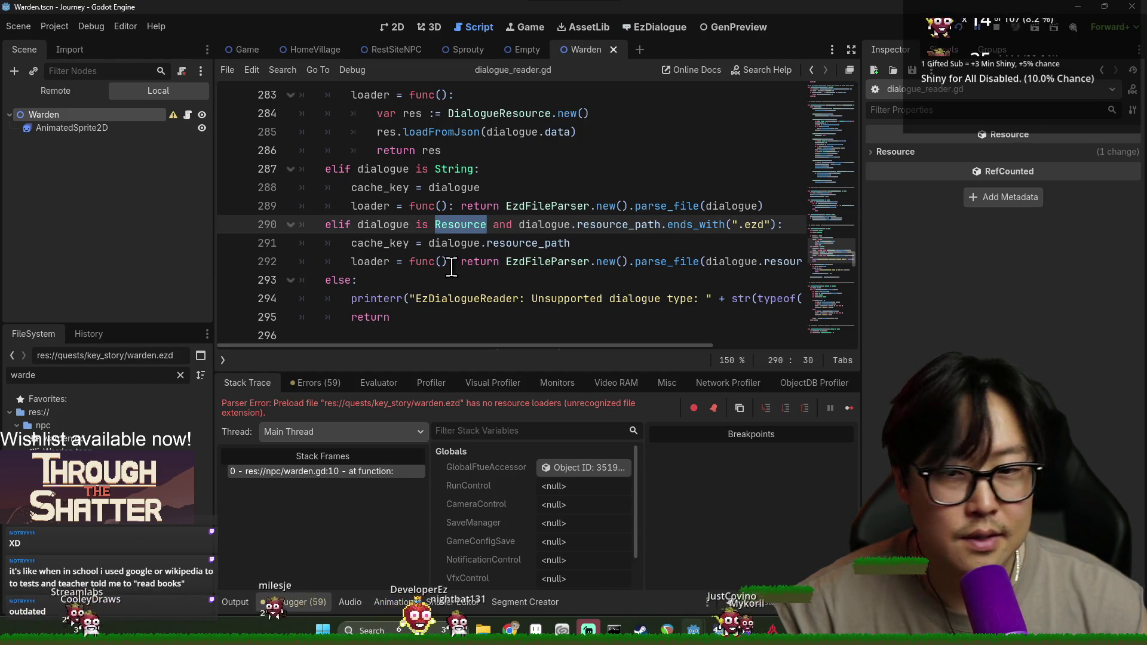
{"action": "mouse_move", "coordinate": [462, 218]}
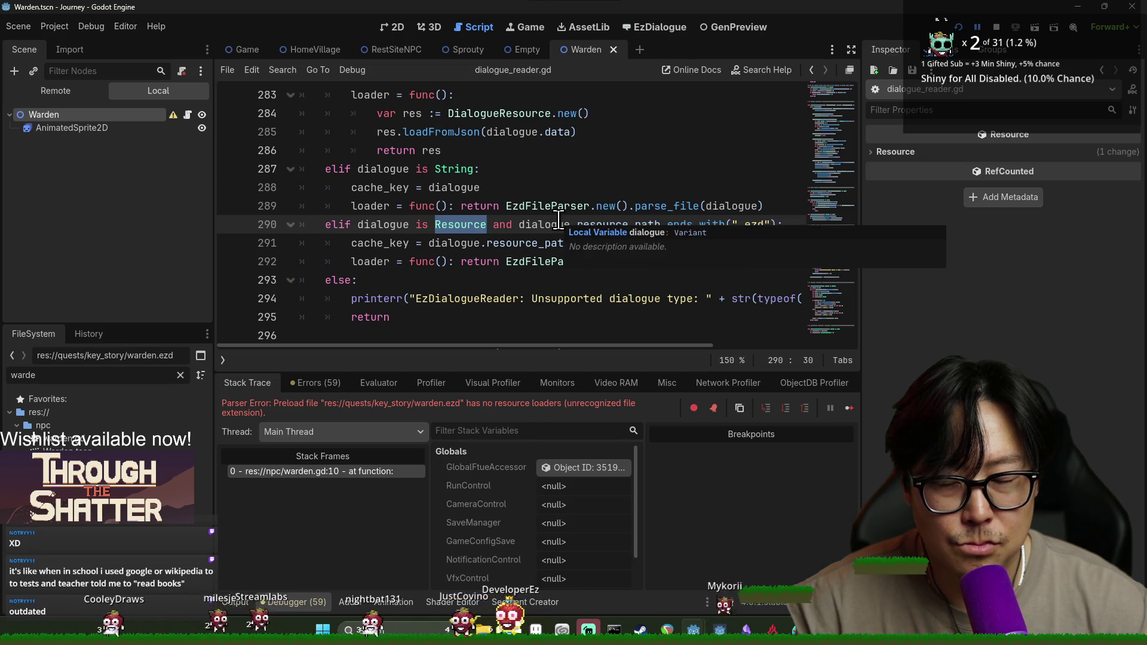
{"action": "left_click", "coordinate": [452, 230], "text": "ctrl"}
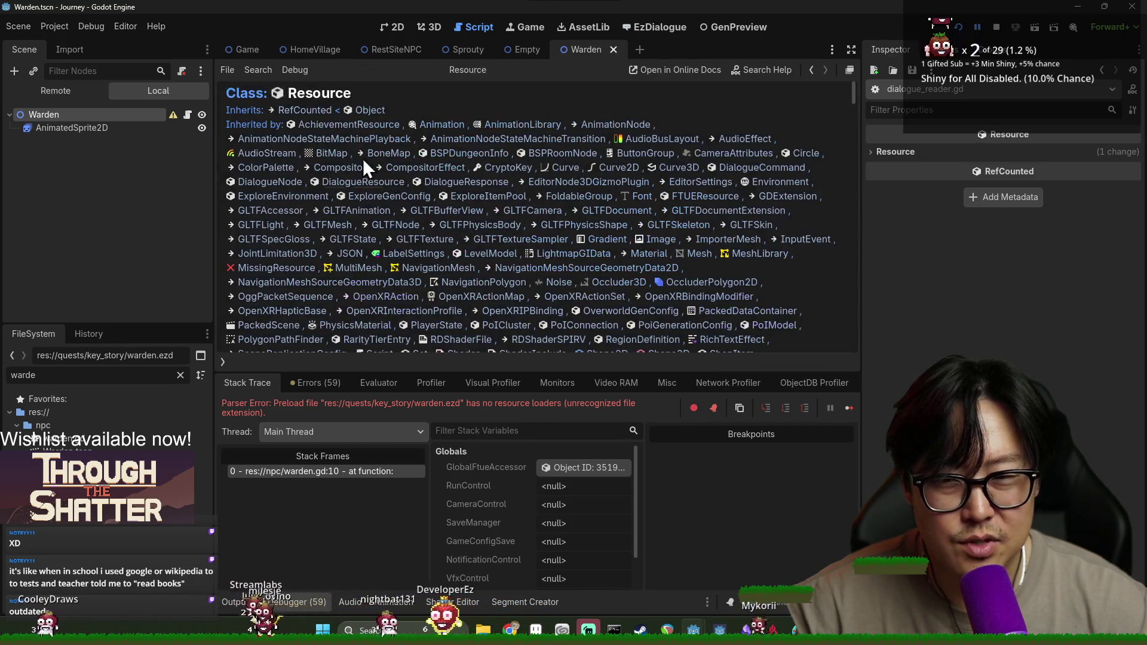
Skim the Resource docs and return to dialogue_reader.gd at the end of line 291.
{"action": "scroll", "coordinate": [359, 180], "scroll_direction": "down", "scroll_amount": 5}
{"action": "key", "text": "alt+Left"}
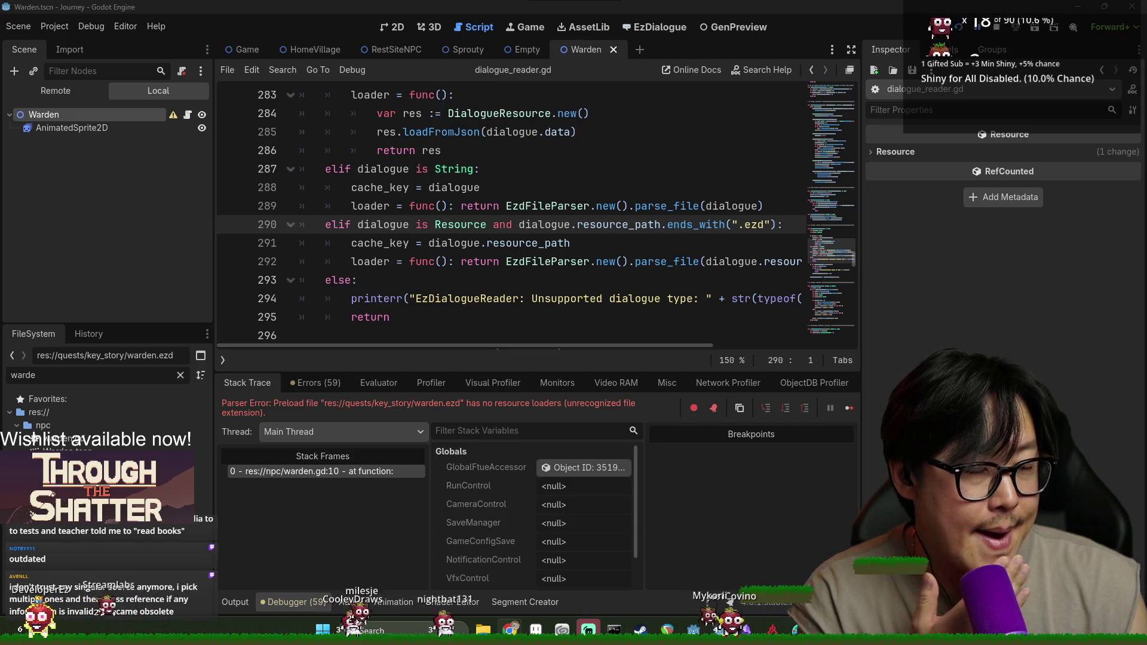
{"action": "left_click", "coordinate": [624, 237]}
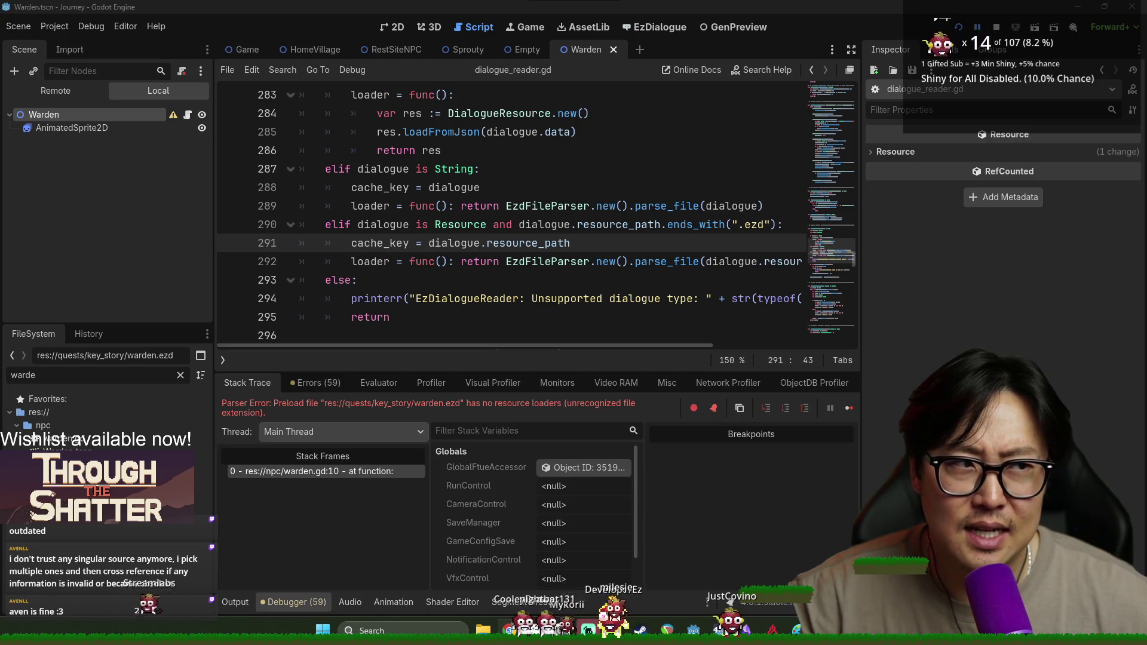
{"action": "left_click", "coordinate": [499, 205]}
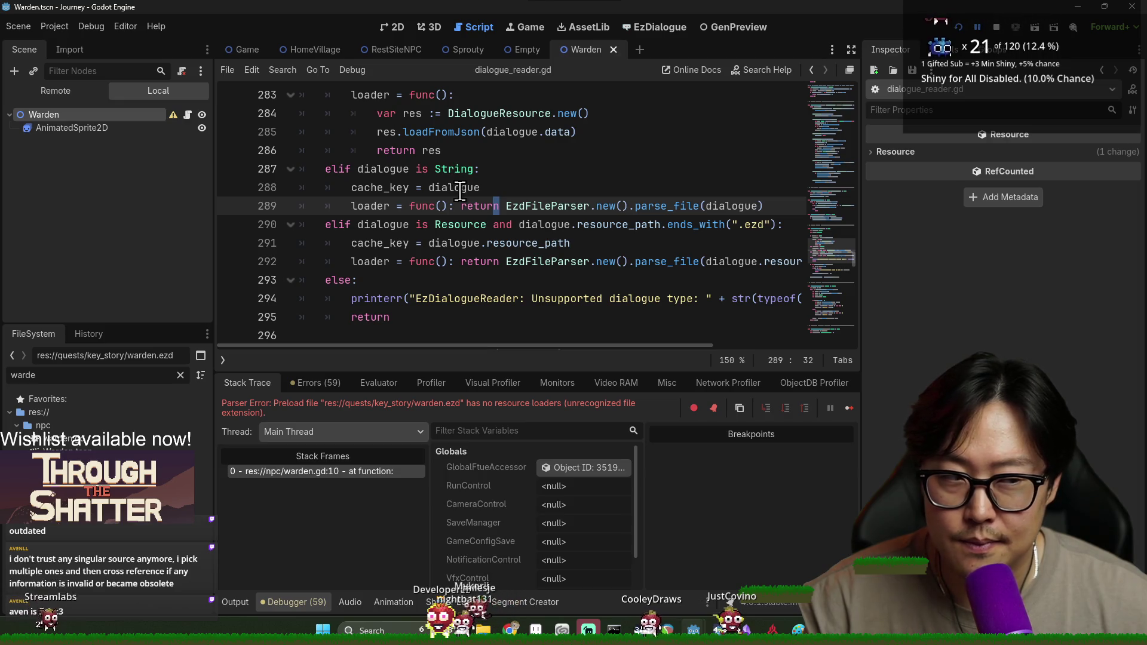
In warden.gd, replace preload on line 10 with ResourceLoader.load for warden.ezd.
{"action": "key", "text": "alt+Tab"}
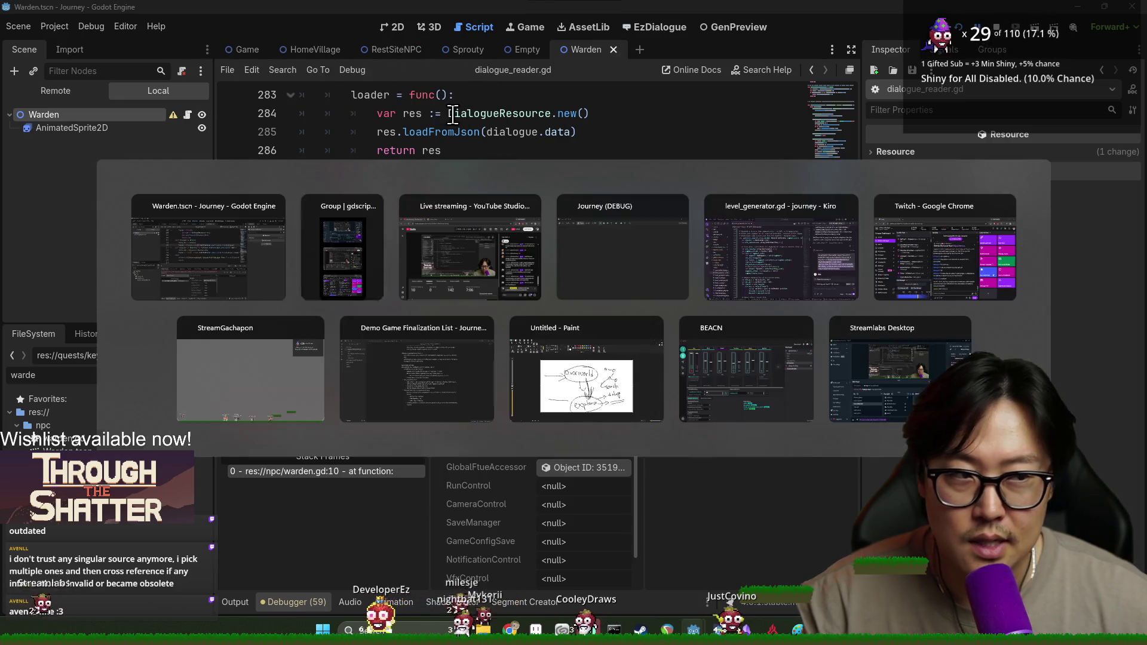
{"action": "key", "text": "Escape"}
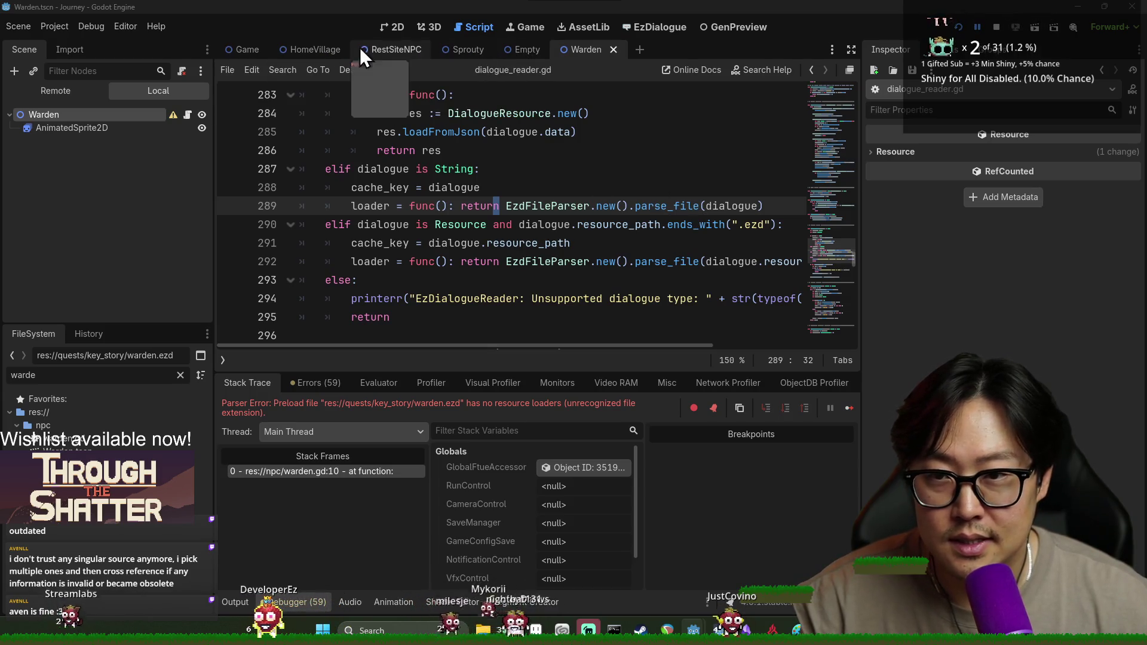
{"action": "left_click", "coordinate": [187, 114]}
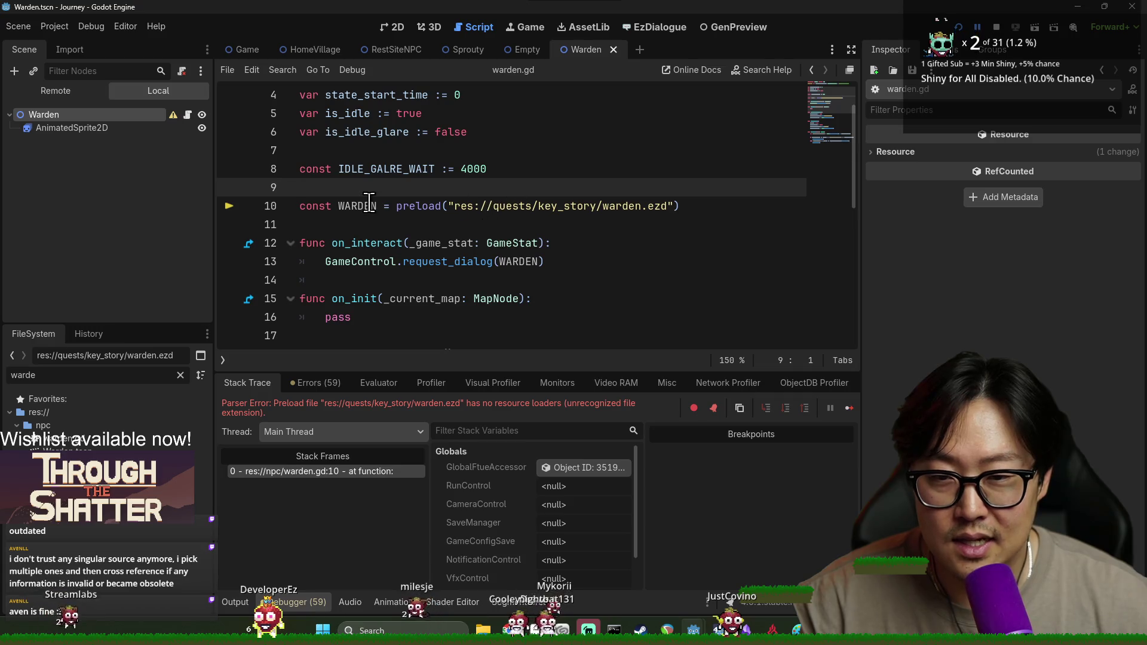
{"action": "double_click", "coordinate": [418, 206]}
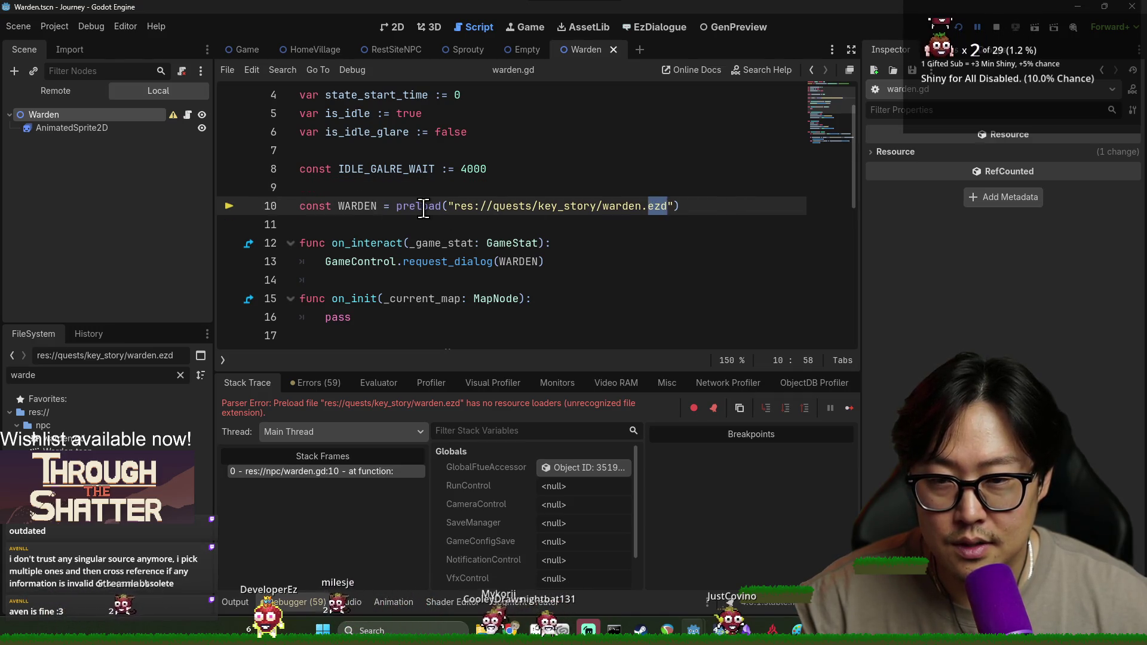
{"action": "type", "text": "Resource"}
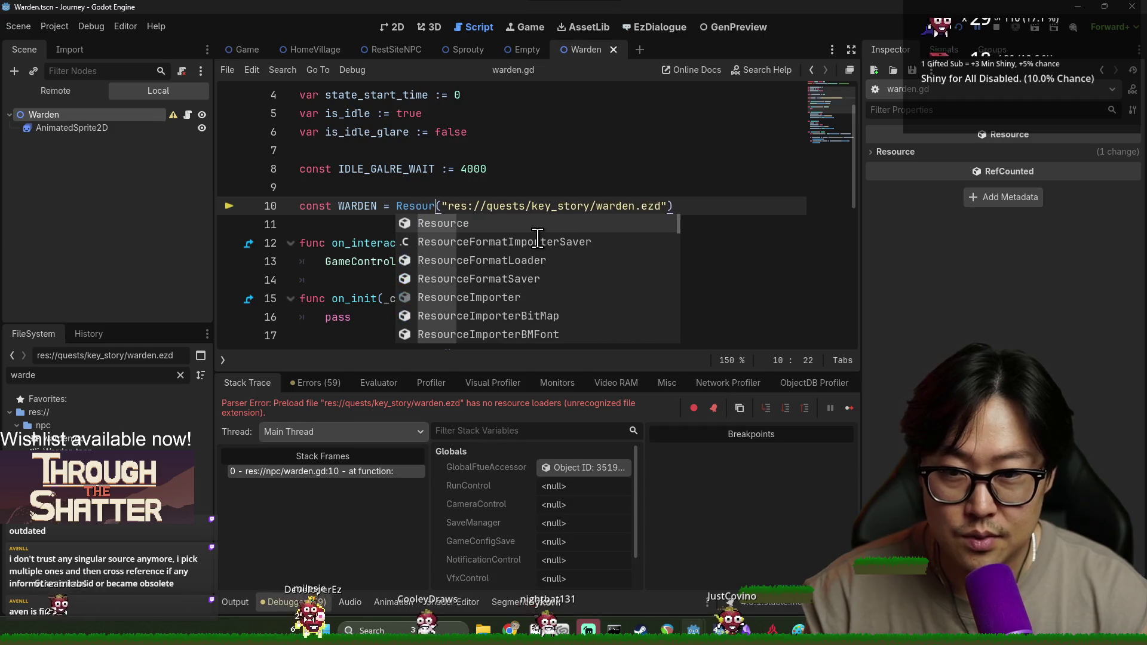
{"action": "type", "text": ".Loa"}
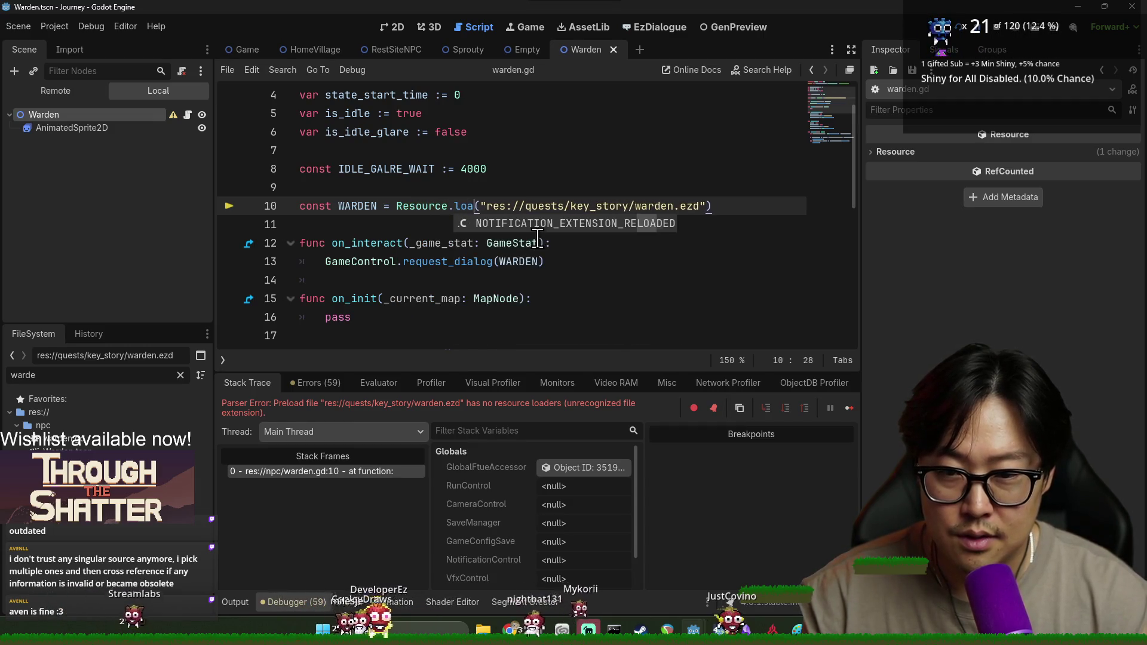
{"action": "key", "text": "BackSpace"}
{"action": "key", "text": "BackSpace"}
{"action": "key", "text": "BackSpace"}
{"action": "key", "text": "BackSpace"}
{"action": "type", "text": "Loader."}
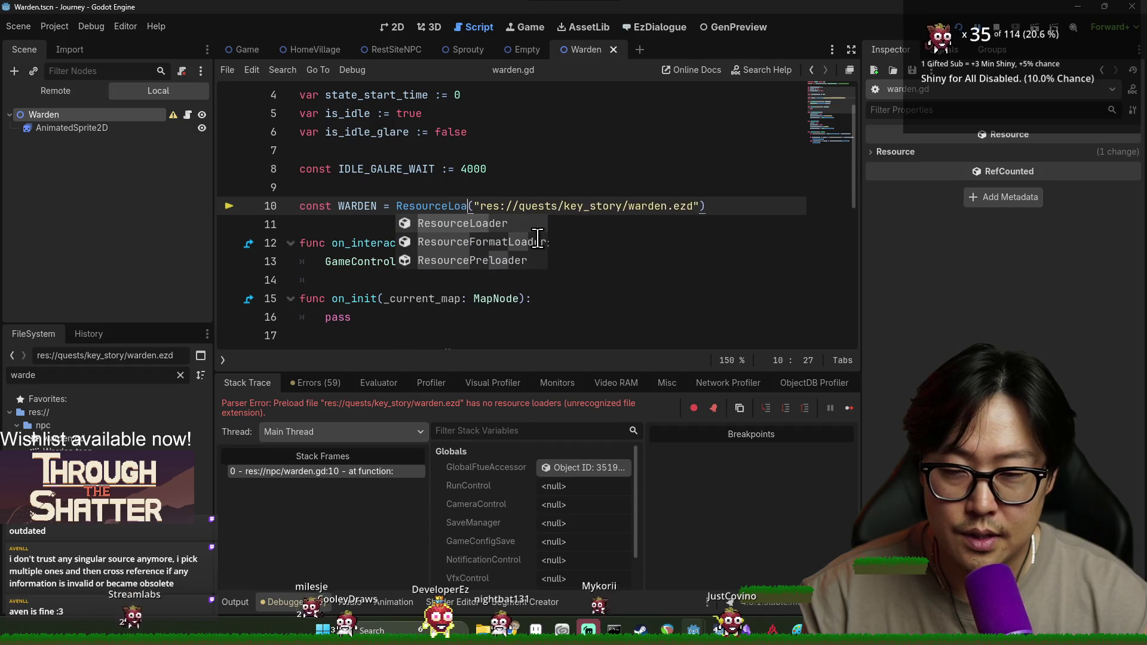
{"action": "type", "text": "load"}
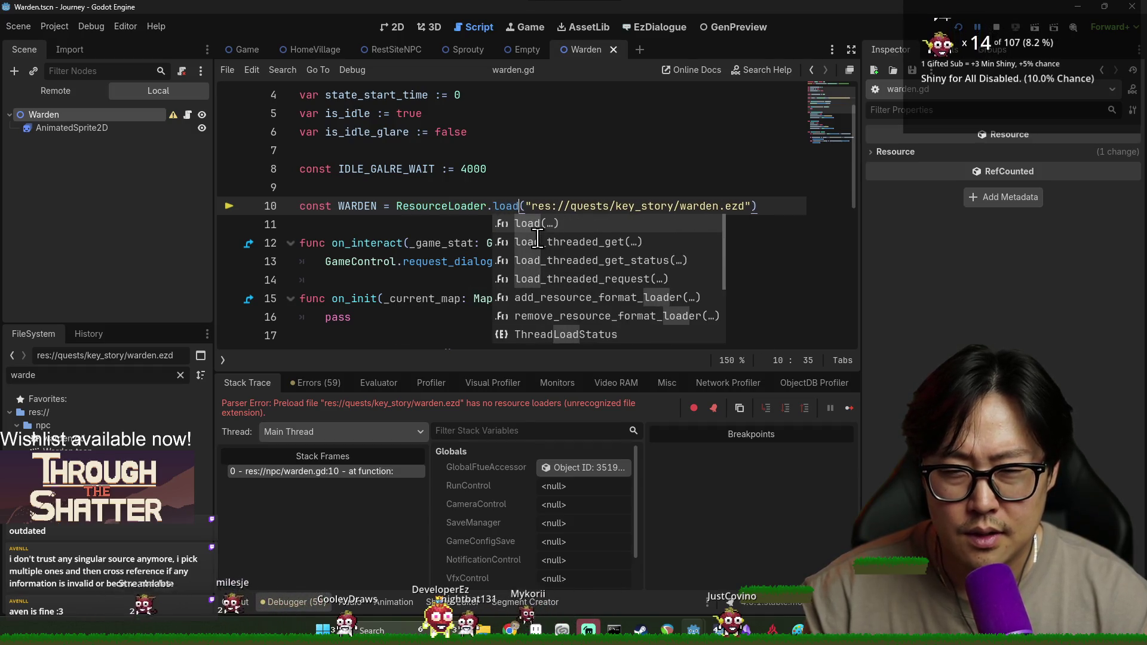
{"action": "left_click", "coordinate": [646, 185]}
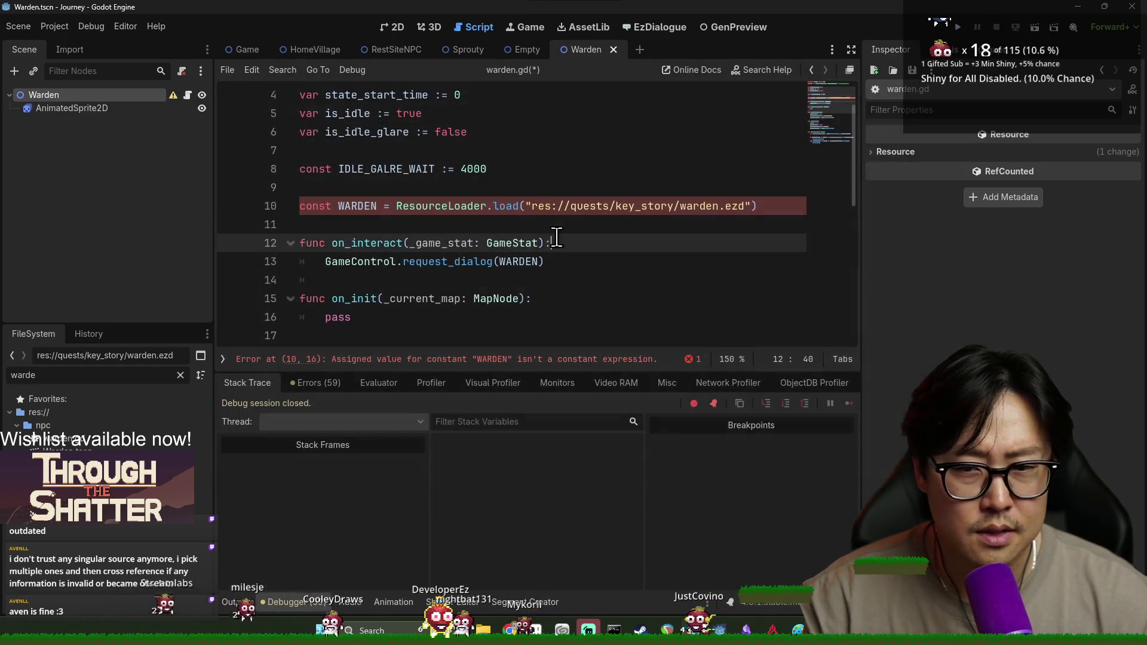
Open the ResourceLoader load() help and highlight its path and type_hint parameters.
{"action": "left_click", "coordinate": [508, 206], "text": "ctrl"}
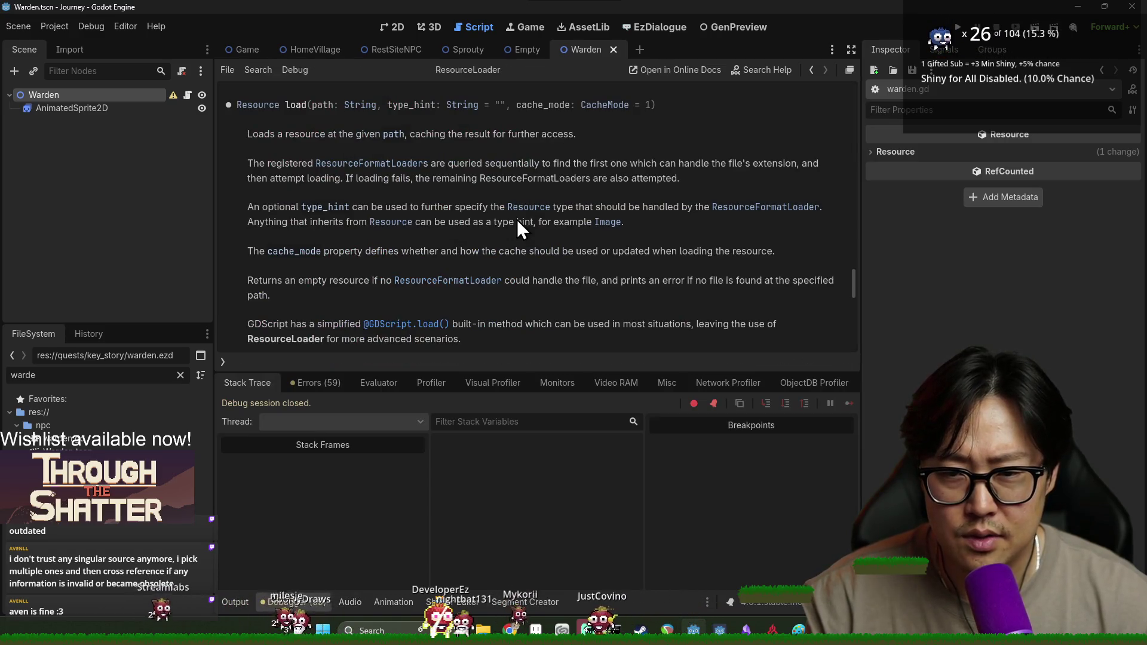
{"action": "double_click", "coordinate": [323, 105]}
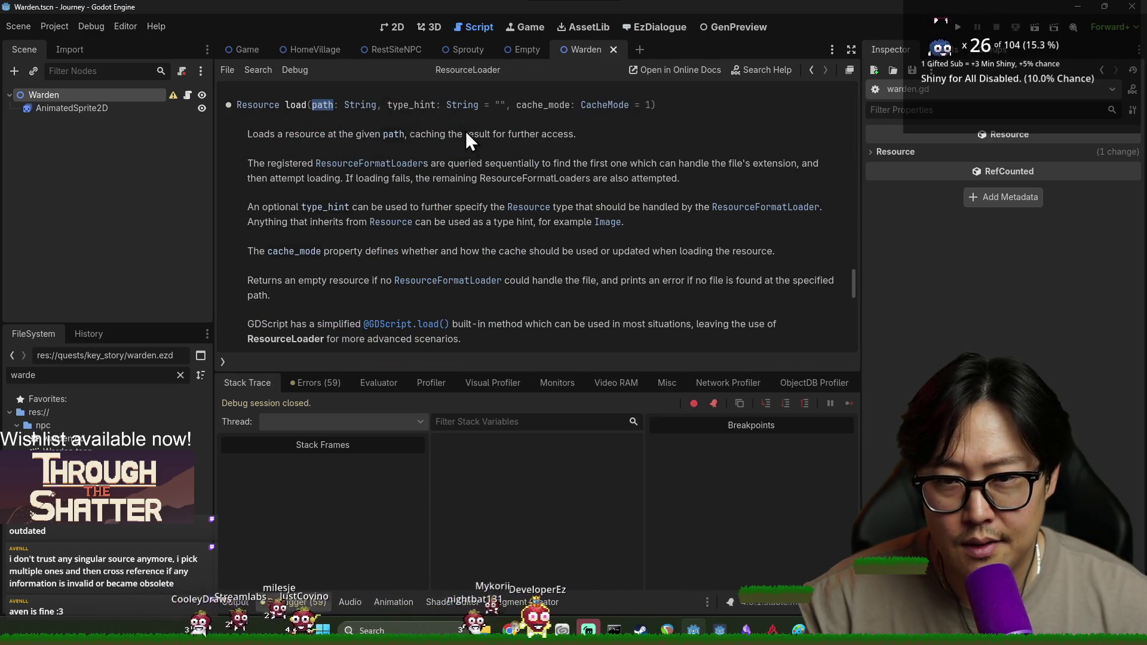
{"action": "double_click", "coordinate": [418, 105]}
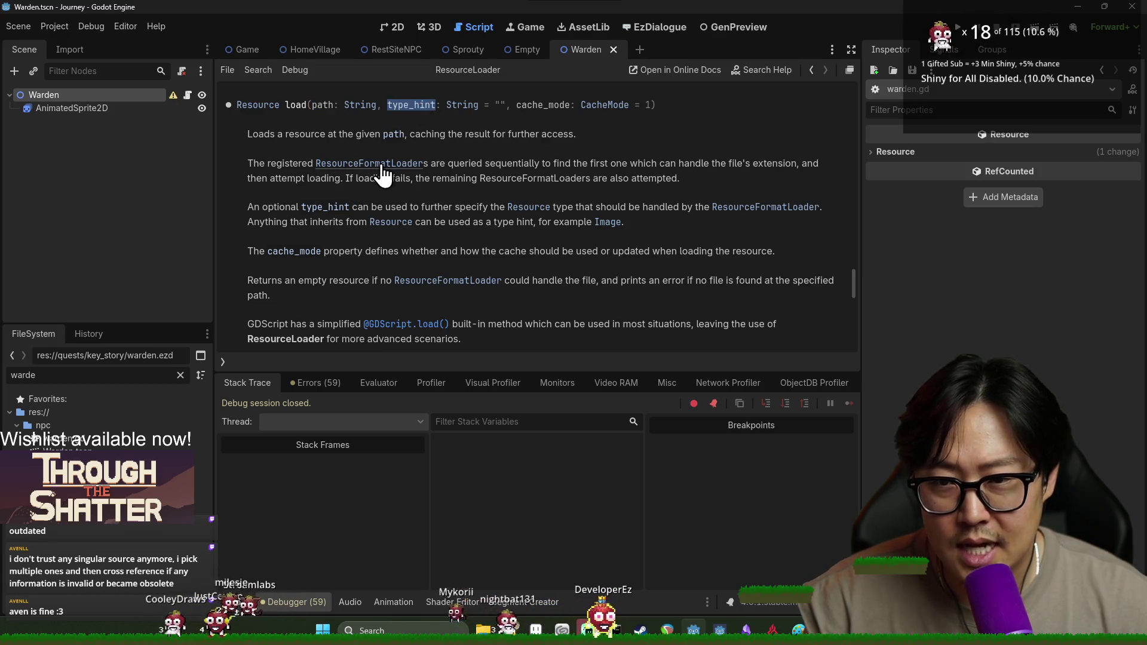